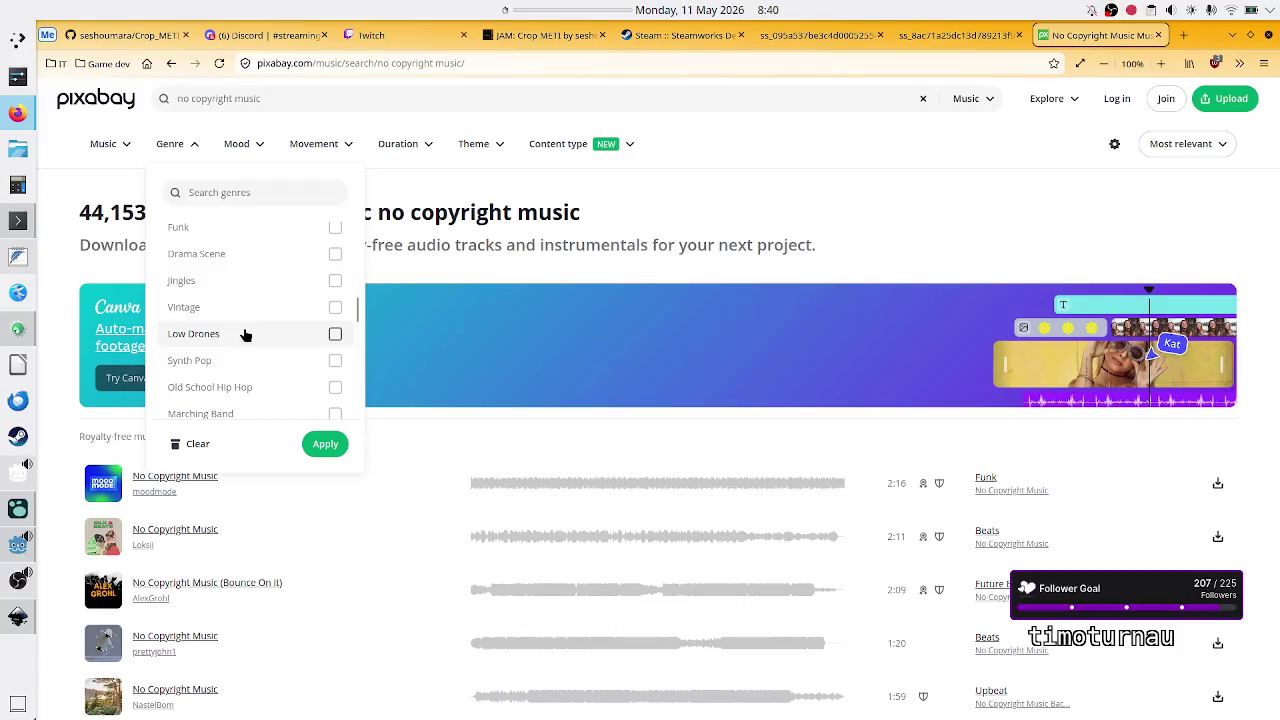
Scroll through the Pixabay genre list without picking a genre, then close it.
scroll(245, 334, "down", 1)
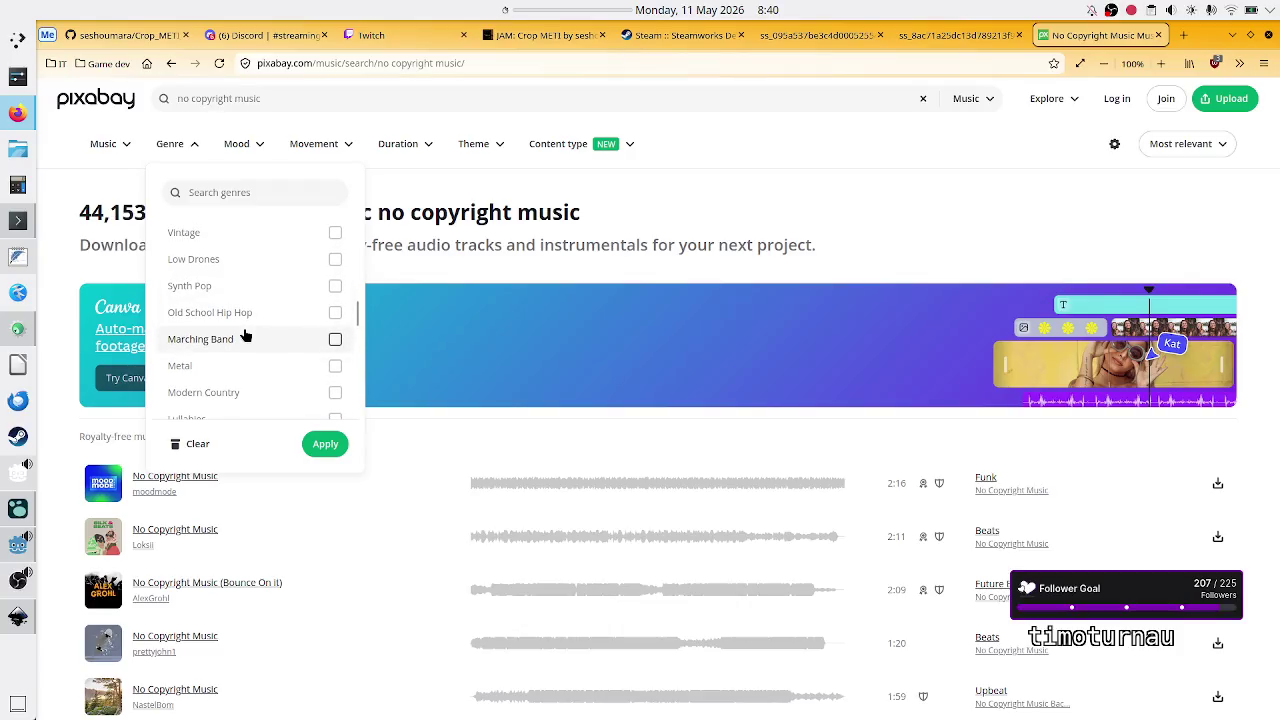
scroll(245, 334, "down", 3)
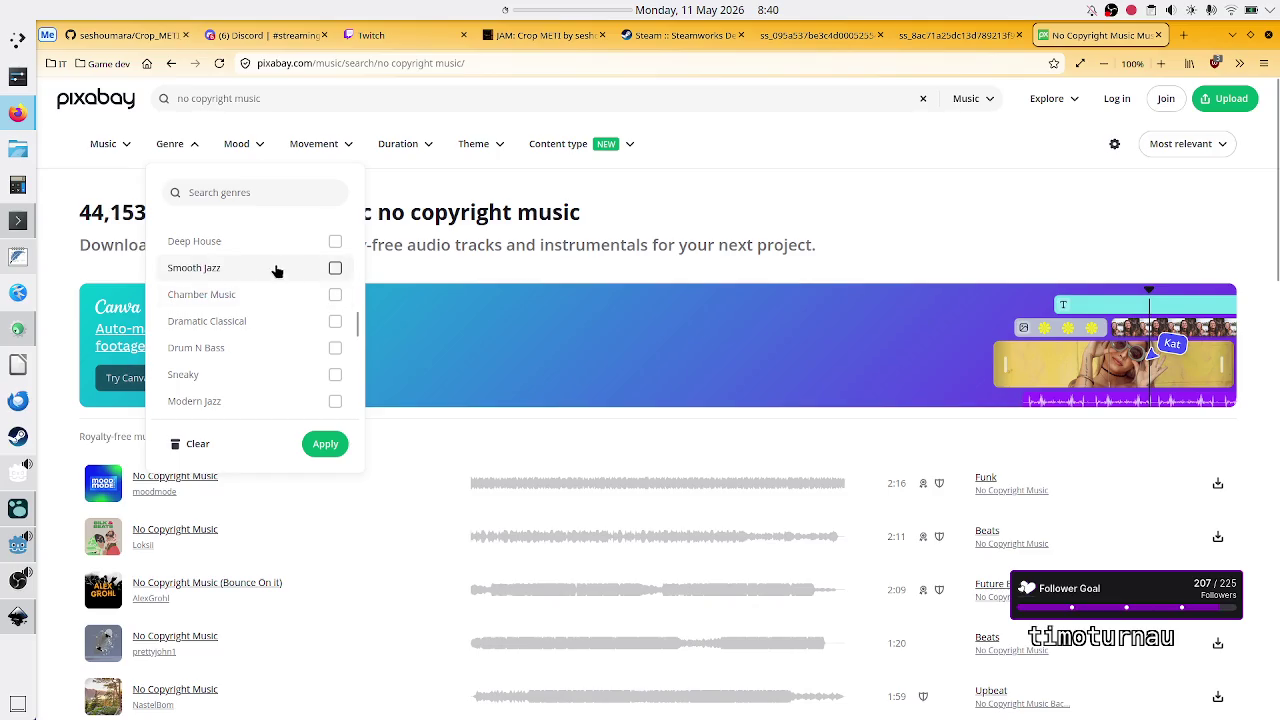
scroll(255, 378, "down", 3)
scroll(255, 380, "down", 5)
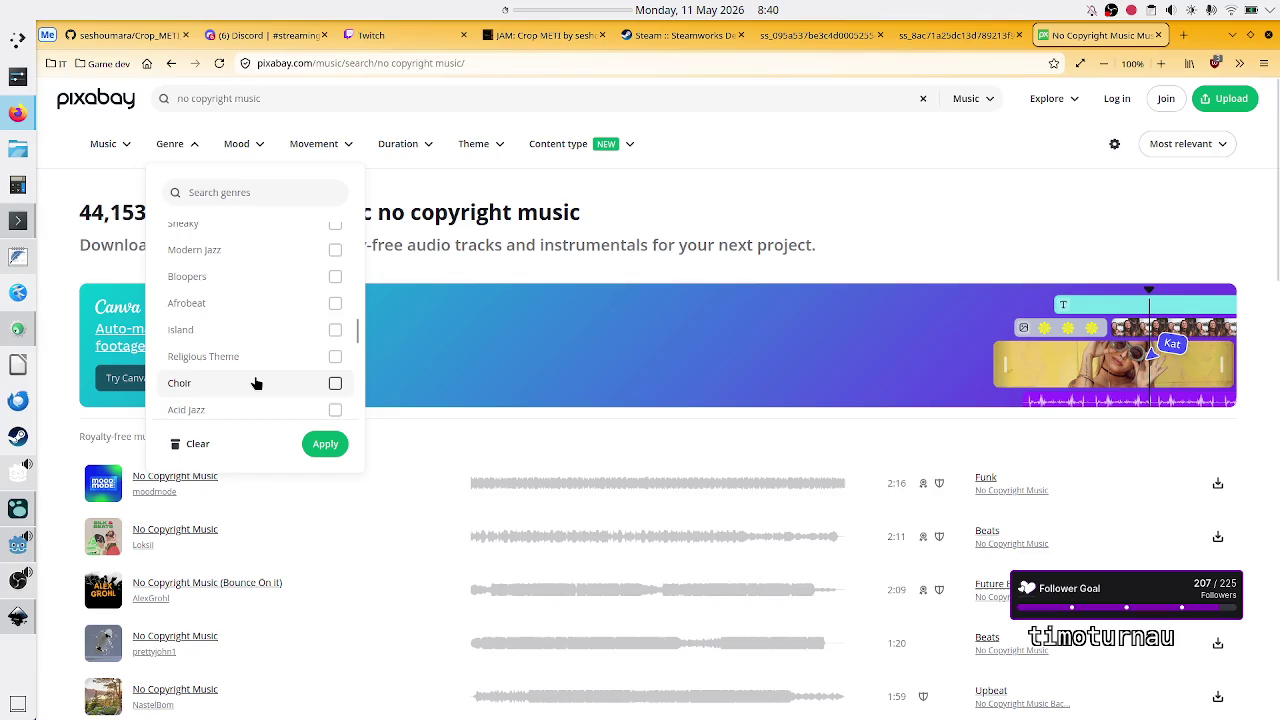
scroll(255, 380, "down", 8)
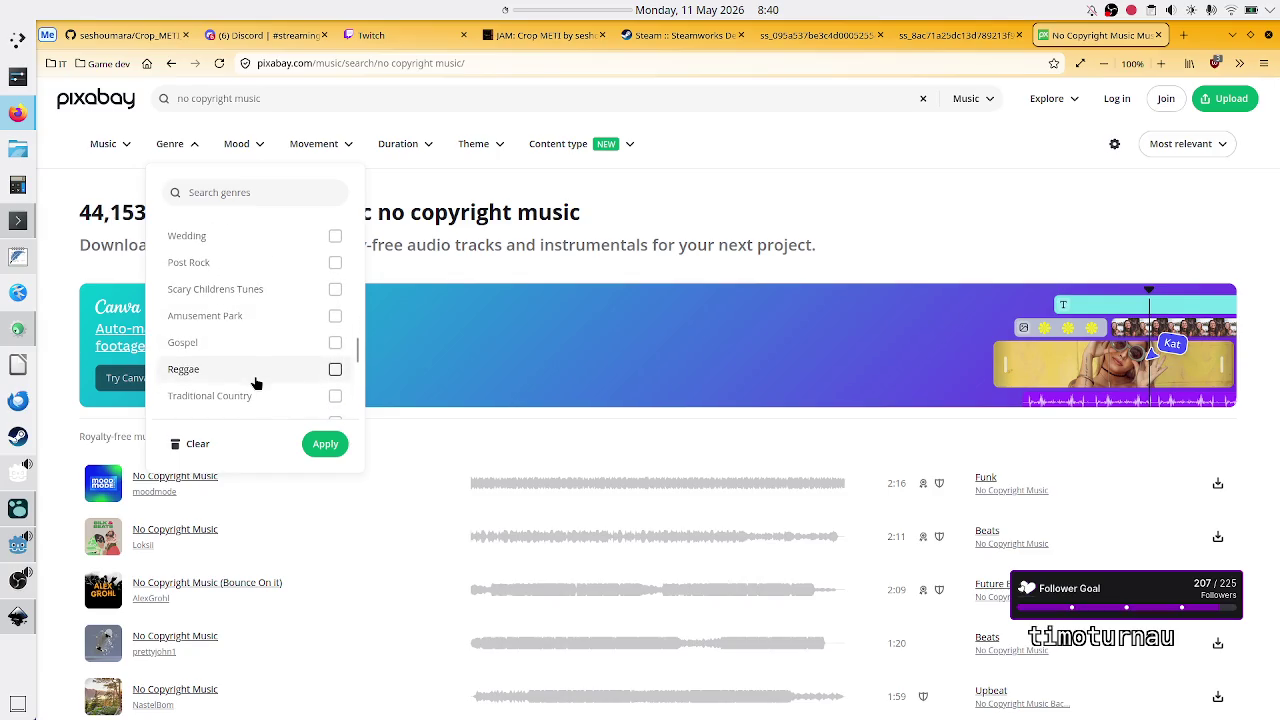
scroll(255, 383, "down", 8)
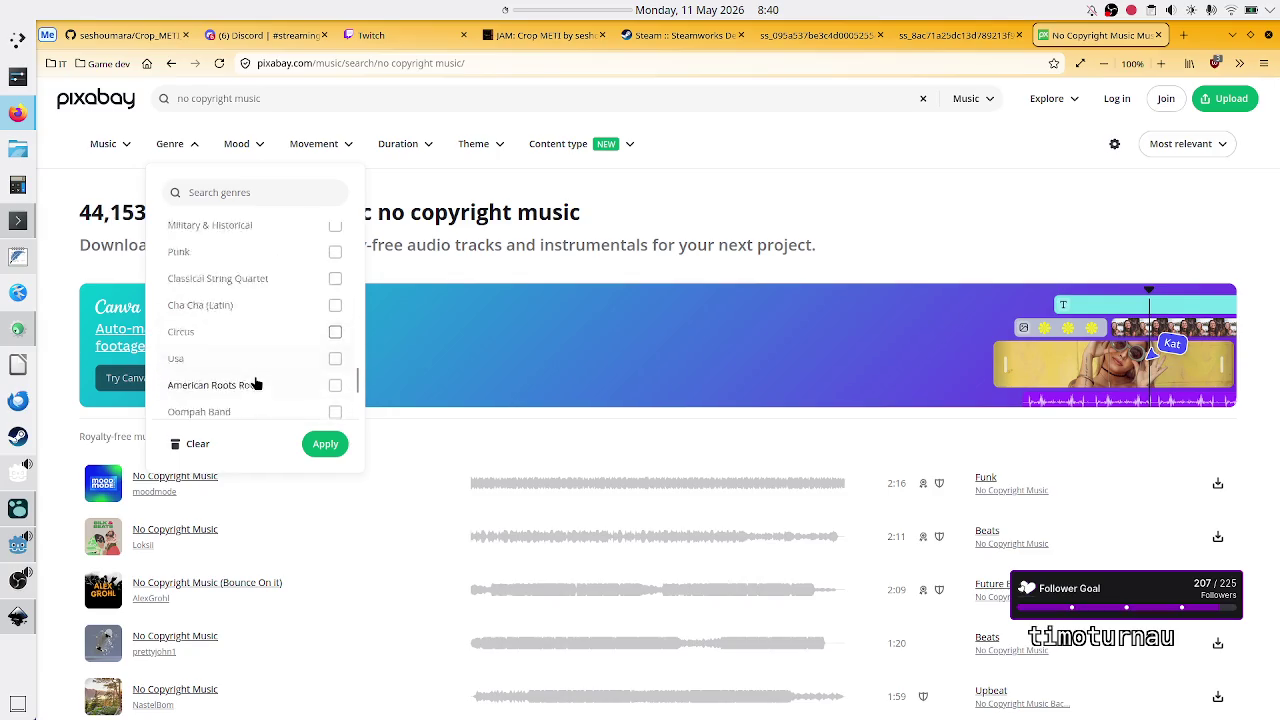
scroll(263, 331, "down", 3)
scroll(263, 331, "up", 15)
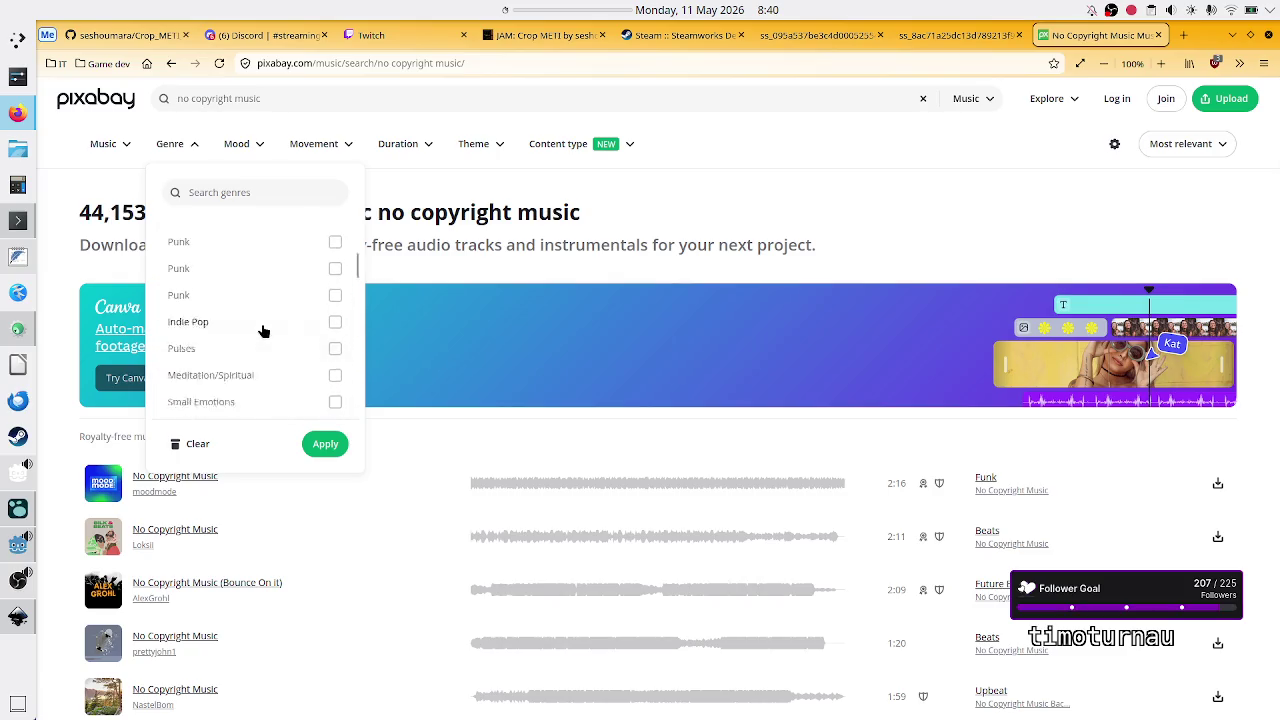
left_click(434, 268)
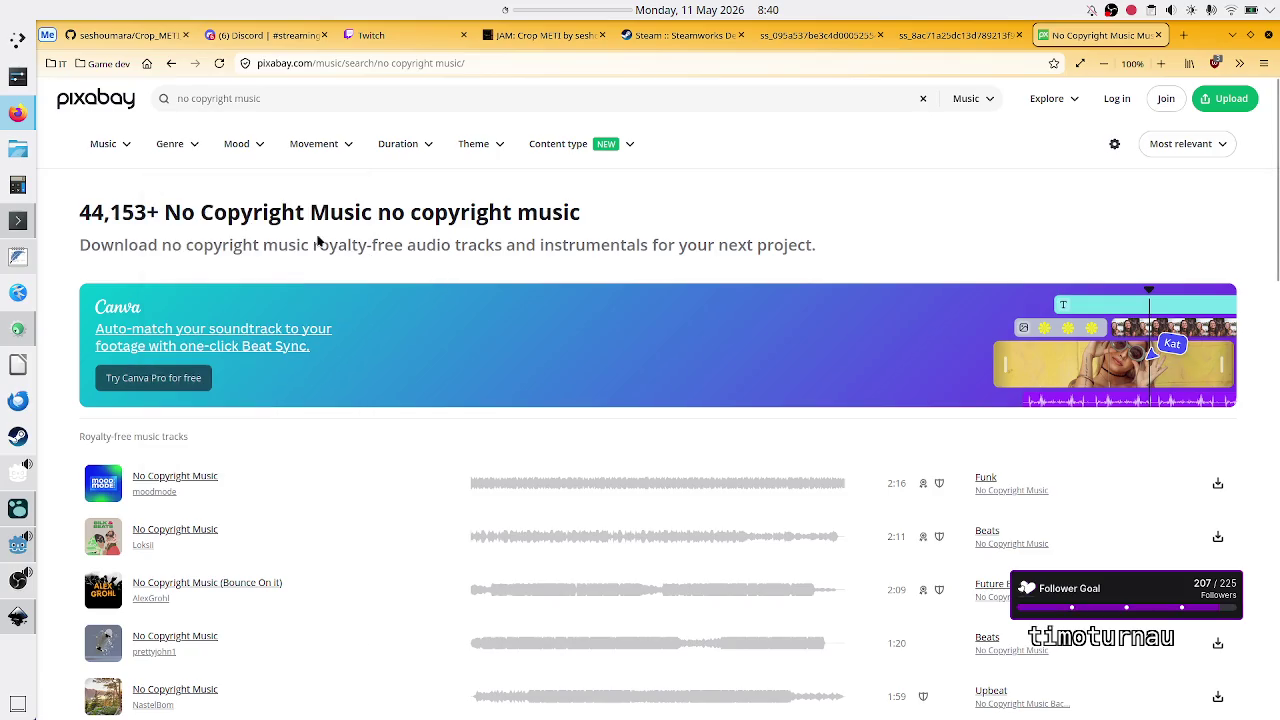
Look over the mood and media-type lists, then reopen the genre list.
left_click(257, 150)
scroll(330, 295, "down", 2)
scroll(338, 287, "down", 5)
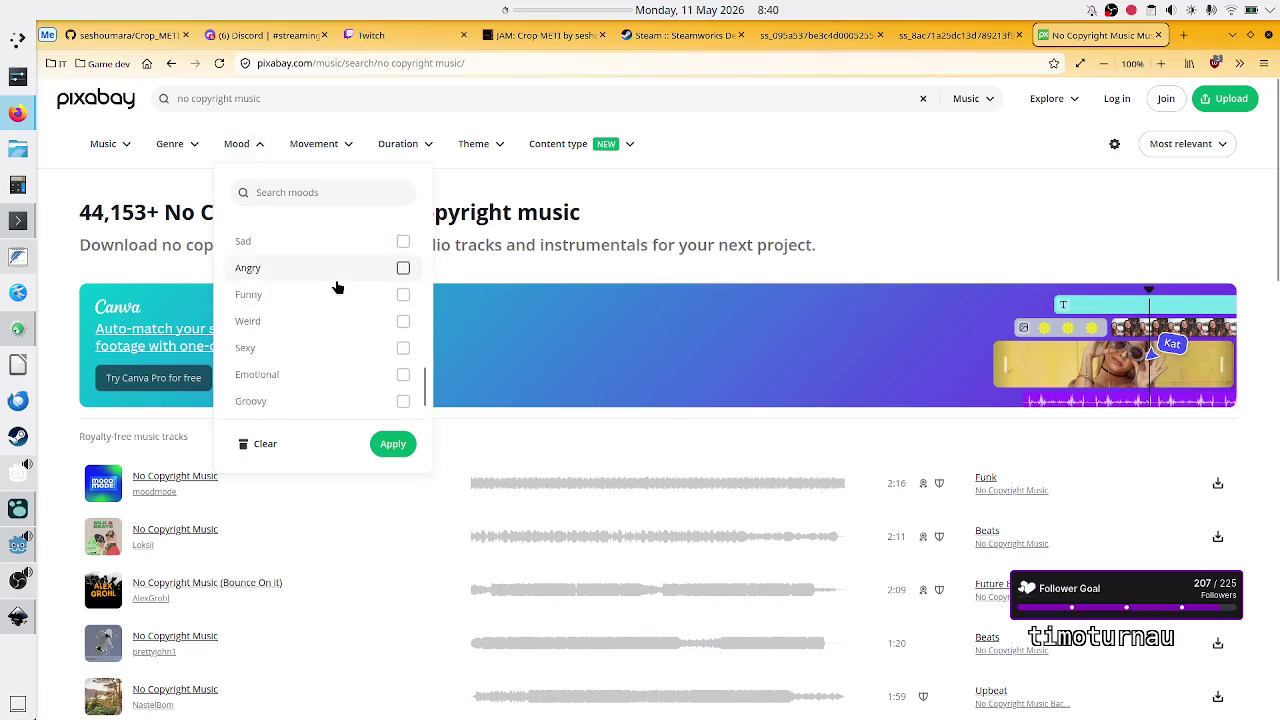
scroll(338, 287, "up", 8)
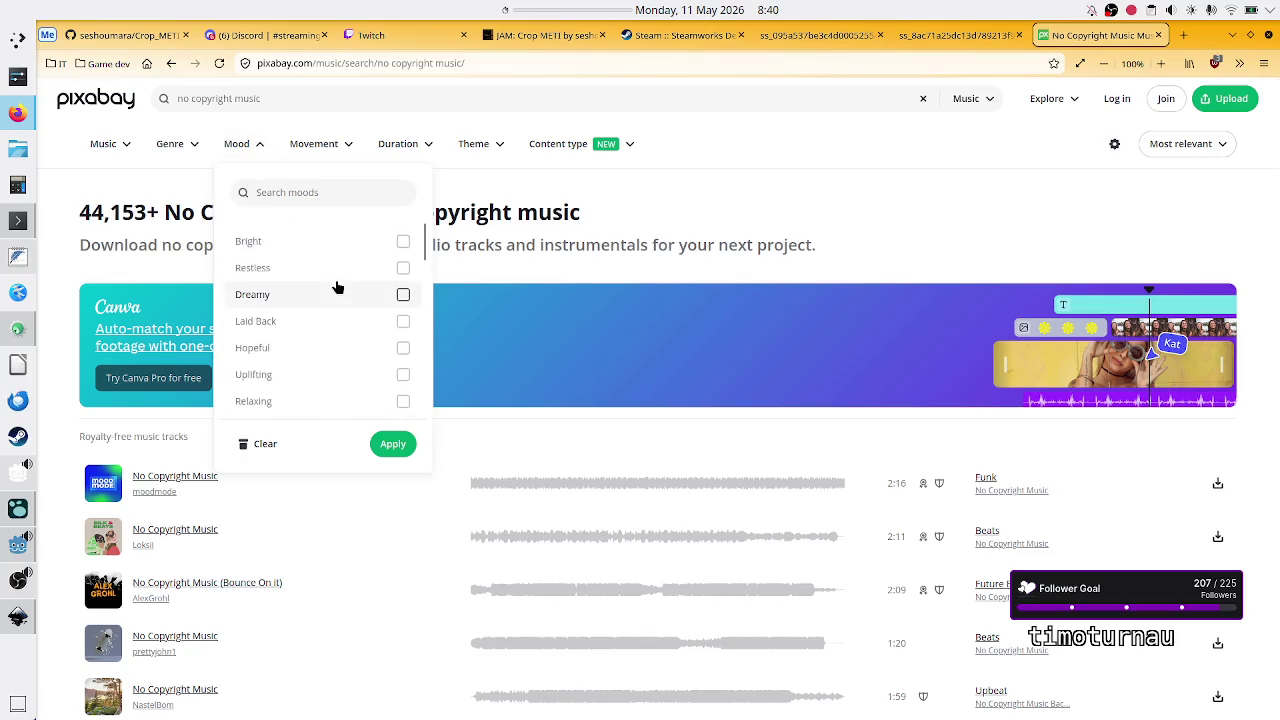
left_click(530, 183)
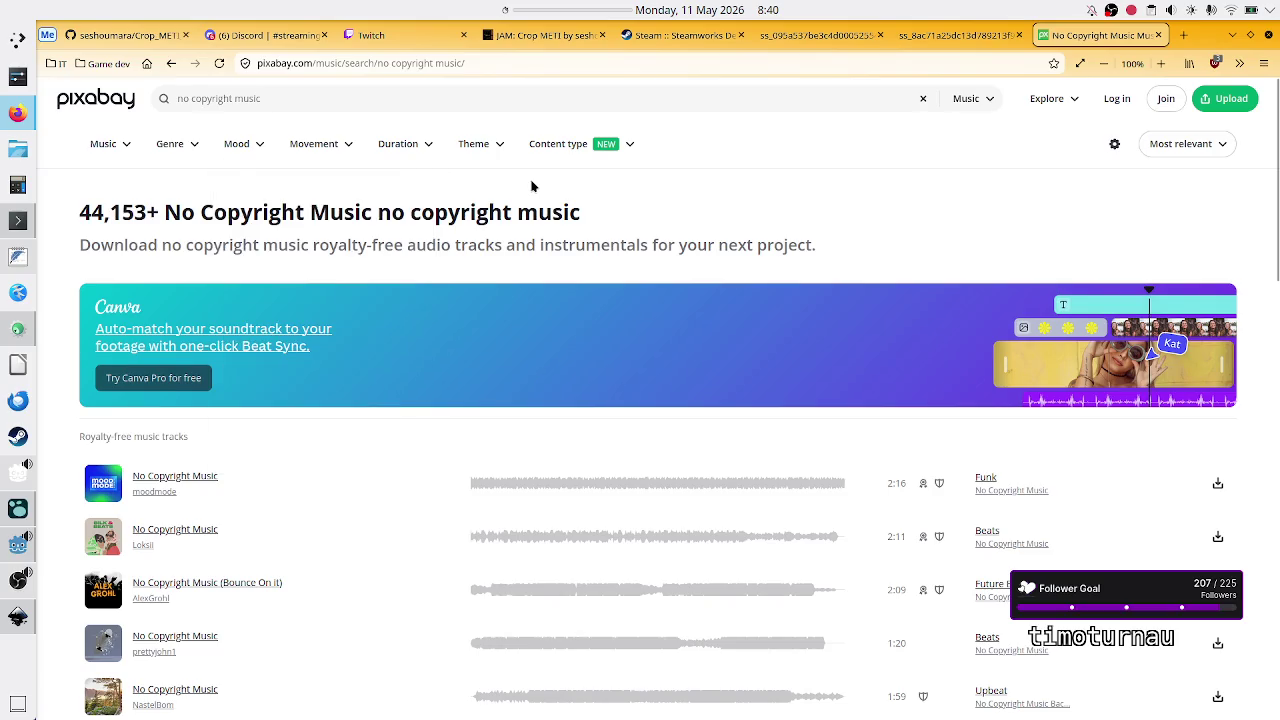
left_click(121, 147)
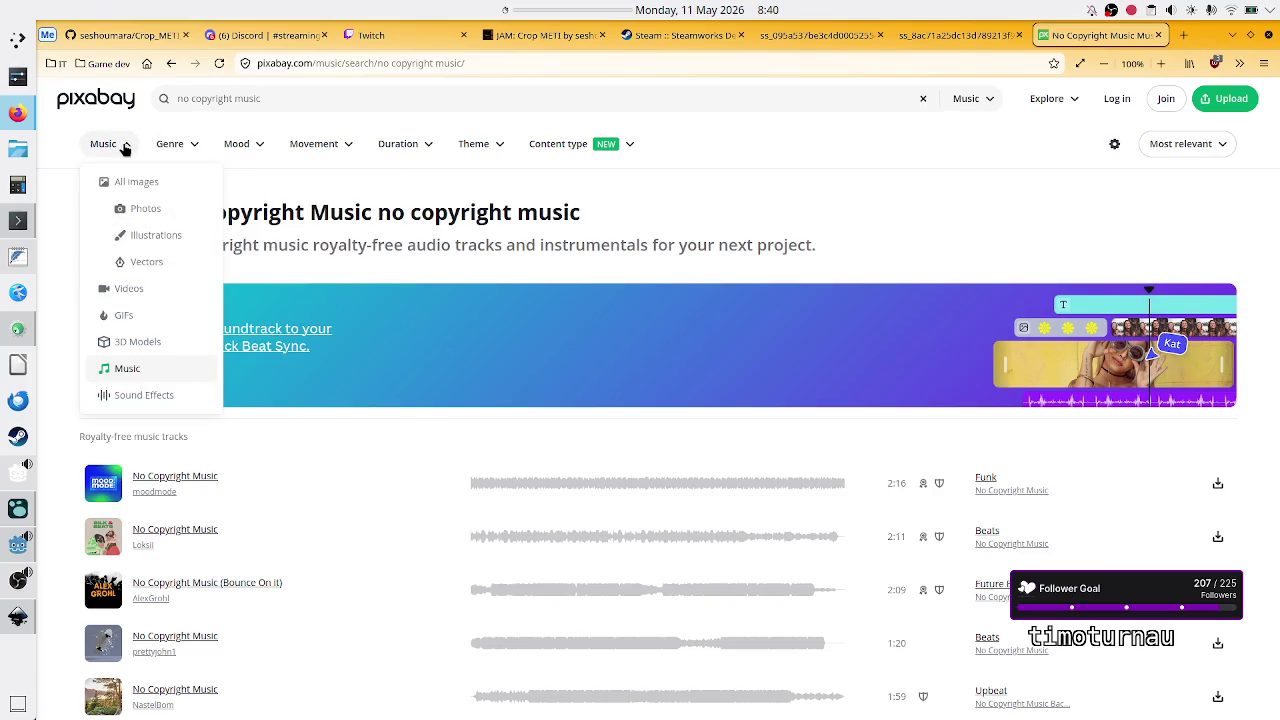
left_click(123, 147)
left_click(172, 144)
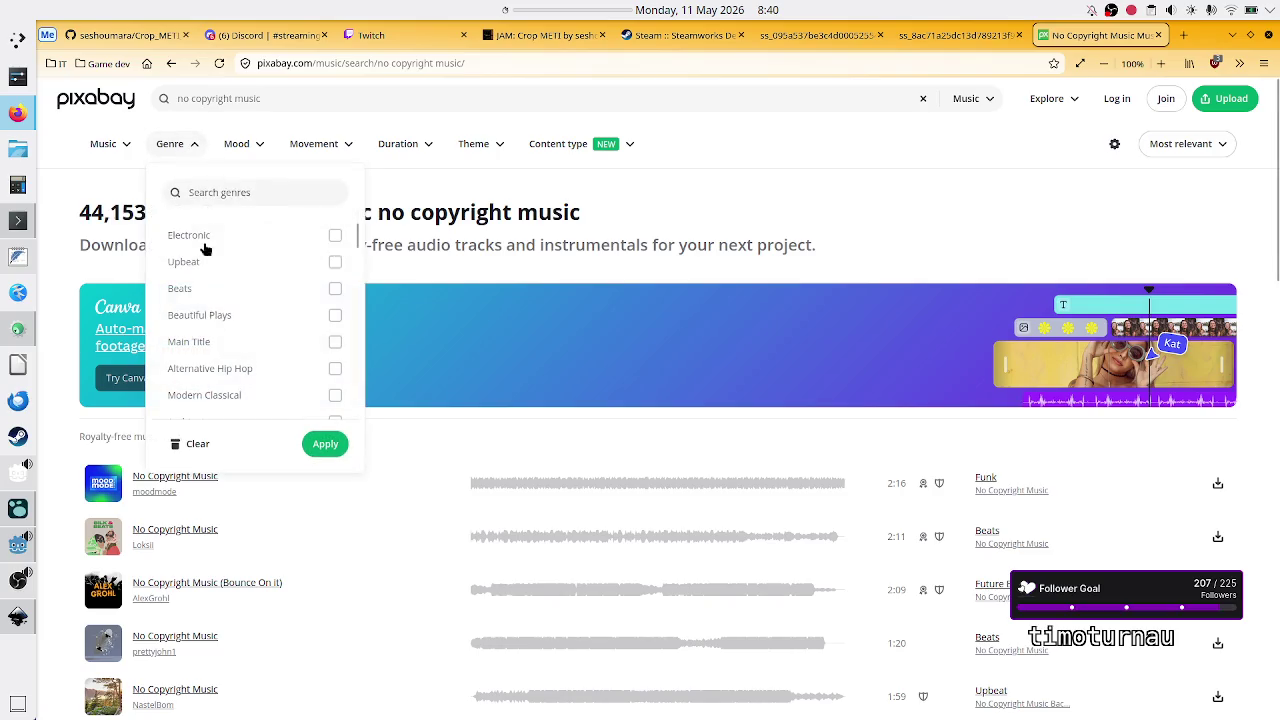
Search the genre list for 'ambient' and scroll the matches.
left_click(233, 190)
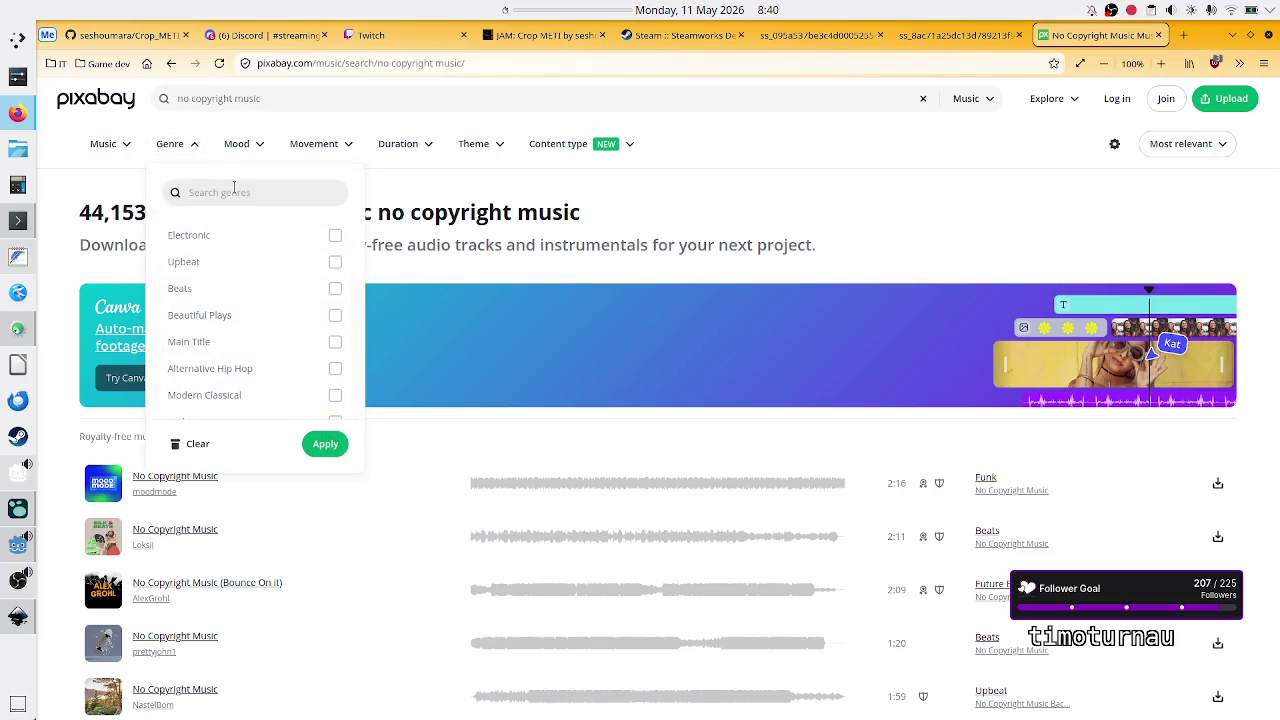
type("ambien")
type("t")
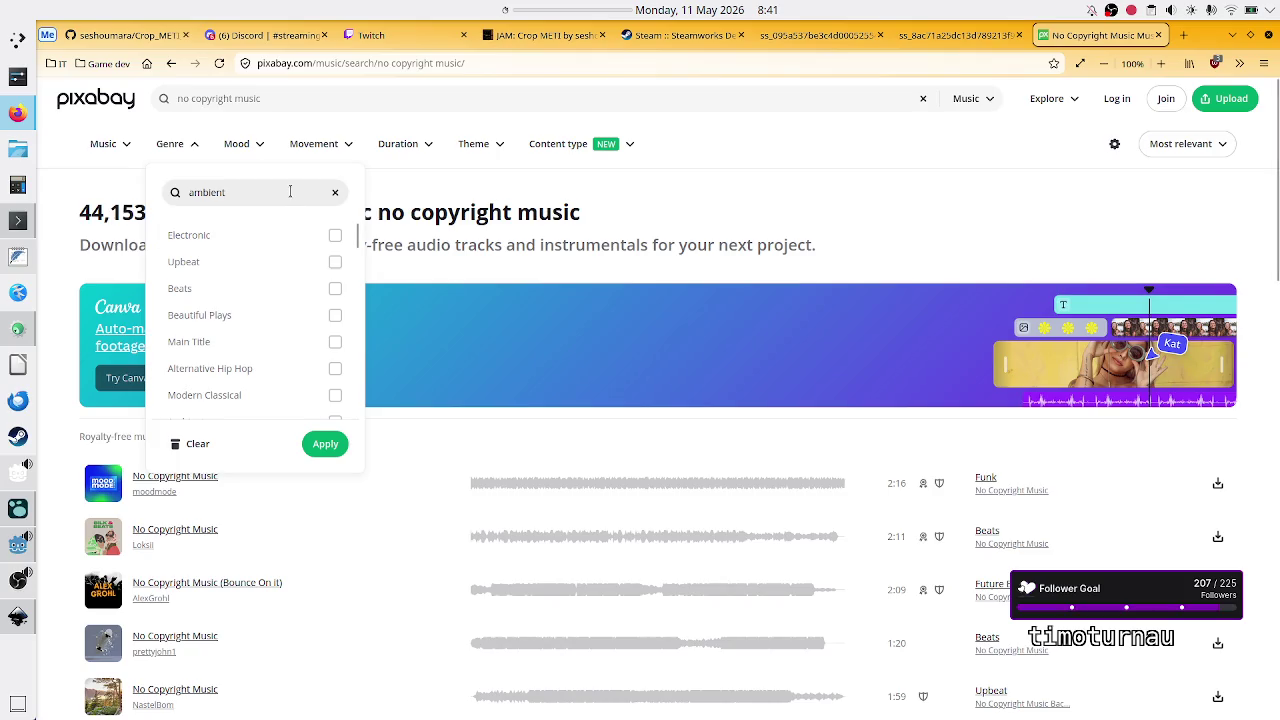
scroll(271, 305, "down", 5)
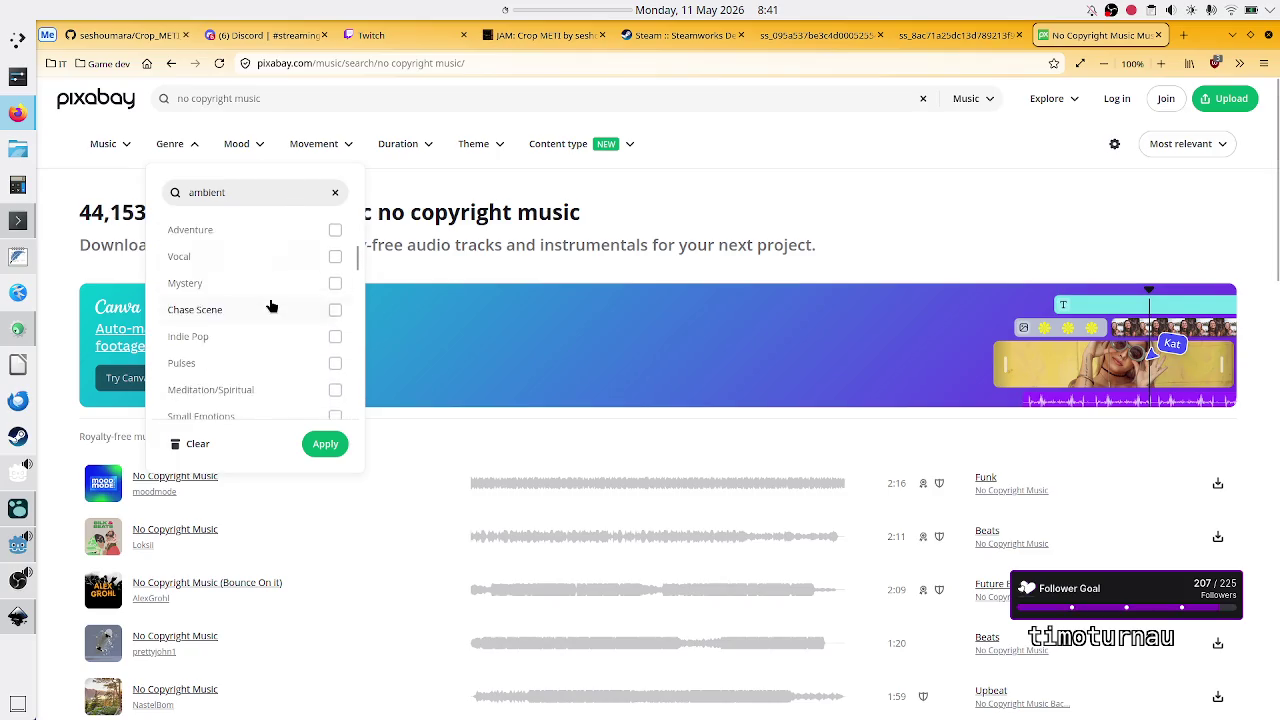
scroll(271, 305, "down", 2)
scroll(271, 305, "up", 7)
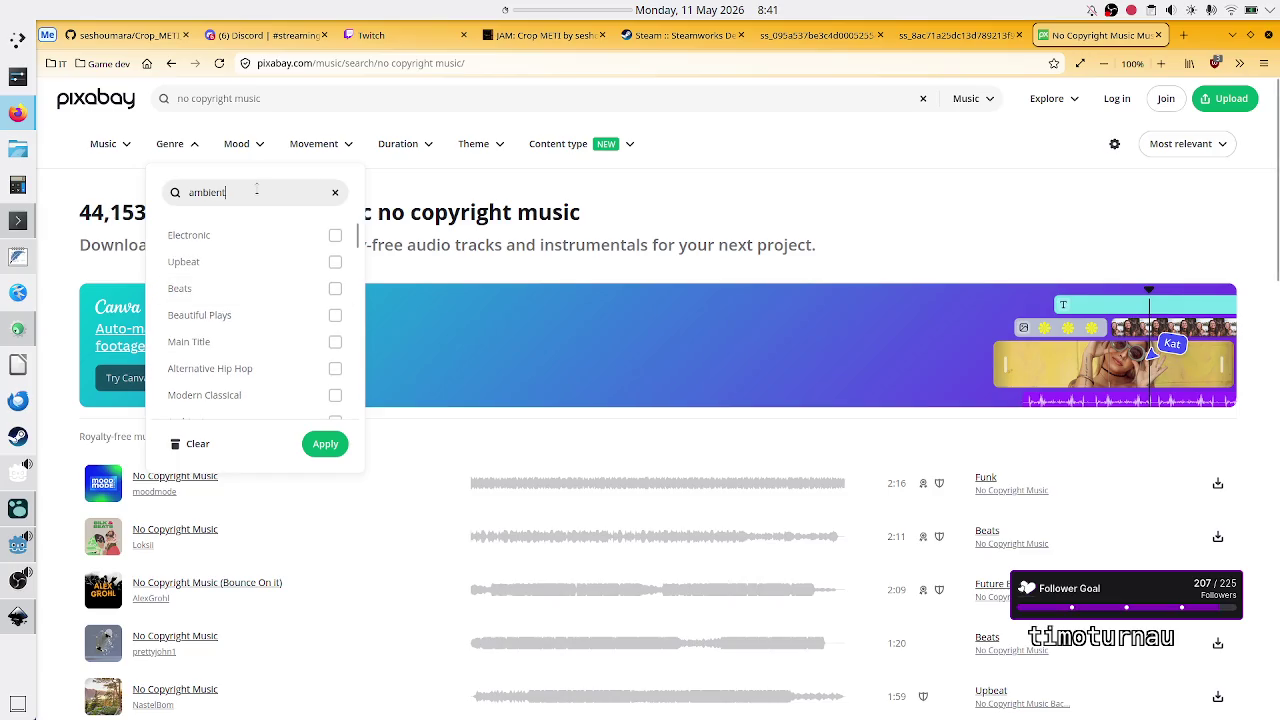
key("BackSpace")
key("BackSpace")
key("BackSpace")
After trying 'relaxing', search 'ambient' again, tick Ambient and apply the genre filter.
type("Ambient")
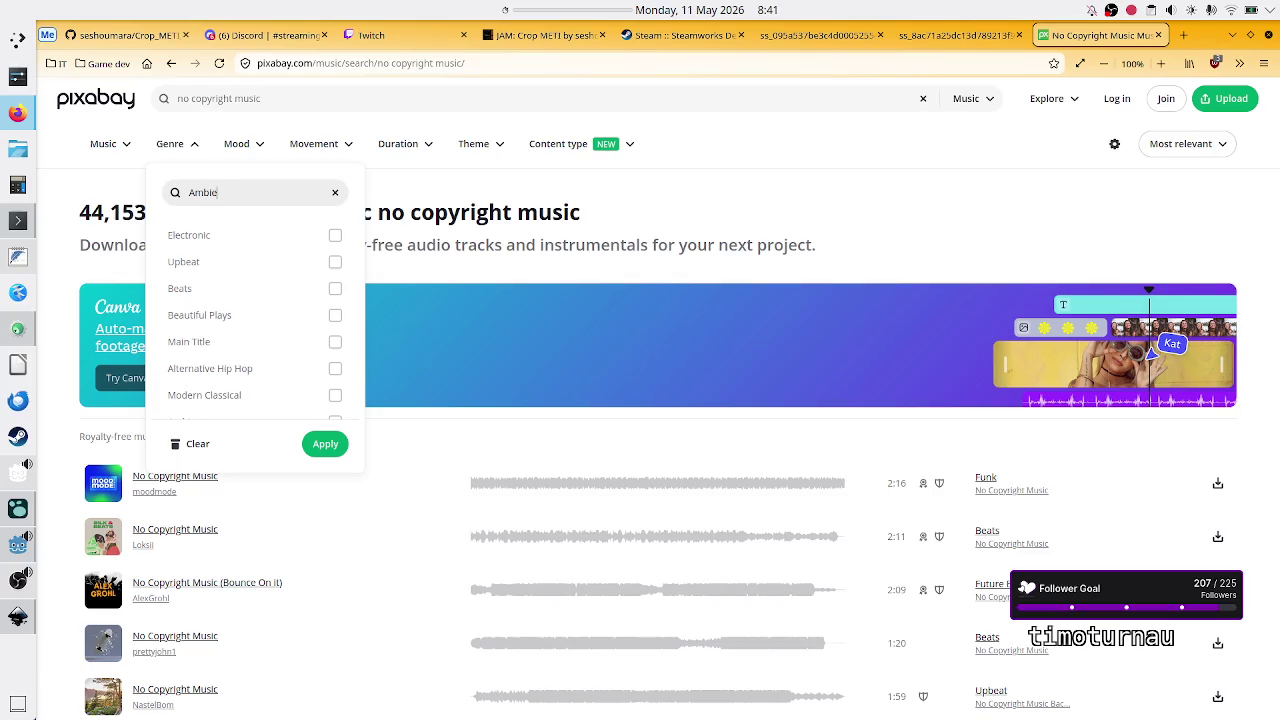
key("BackSpace")
key("BackSpace")
key("BackSpace")
type("U")
key("BackSpace")
scroll(216, 300, "down", 5)
type("relaxing")
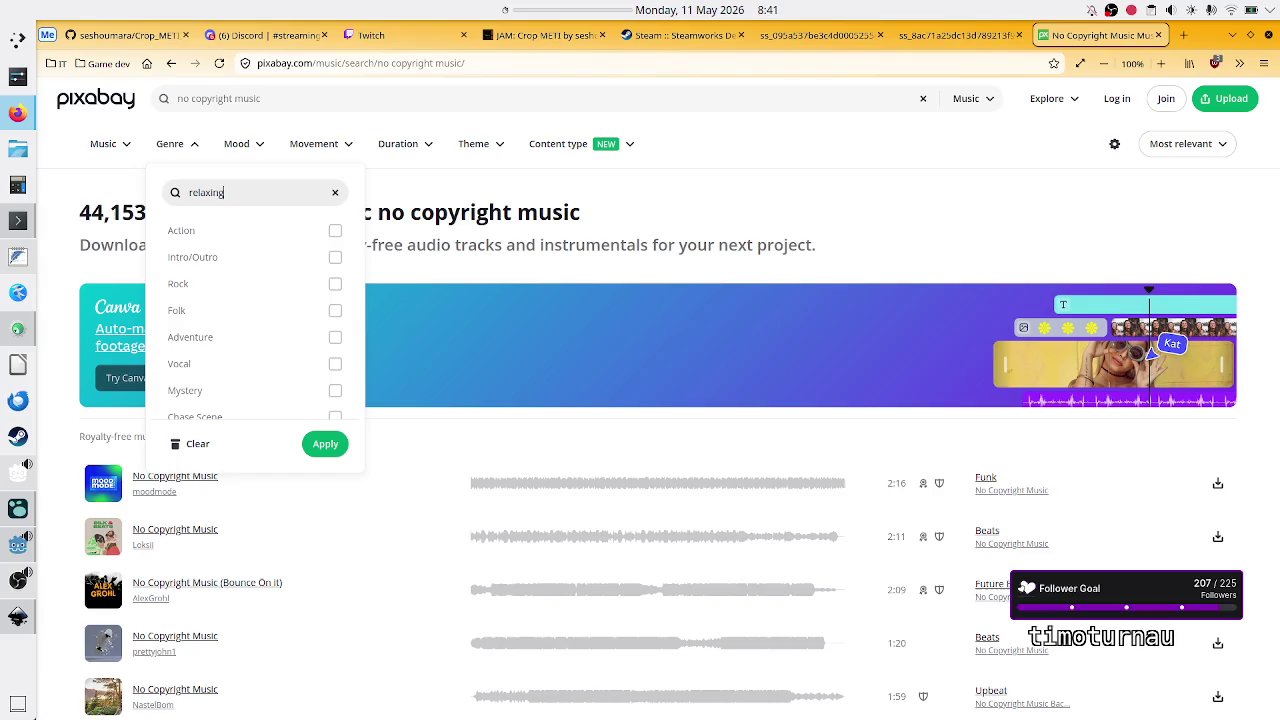
key("BackSpace")
key("BackSpace")
key("BackSpace")
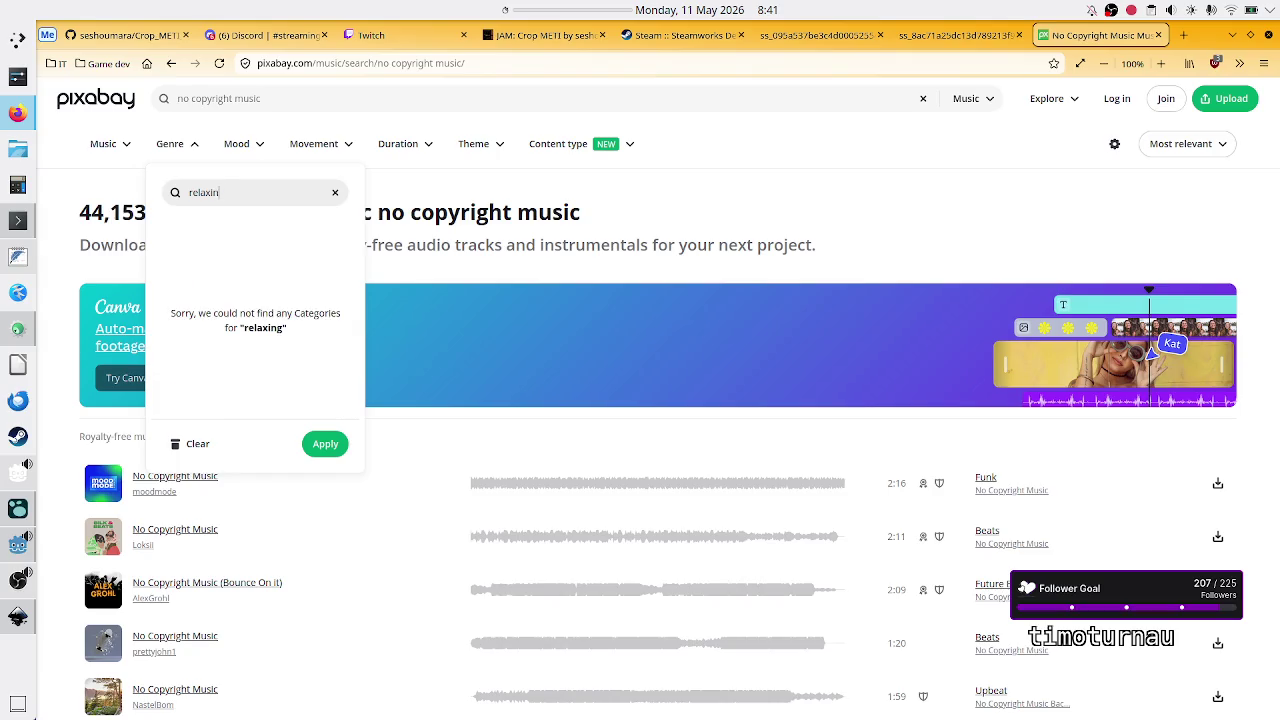
type("ambient")
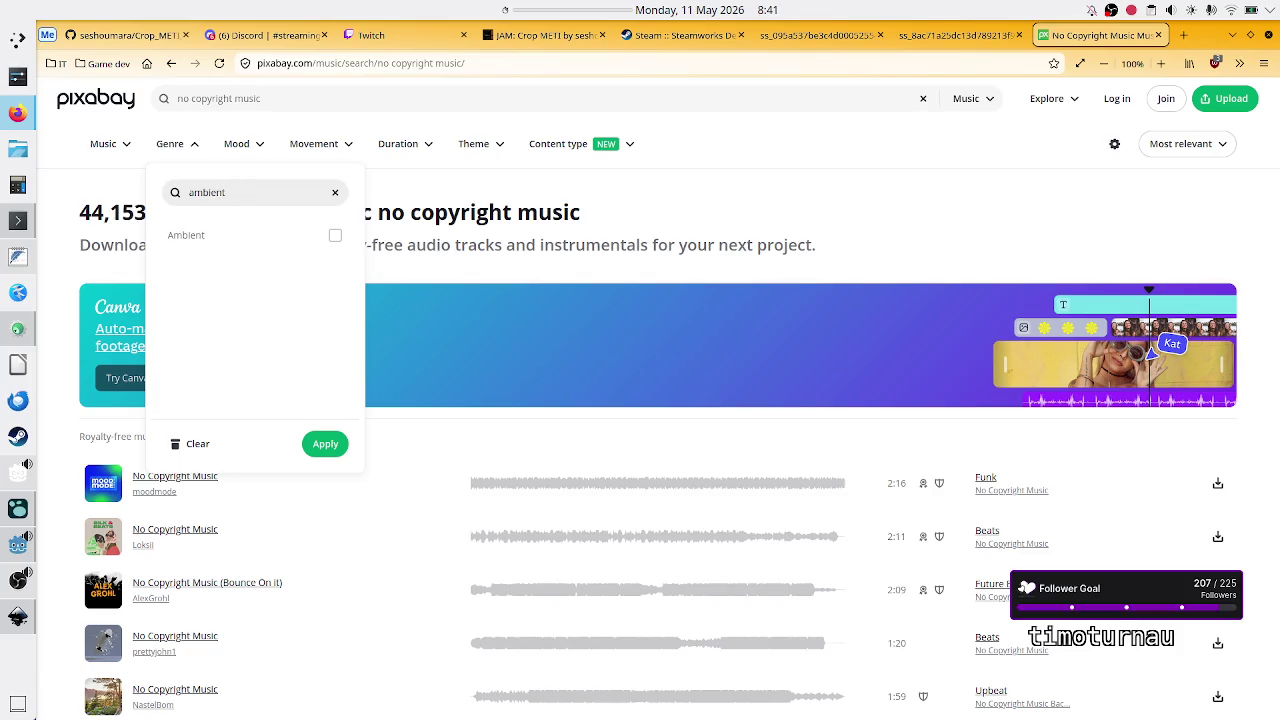
left_click(336, 240)
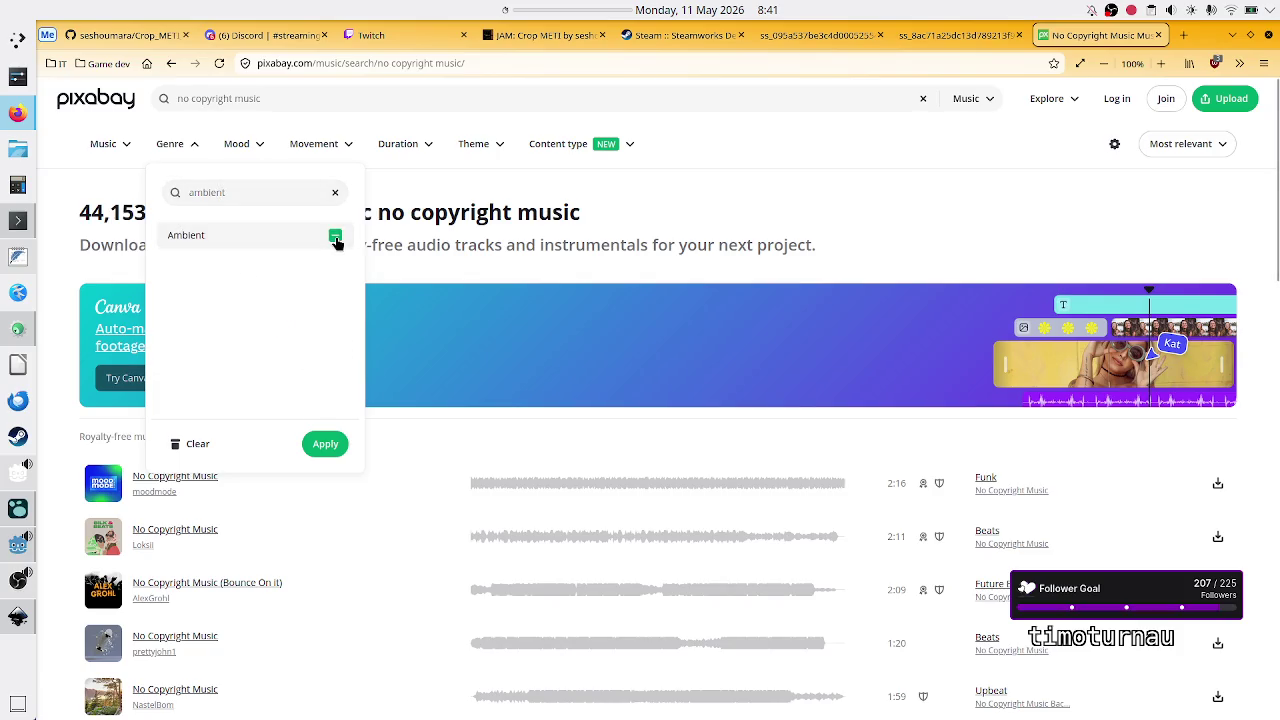
left_click(334, 443)
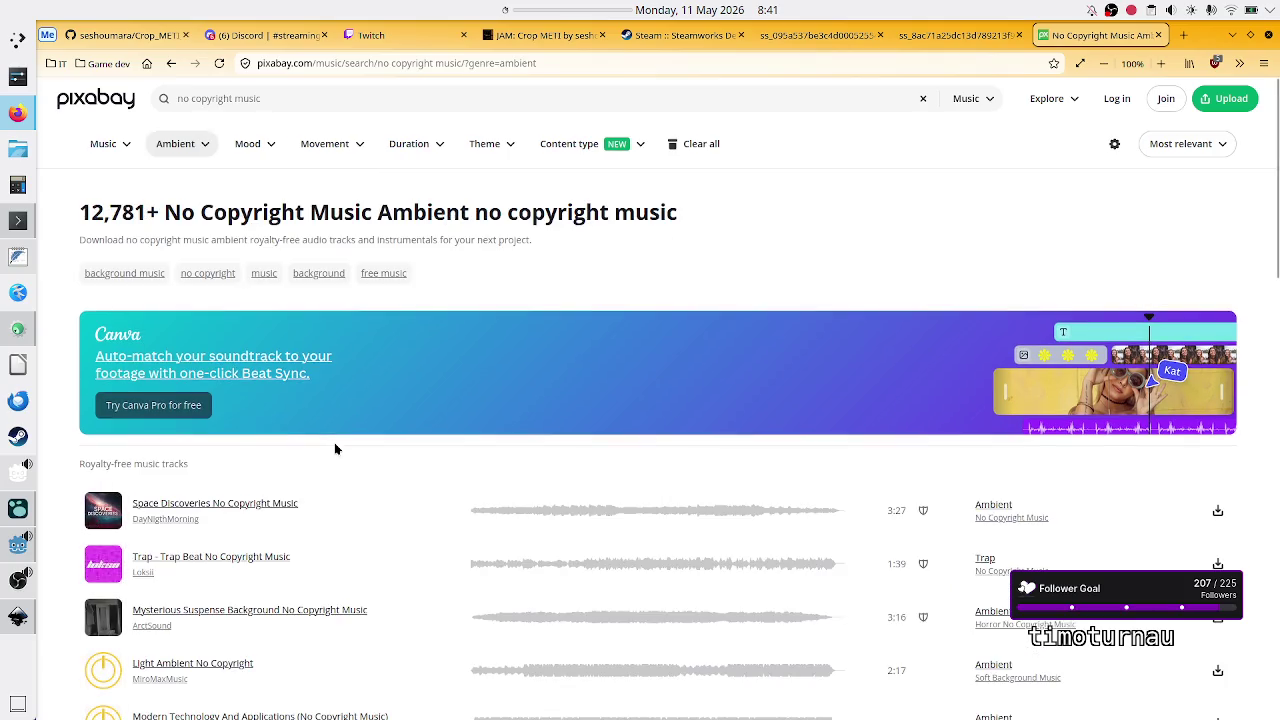
Scroll through the Mood filter options without choosing one, then close the list.
left_click(274, 145)
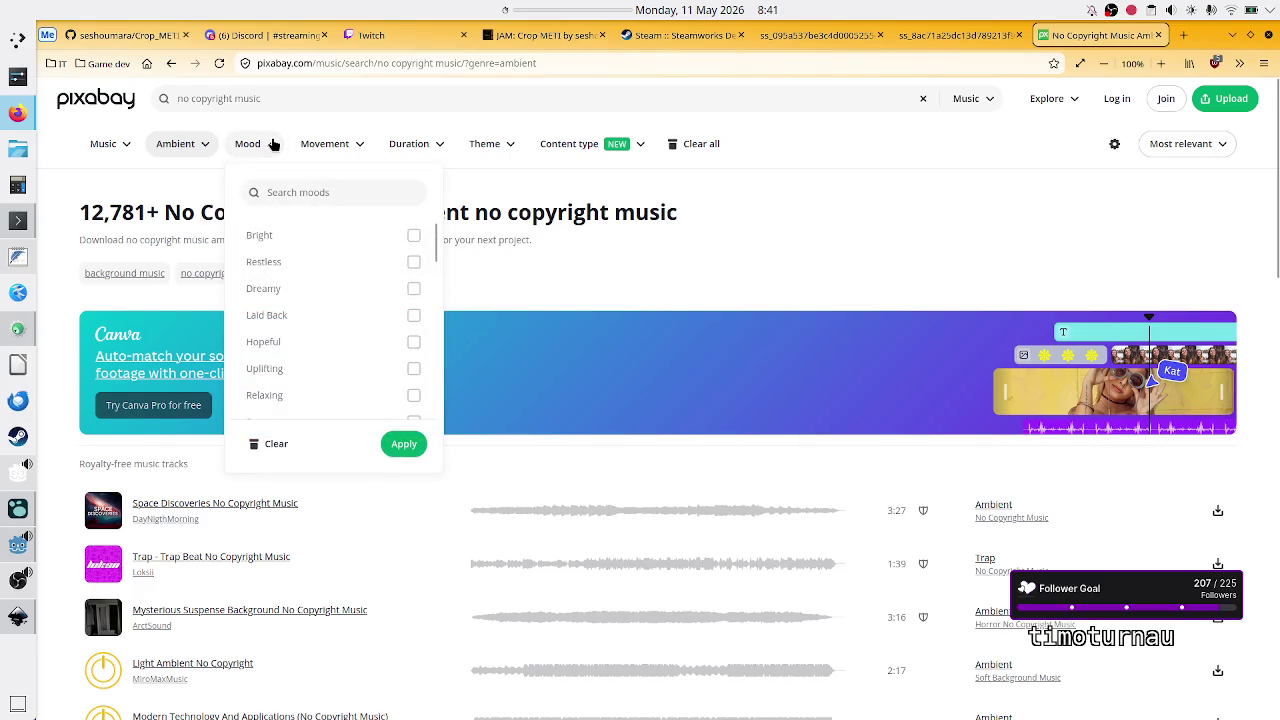
scroll(328, 360, "down", 3)
scroll(328, 368, "down", 6)
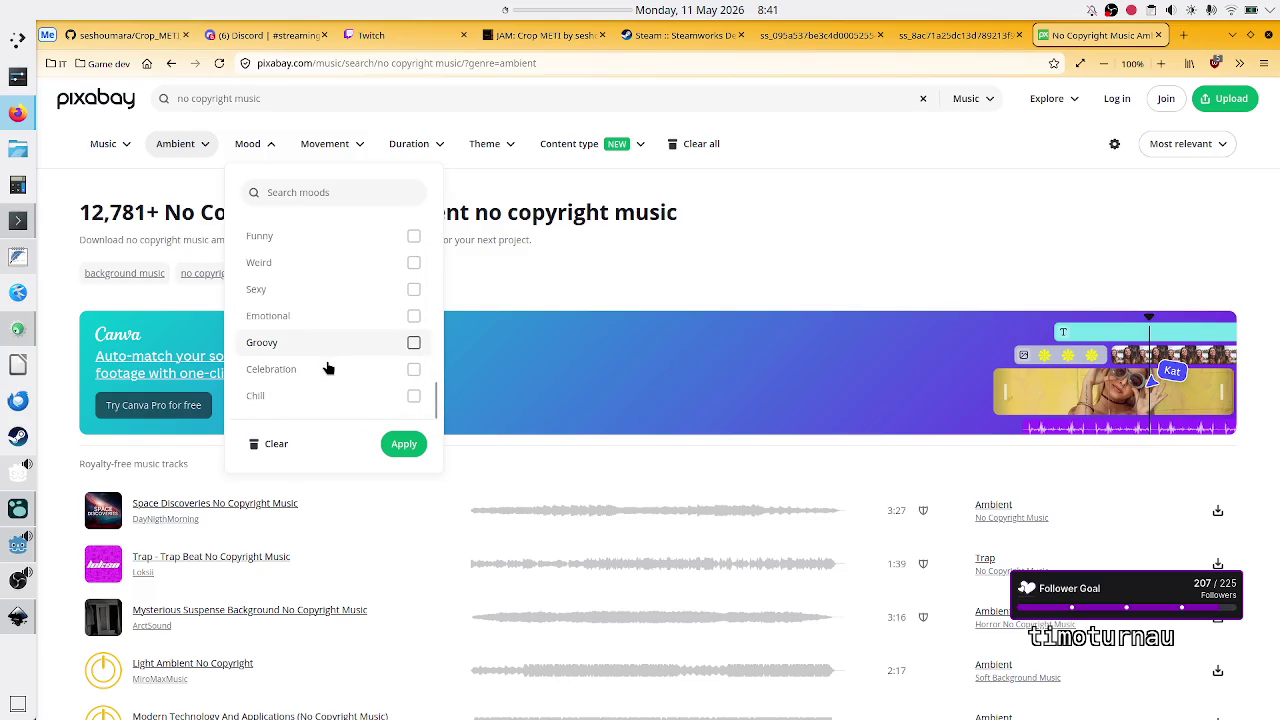
scroll(326, 366, "up", 9)
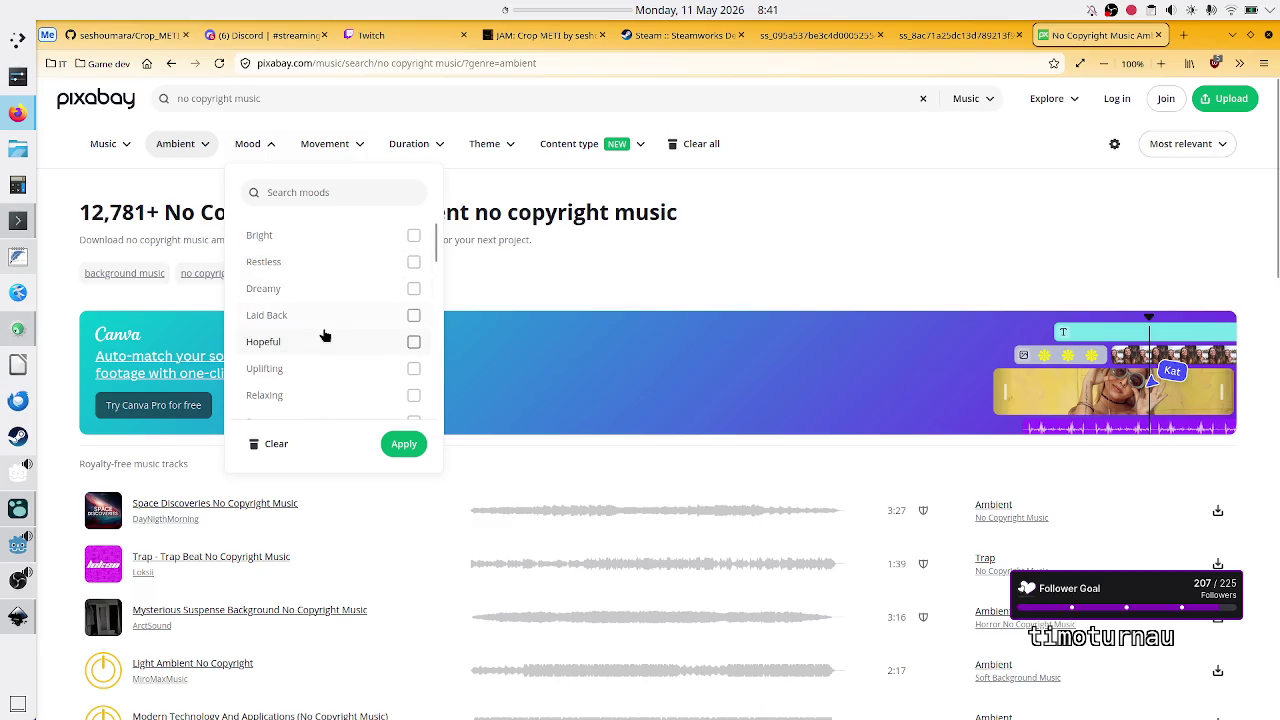
scroll(328, 345, "down", 1)
scroll(334, 359, "down", 2)
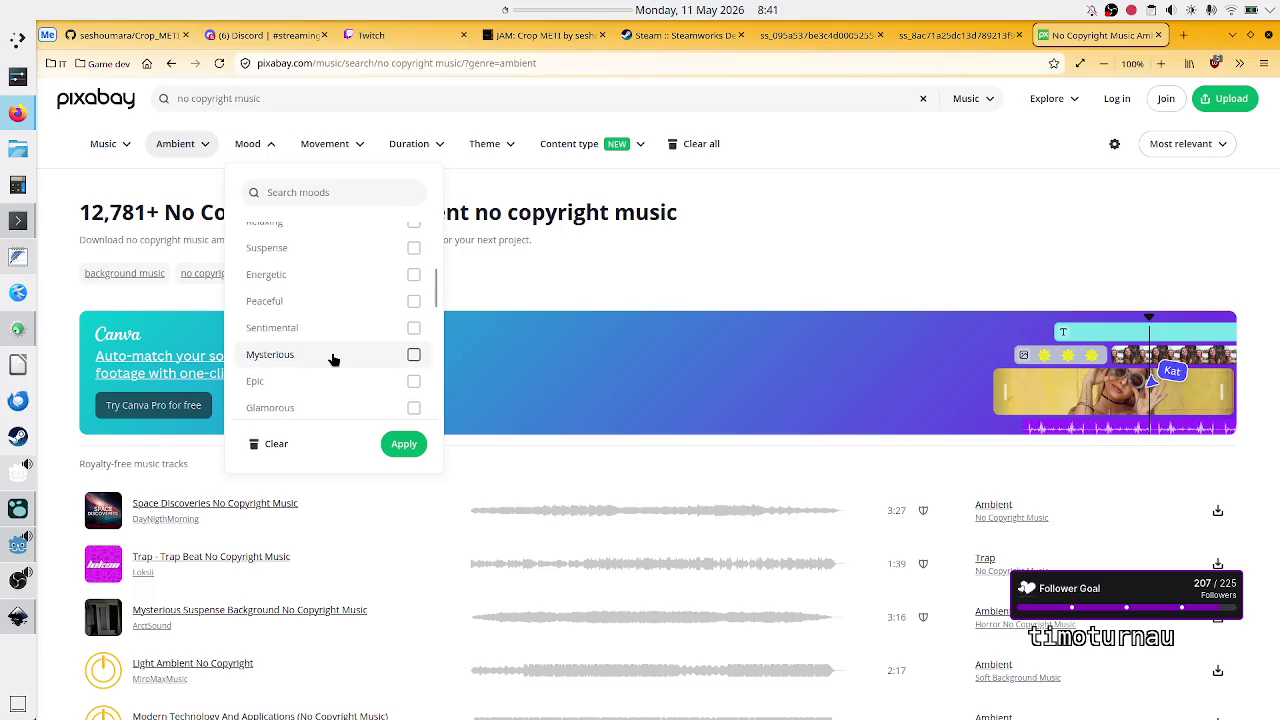
scroll(334, 359, "down", 2)
scroll(334, 359, "down", 4)
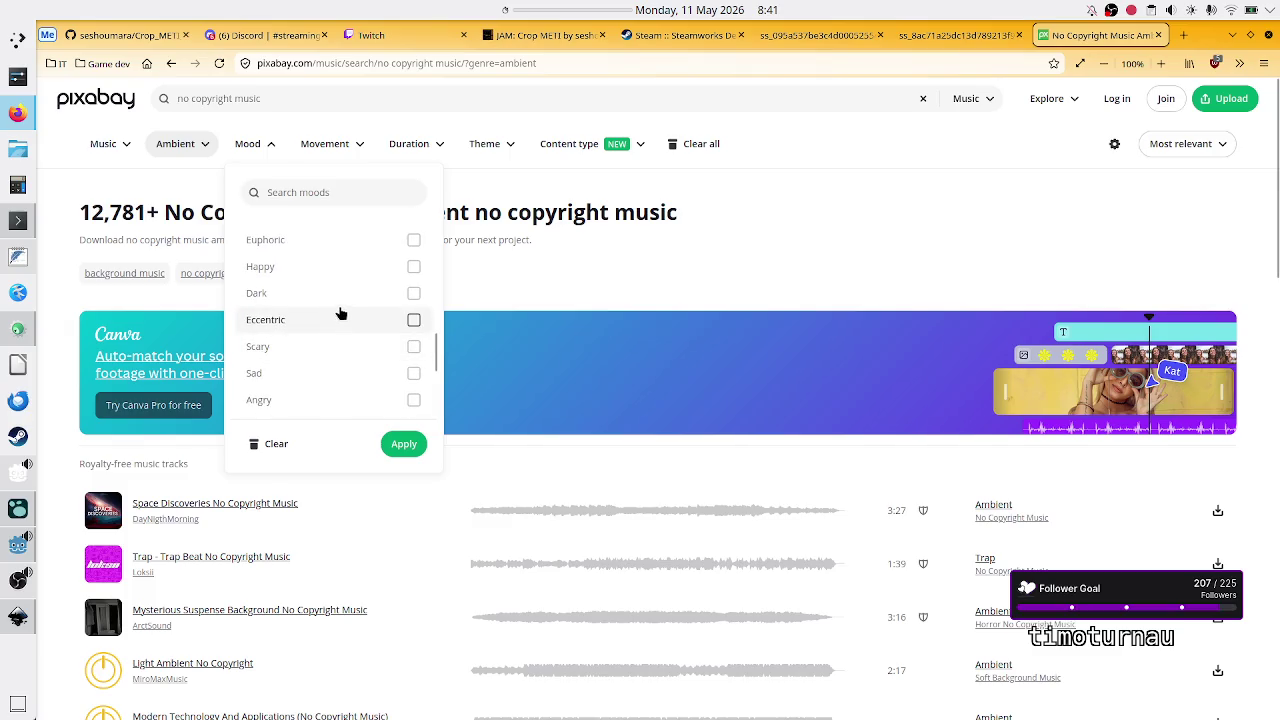
scroll(340, 360, "down", 1)
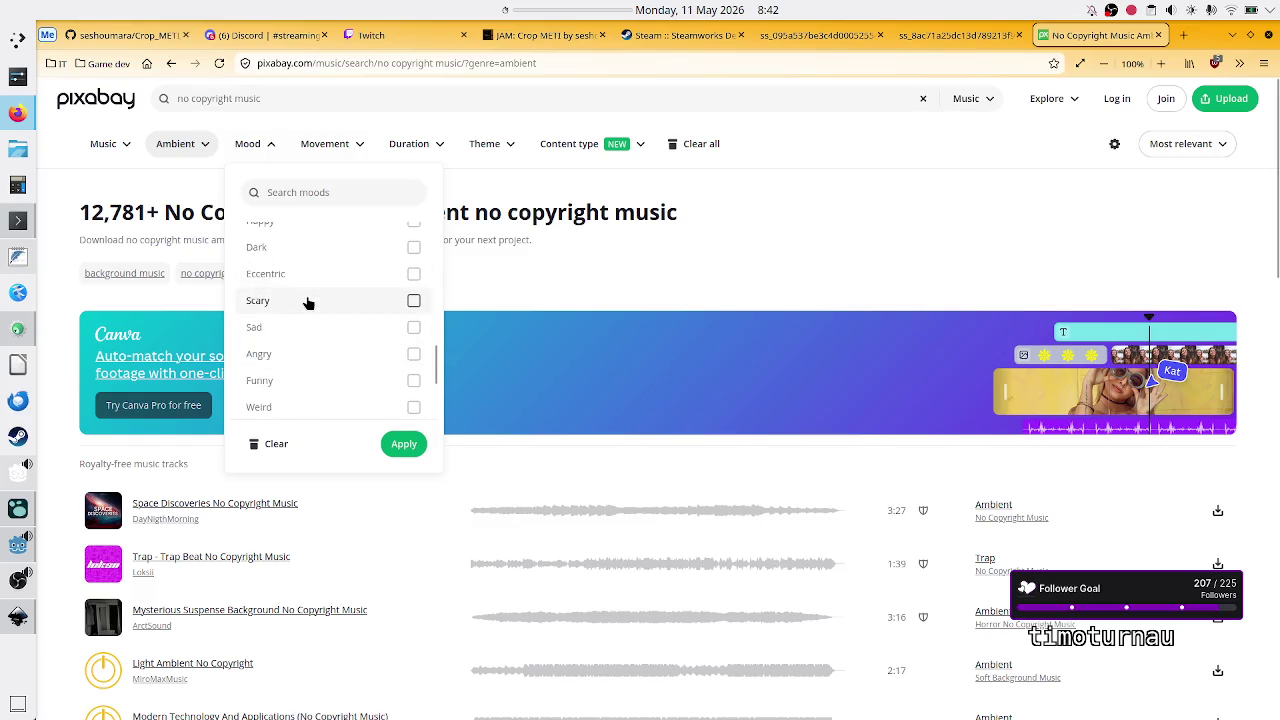
scroll(309, 360, "down", 2)
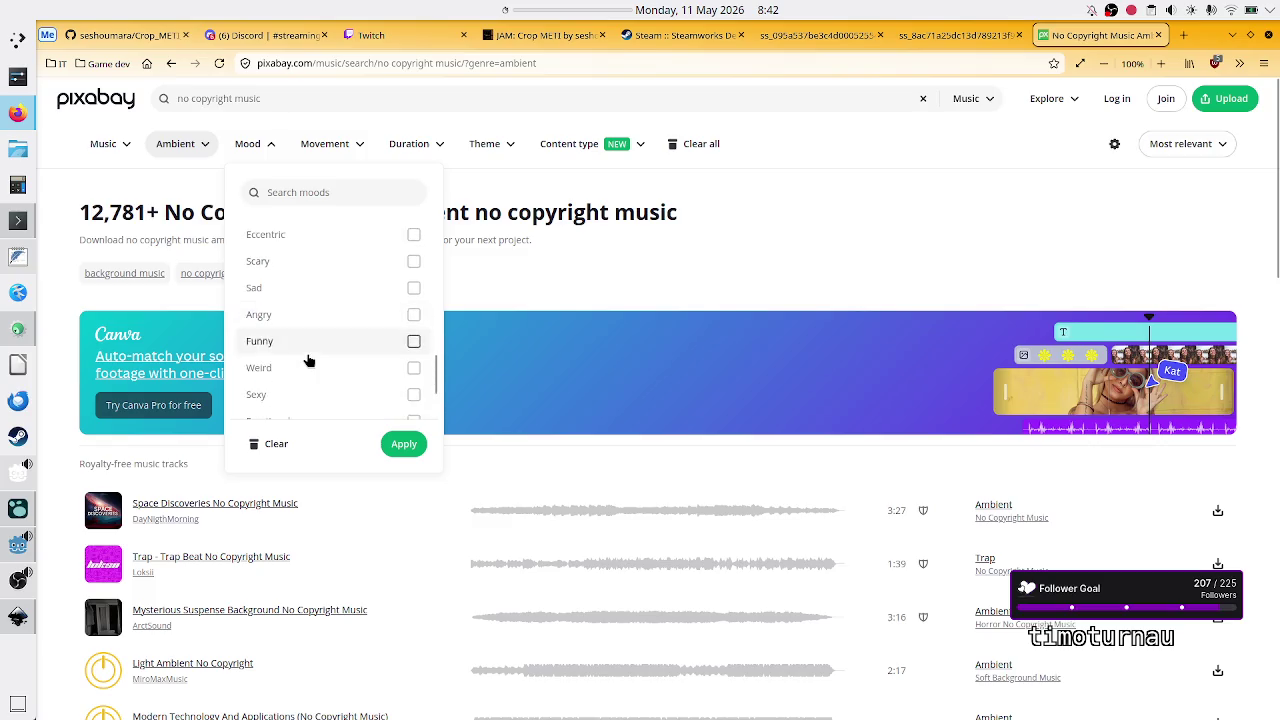
scroll(308, 358, "down", 1)
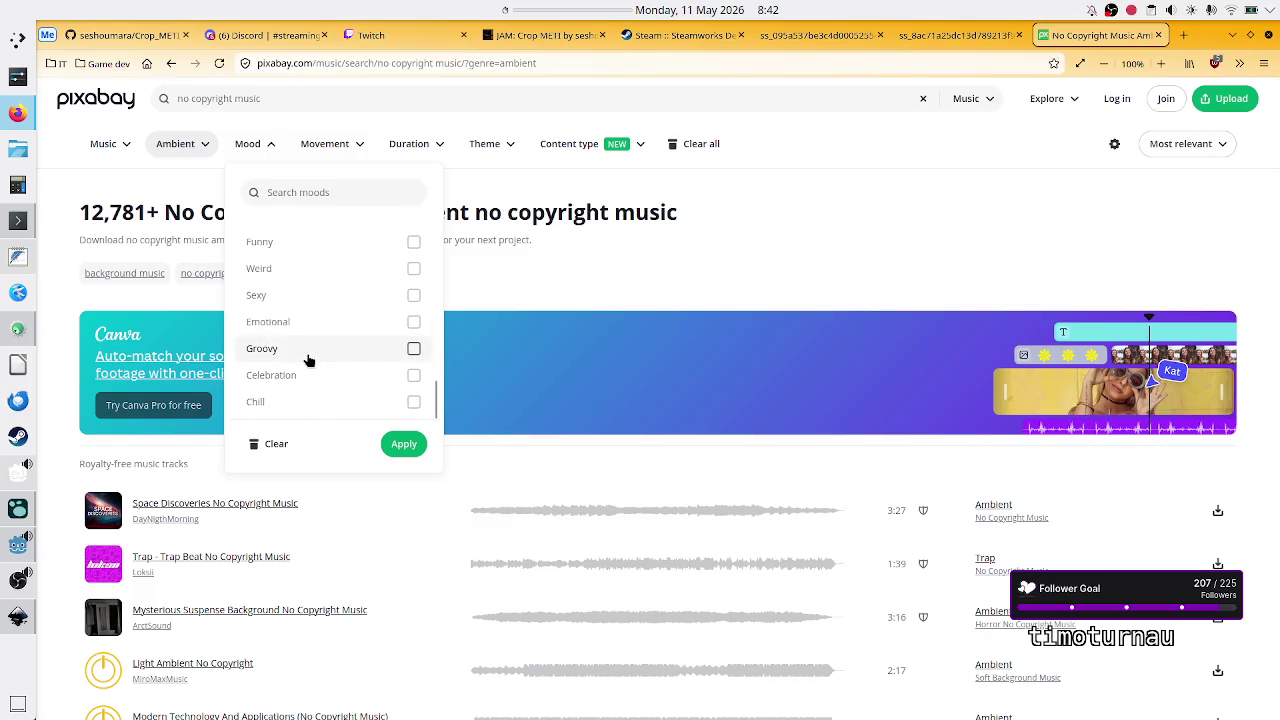
left_click(591, 279)
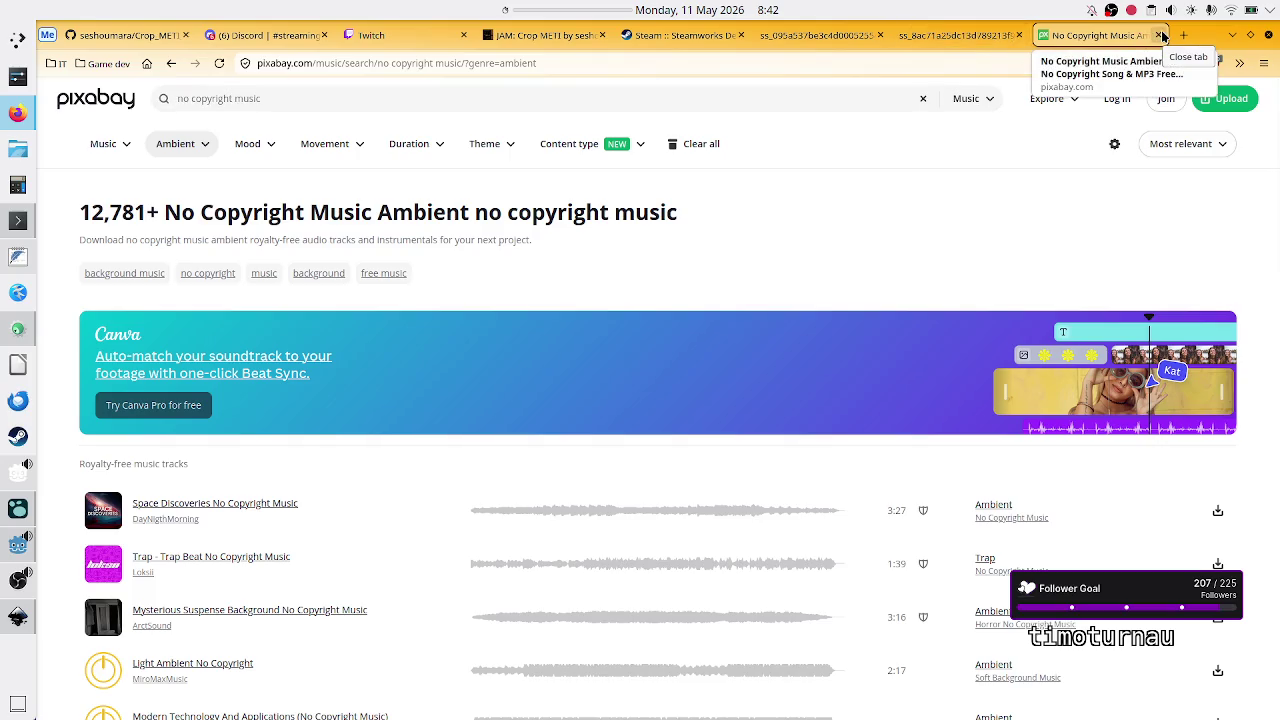
Close the Pixabay tab, view the Crop METI page, and return to the Godot editor.
left_click(1160, 35)
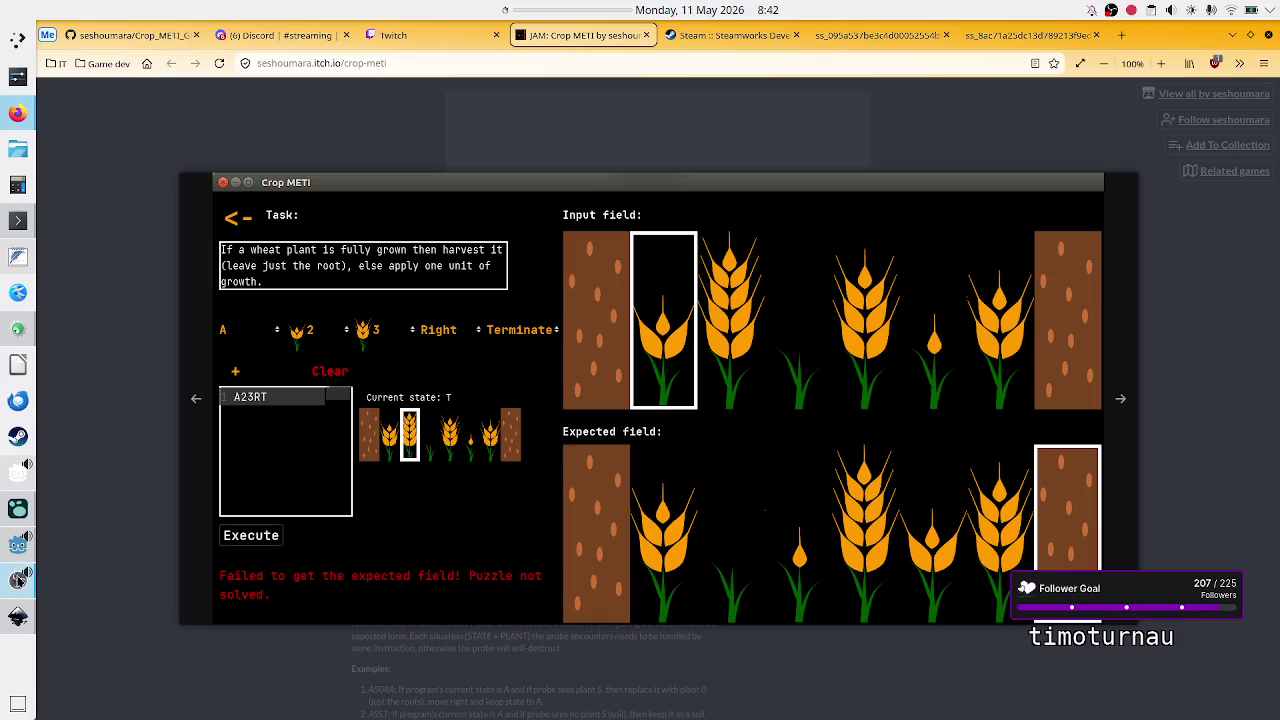
left_click(18, 543)
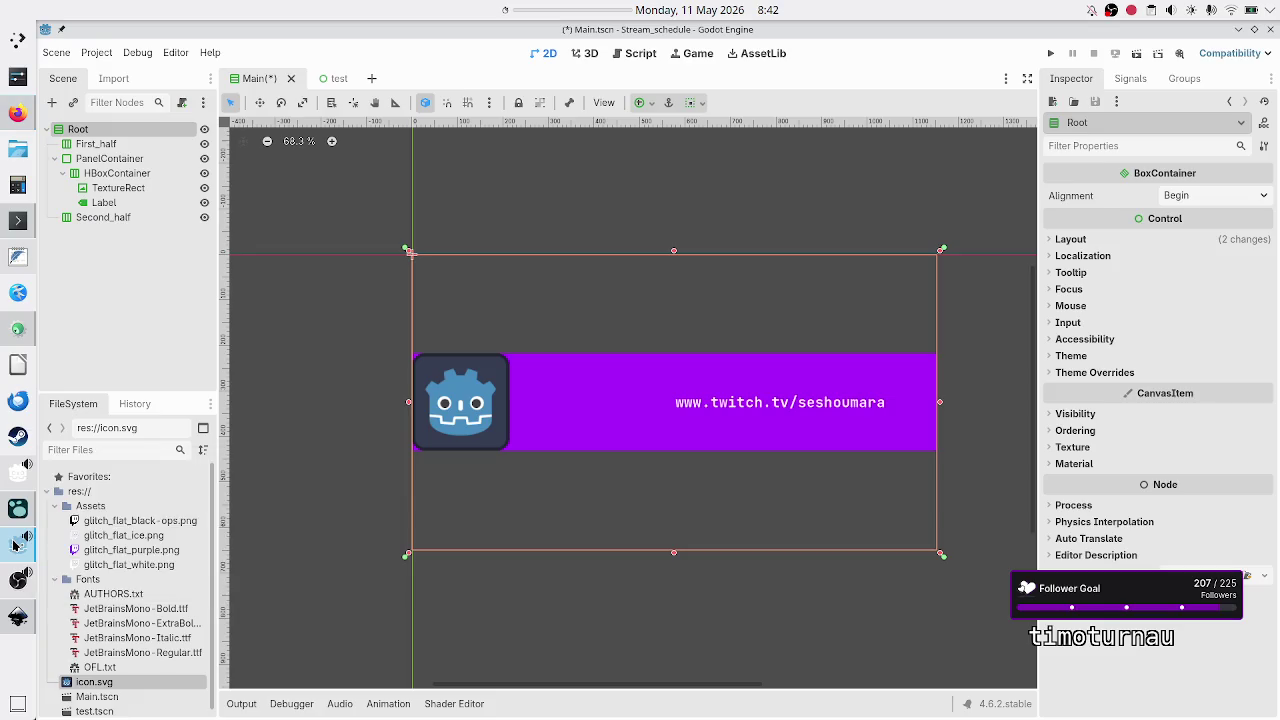
left_click(121, 193)
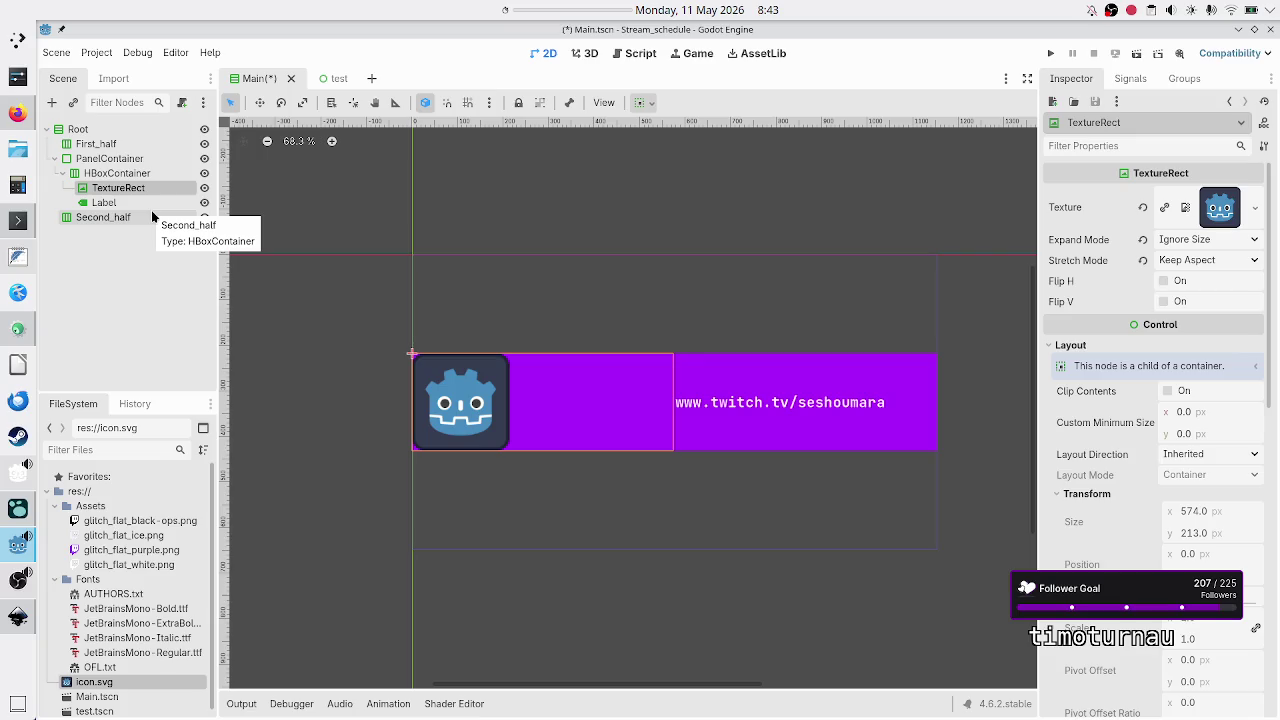
left_click(134, 162)
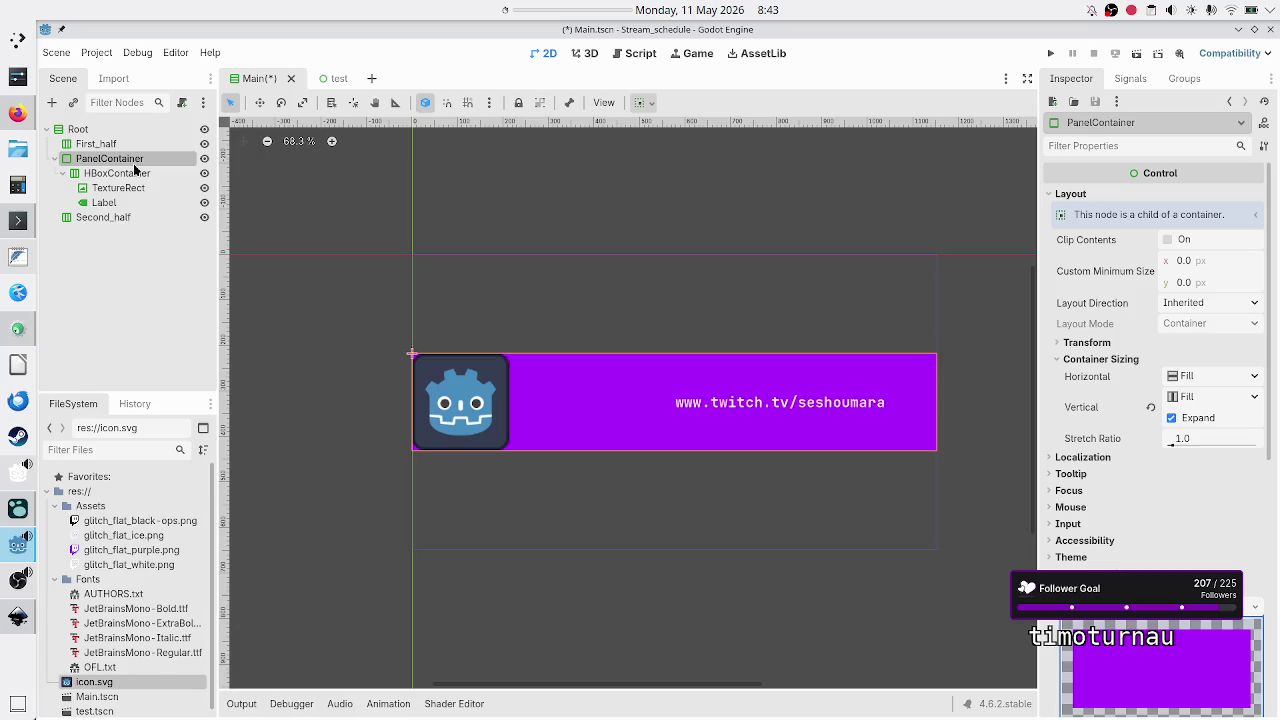
left_click(120, 175)
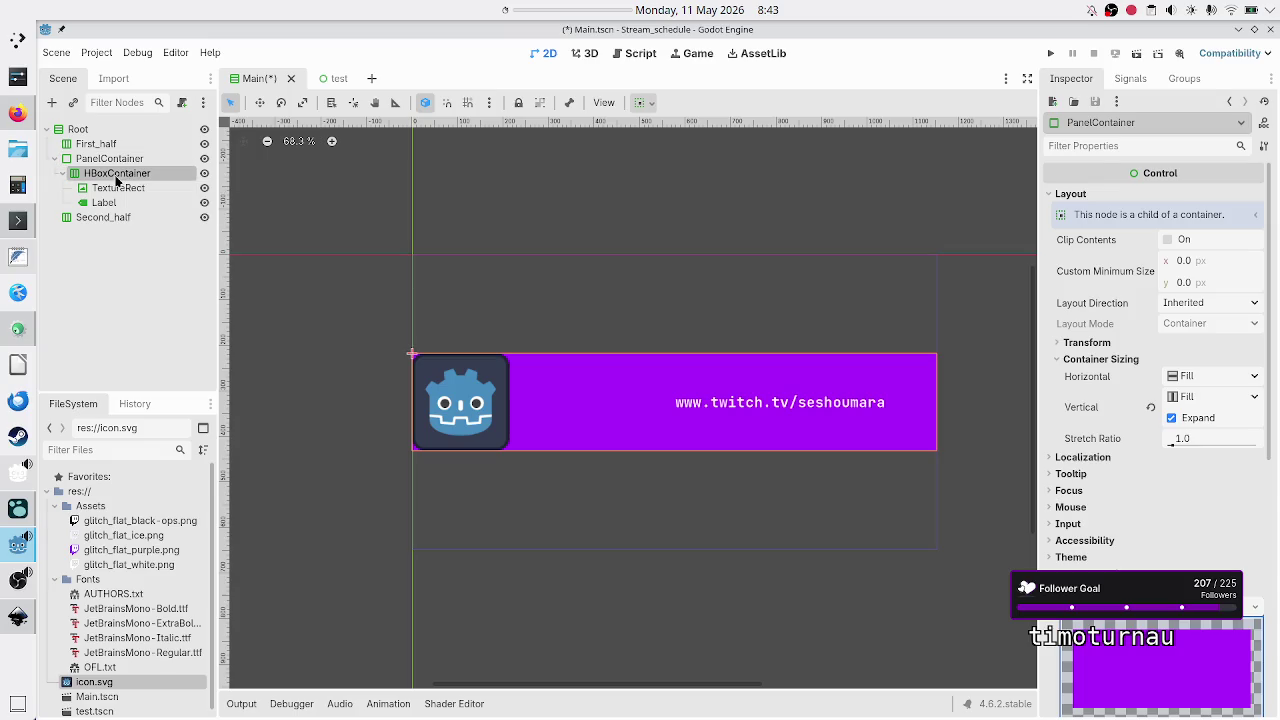
left_click(121, 162)
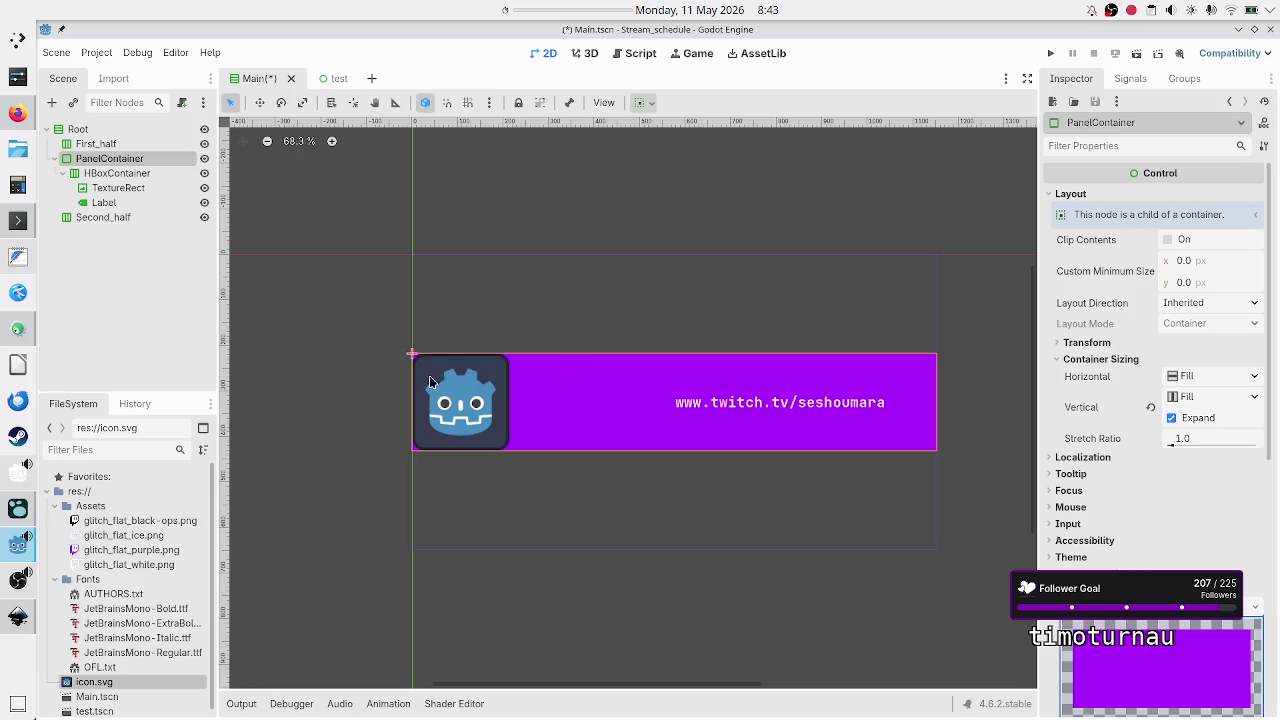
left_click(18, 255)
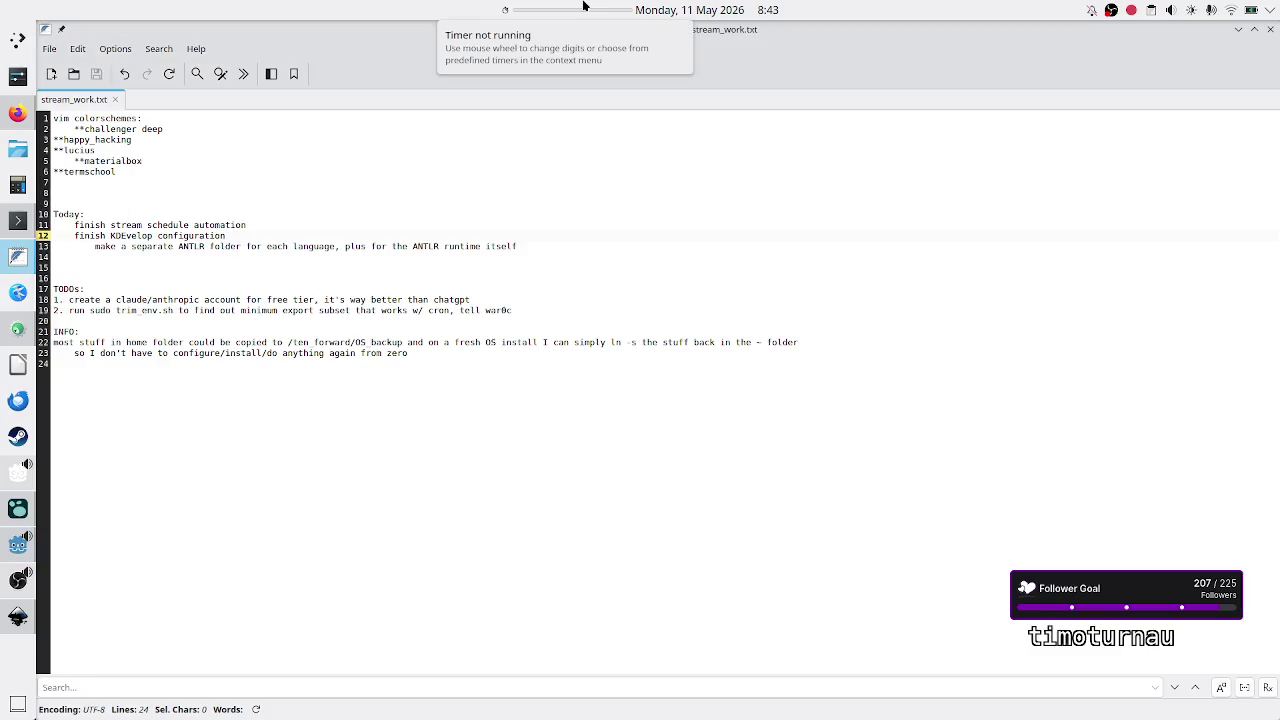
mouse_move(719, 33)
left_mouse_down()
mouse_move(756, 434)
mouse_move(742, 383)
mouse_move(680, 400)
mouse_move(749, 409)
mouse_move(700, 400)
mouse_move(690, 412)
mouse_move(702, 434)
mouse_move(701, 219)
left_mouse_up()
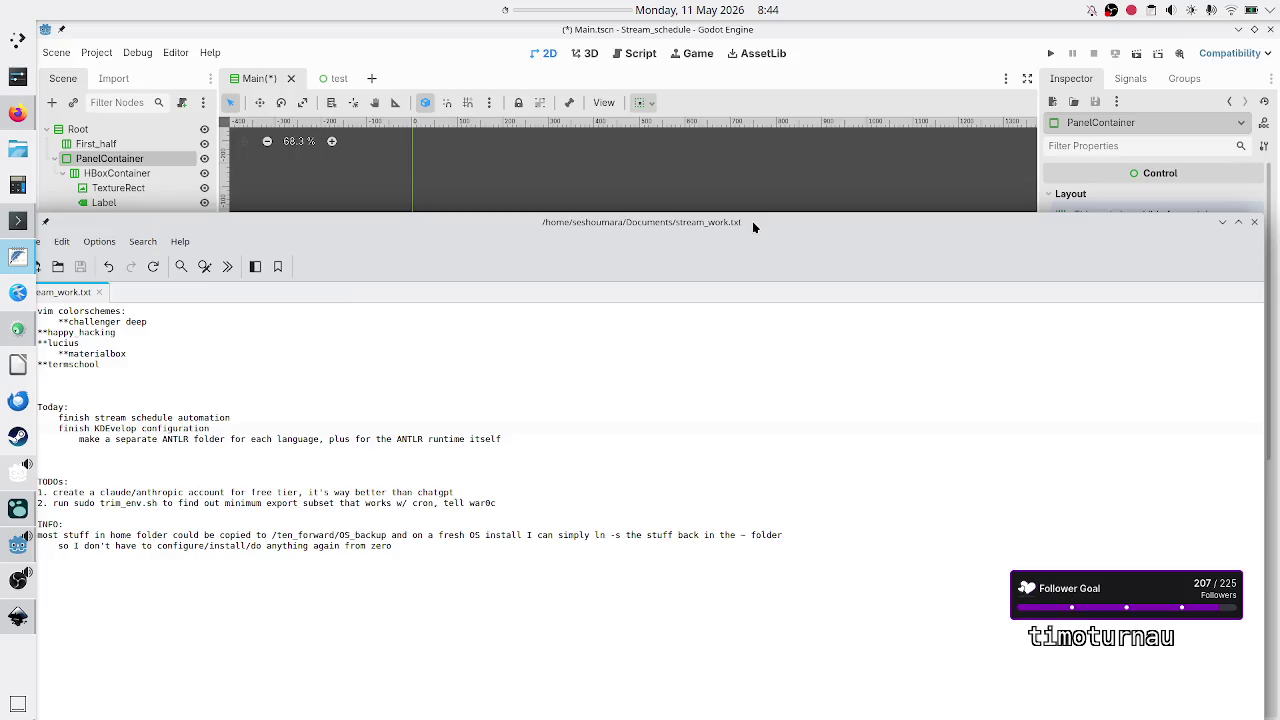
double_click(752, 221)
left_click(1238, 29)
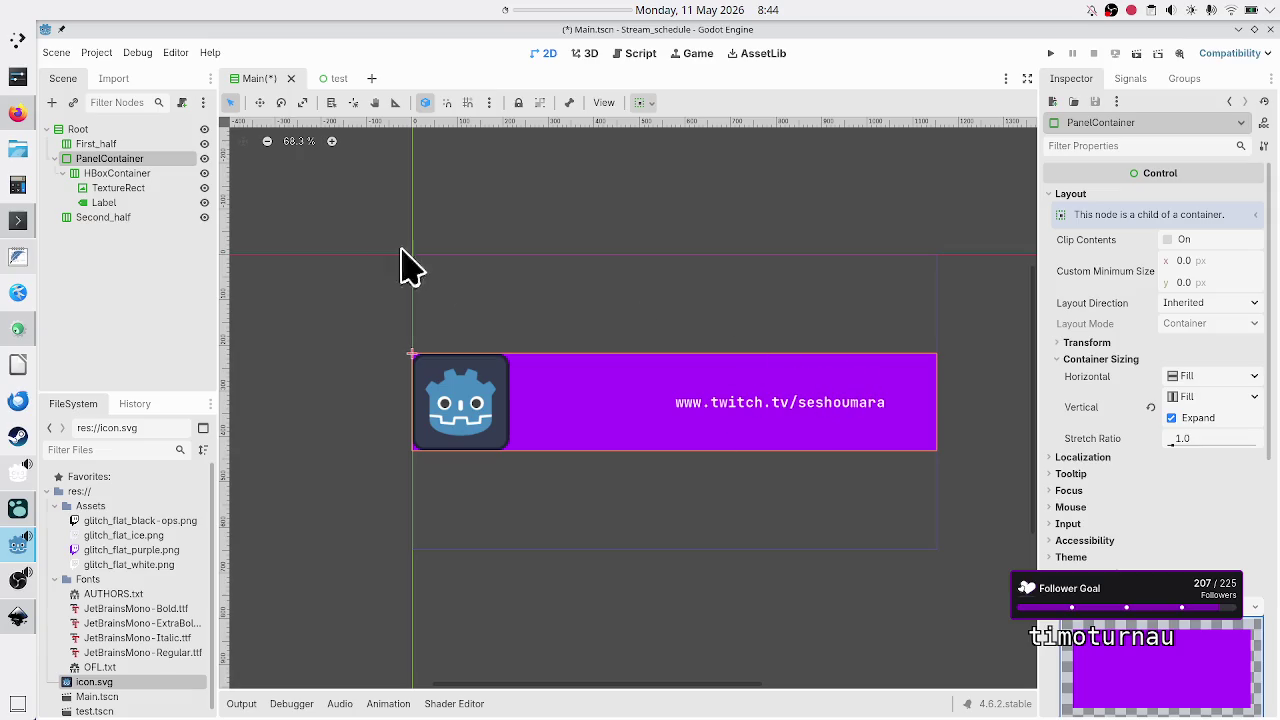
Set HBoxContainer's horizontal and vertical Container Sizing to Custom, with vertical Fill unticked.
left_click(143, 172)
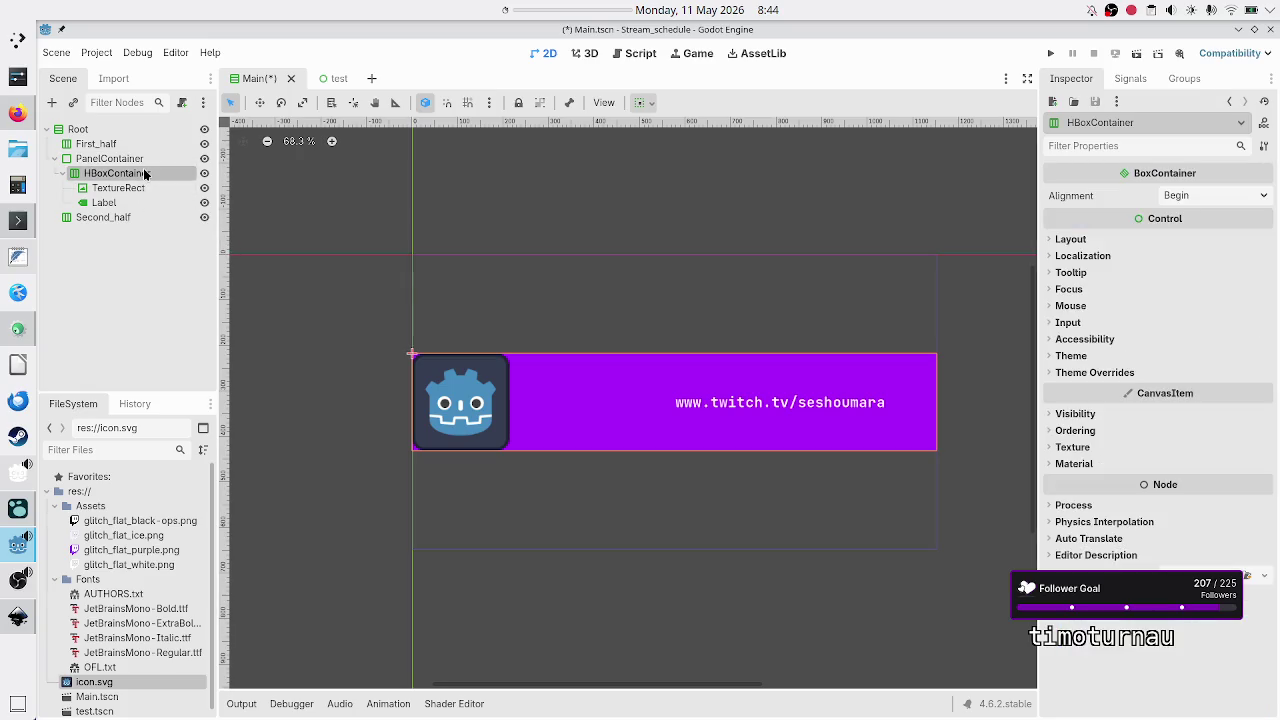
left_click(1097, 240)
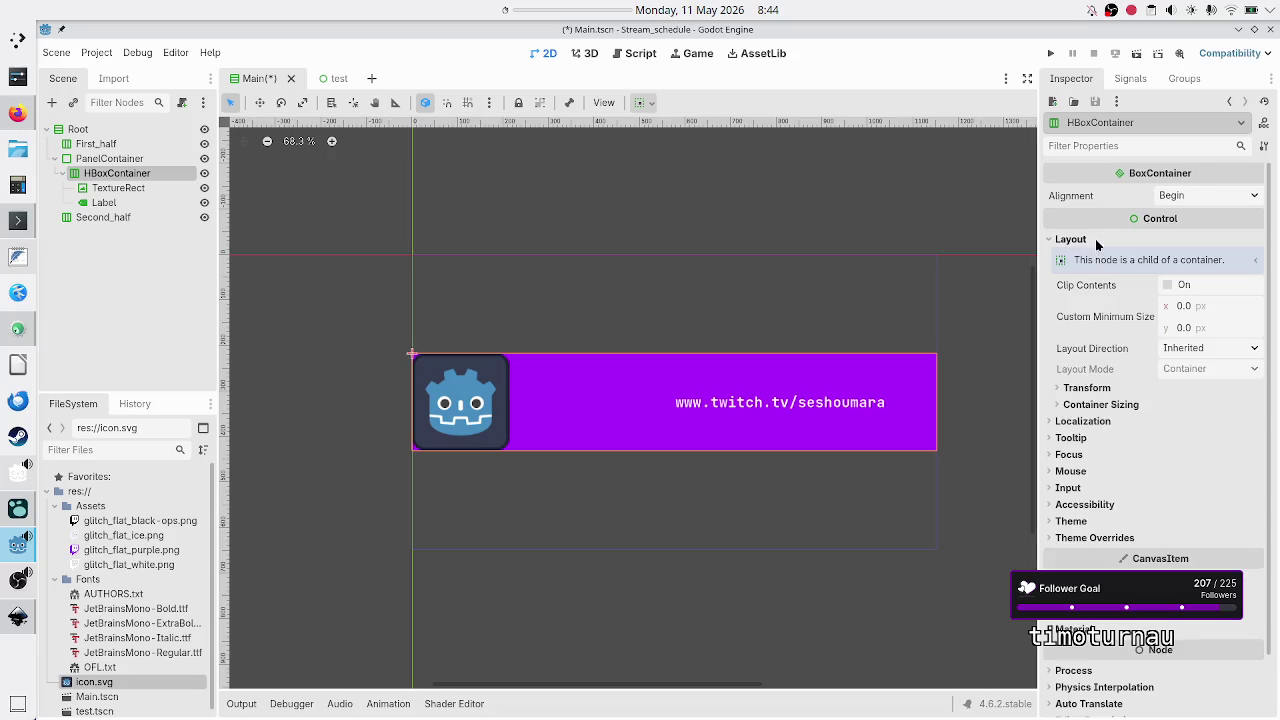
left_click(1100, 404)
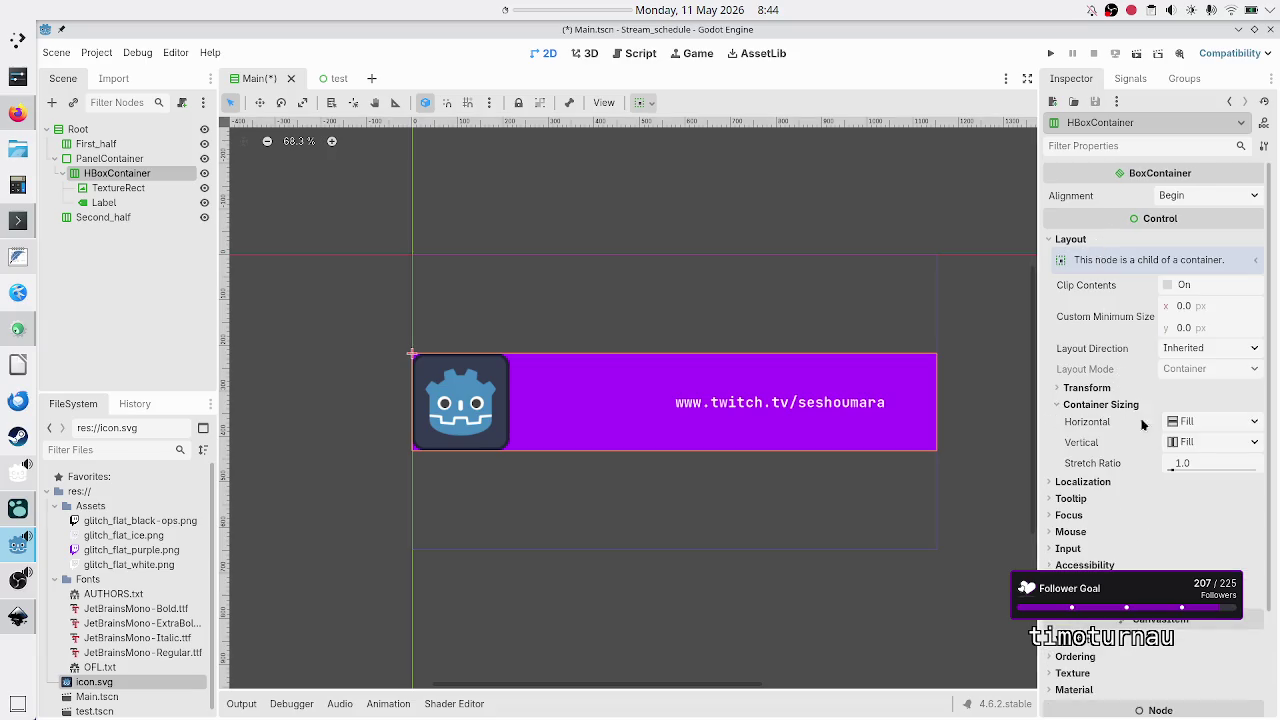
left_click(1252, 424)
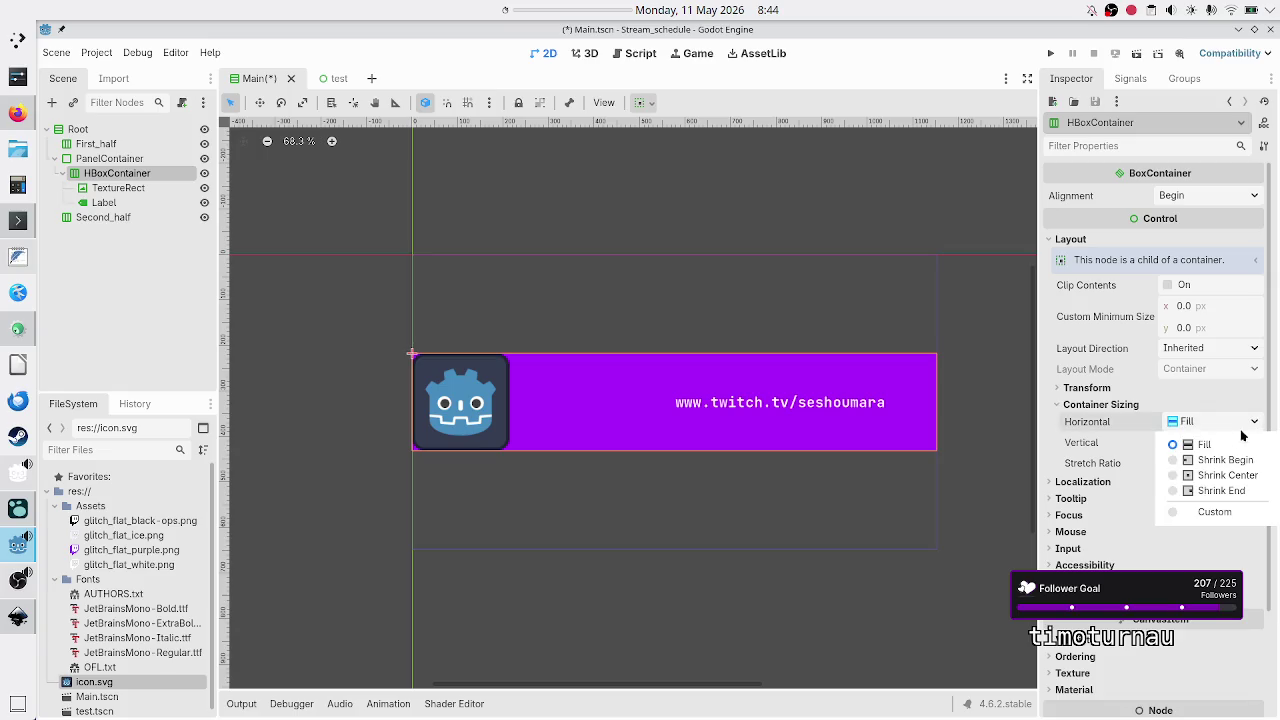
left_click(1235, 514)
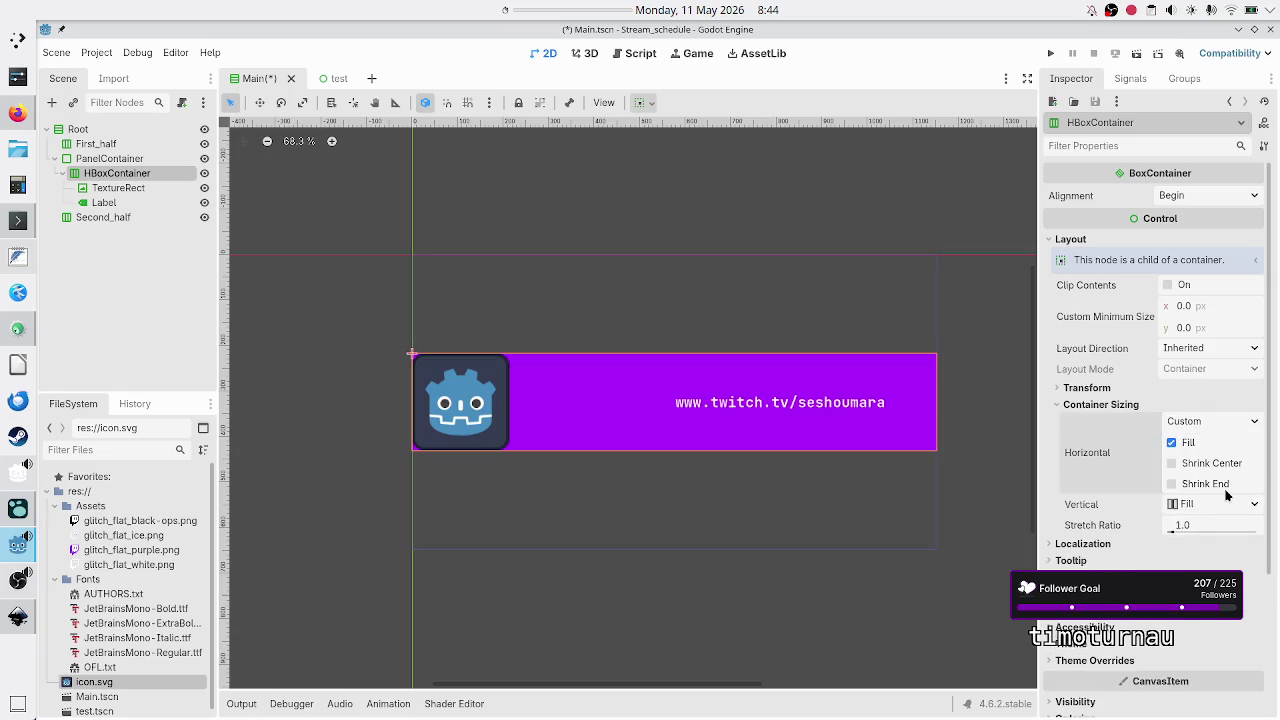
left_click(1219, 501)
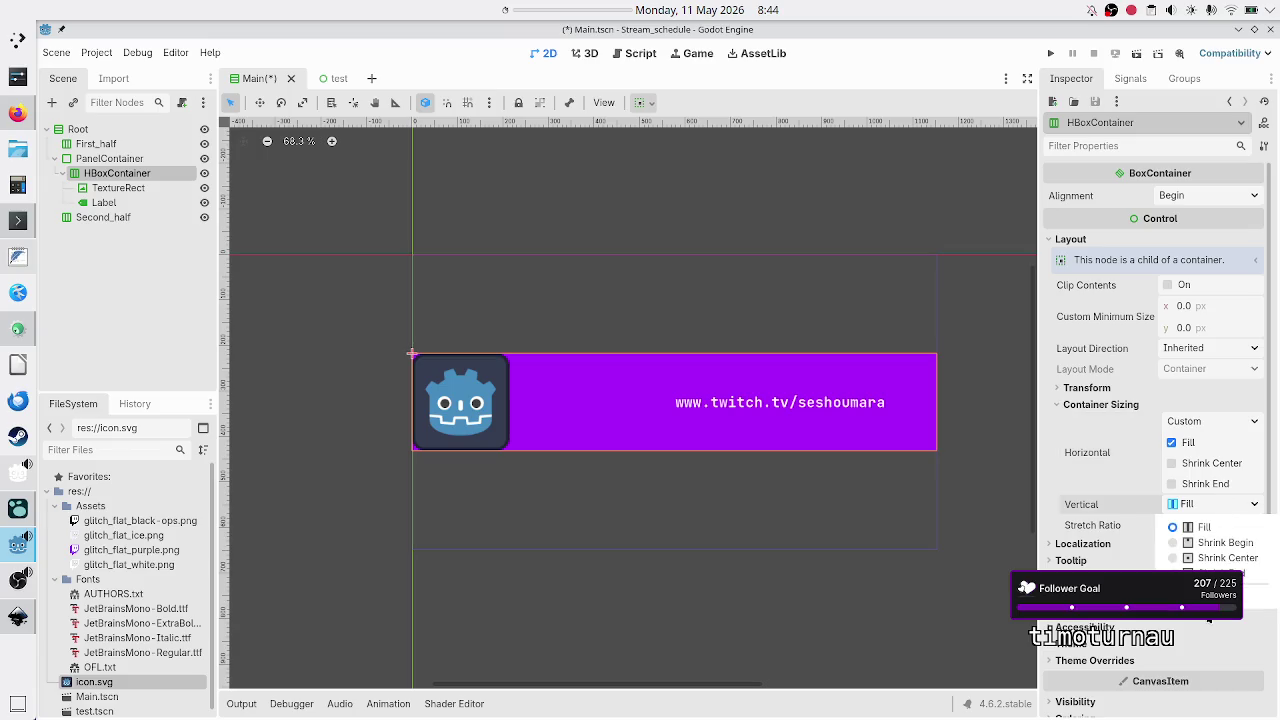
left_click(1200, 587)
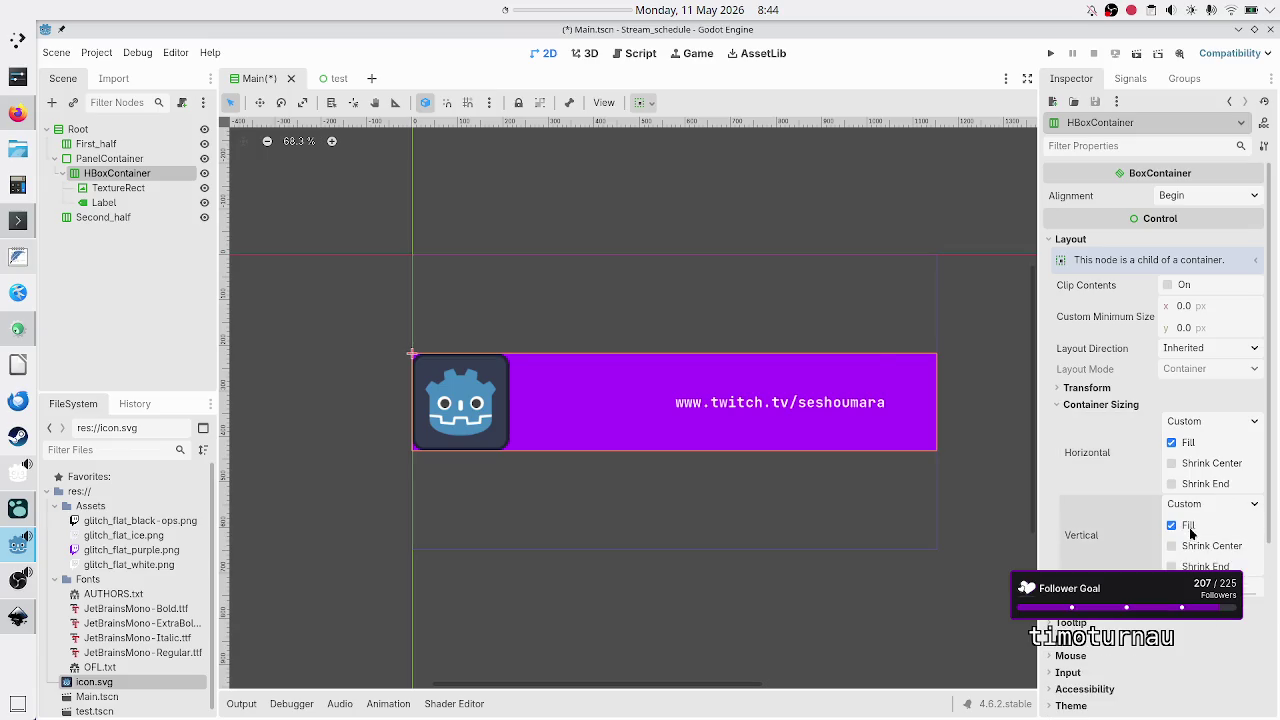
left_click(1189, 527)
Toggle horizontal Fill on and off to compare, leaving it unticked.
left_click(1184, 444)
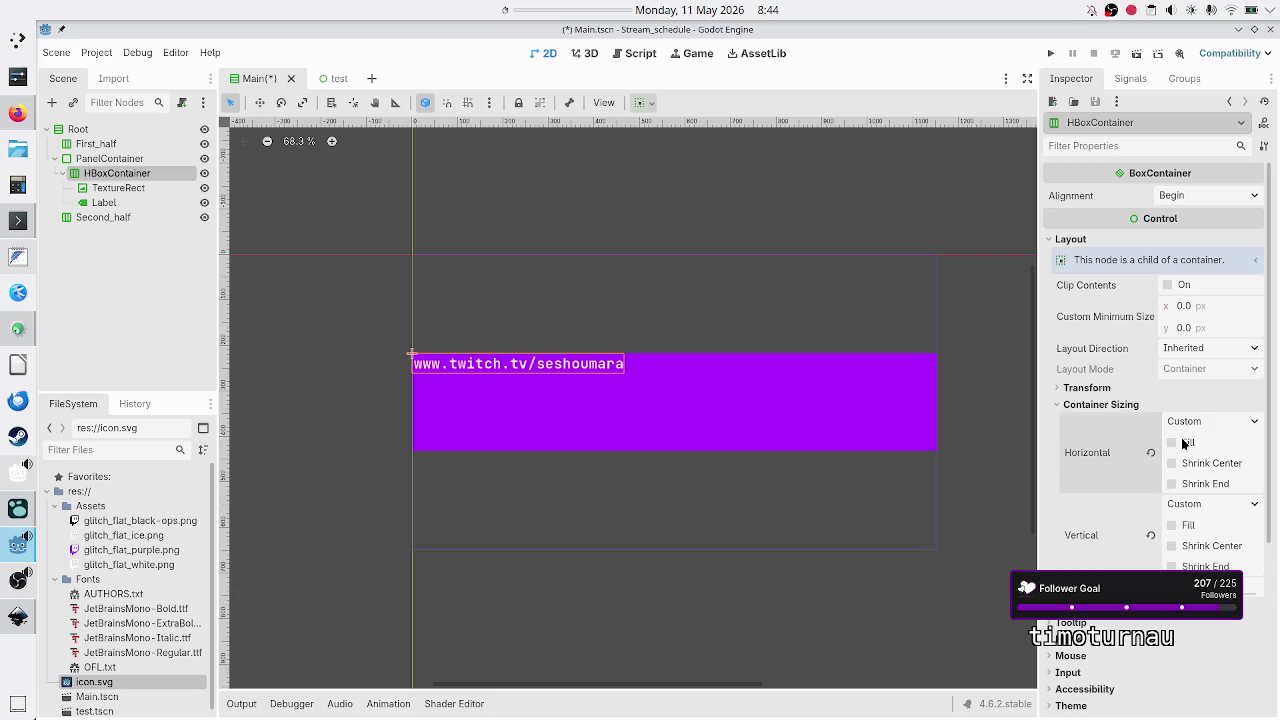
left_click(1184, 444)
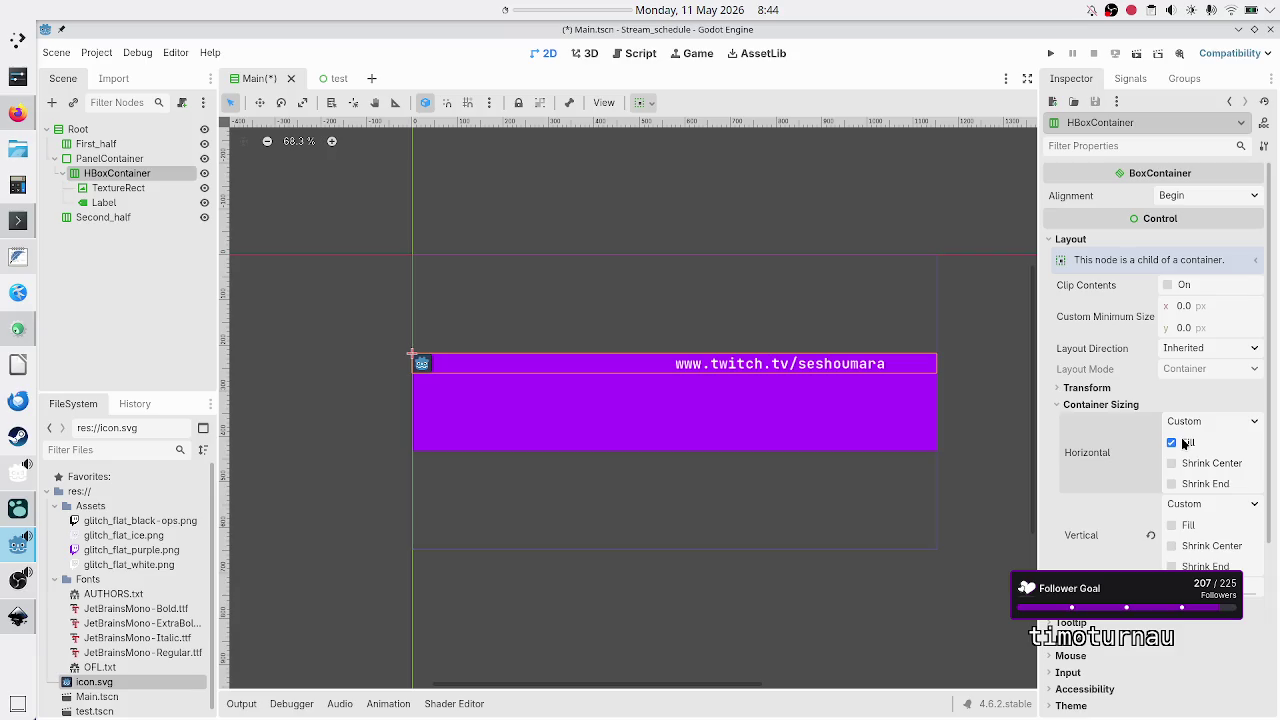
left_click(1185, 444)
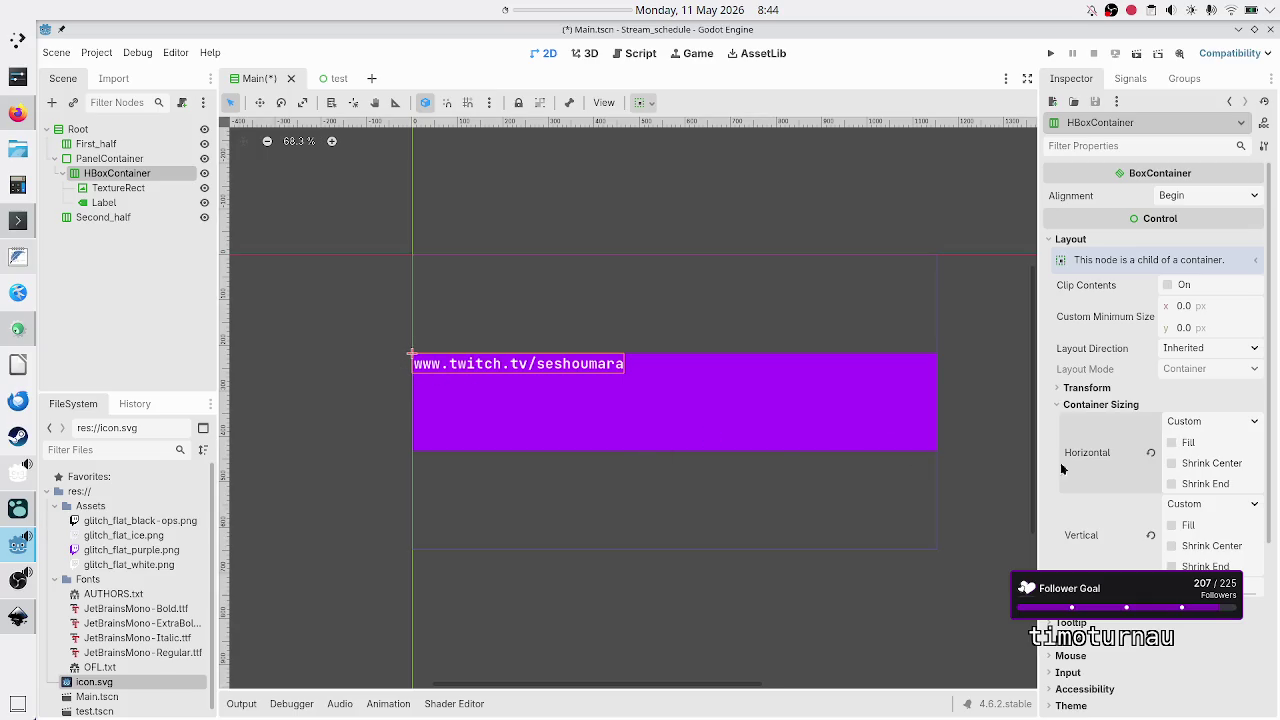
left_click(1185, 444)
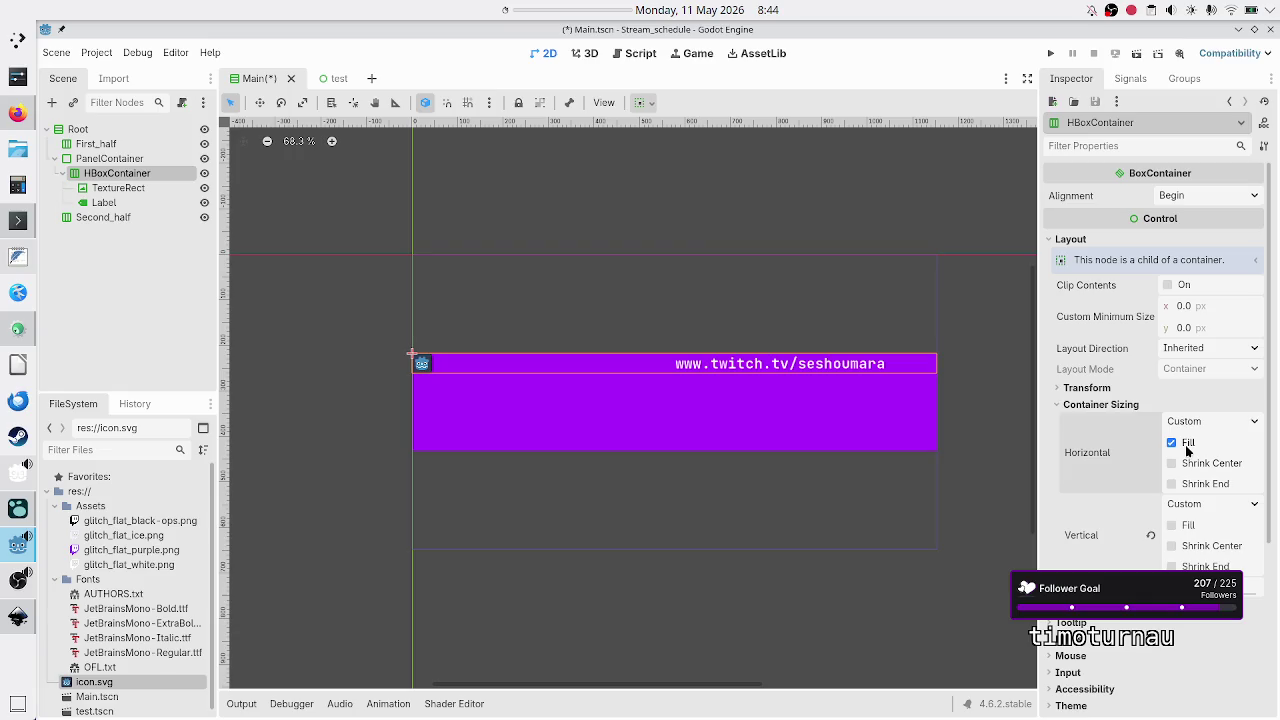
left_click(1187, 451)
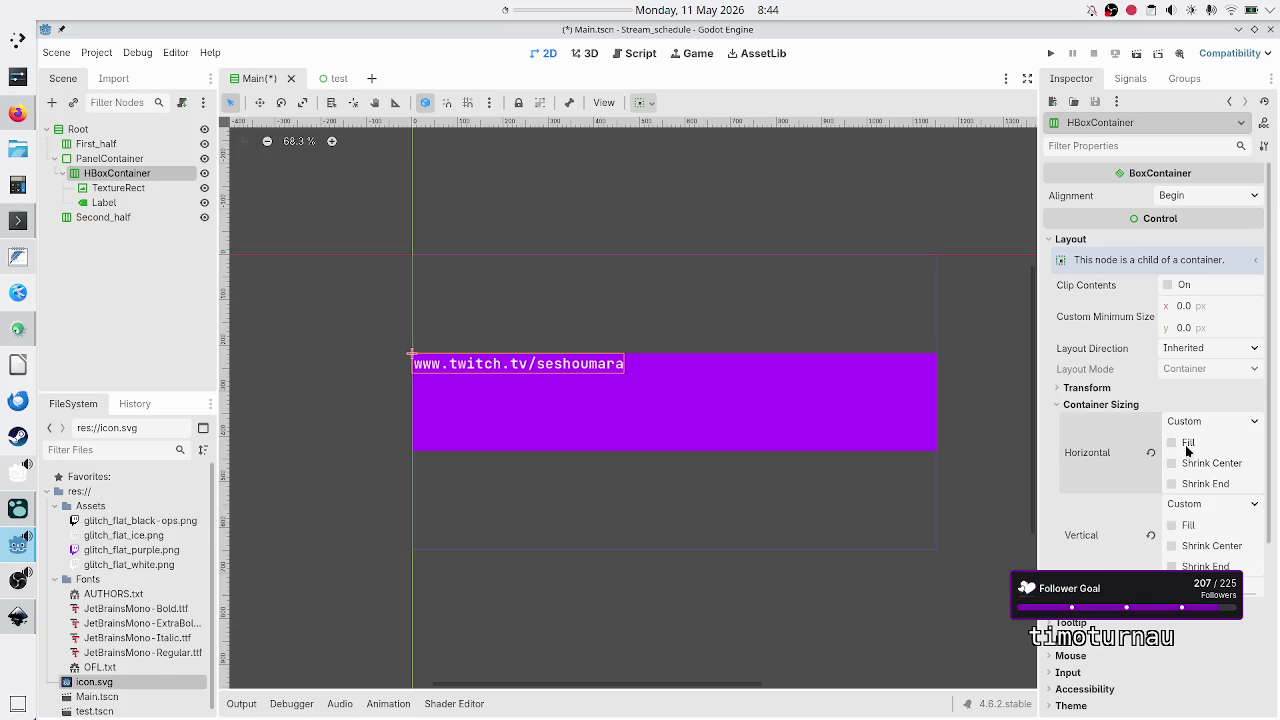
left_click(1187, 451)
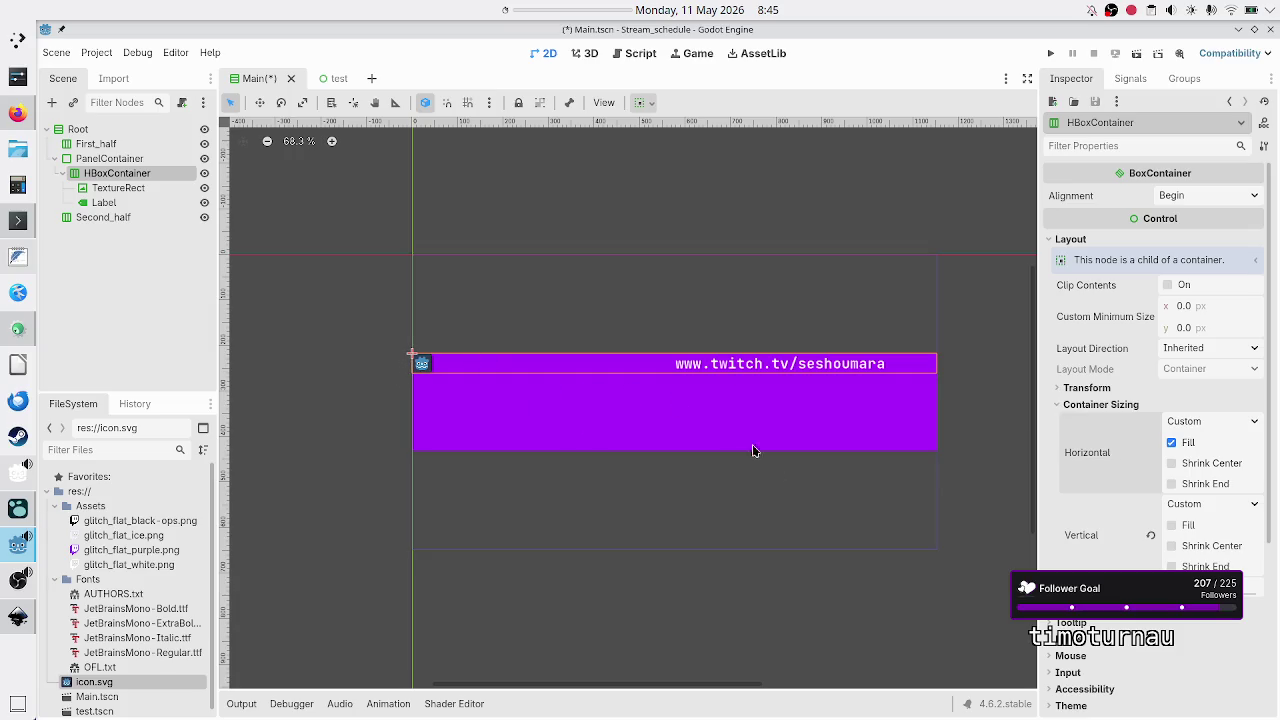
left_click(1188, 447)
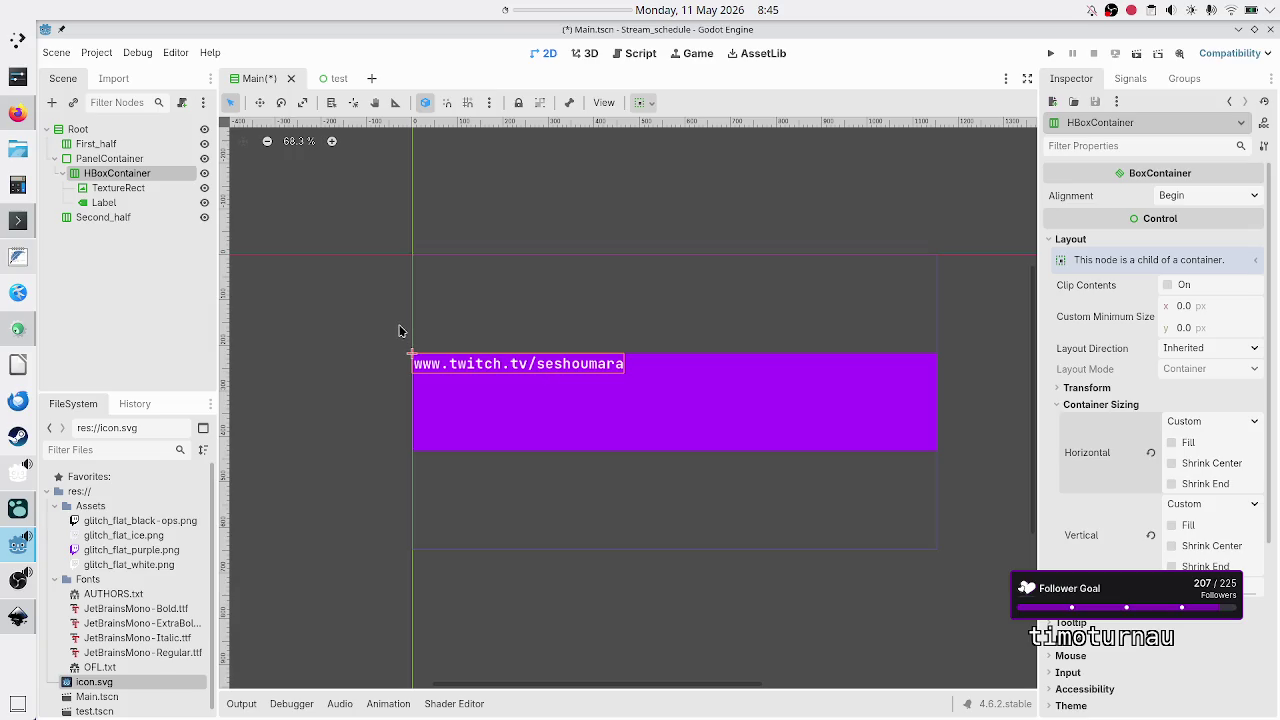
Compare the TextureRect and HBoxContainer properties in the Inspector.
left_click(183, 188)
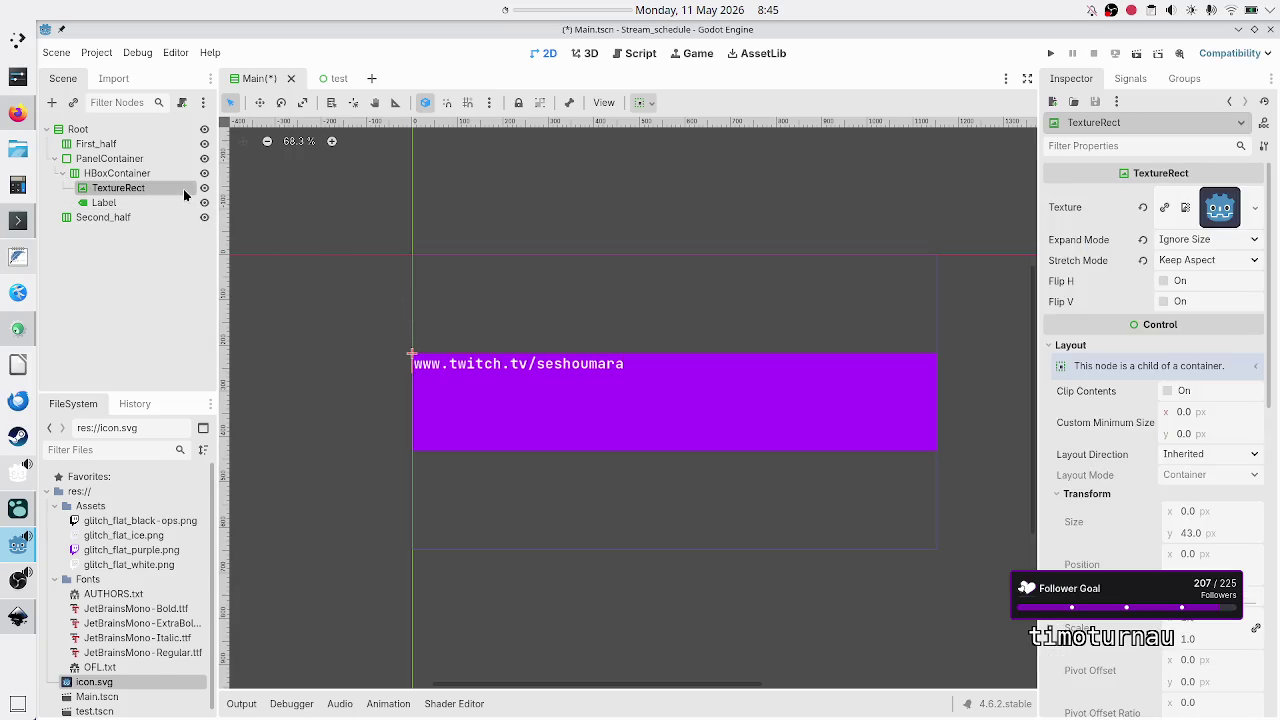
left_click(125, 173)
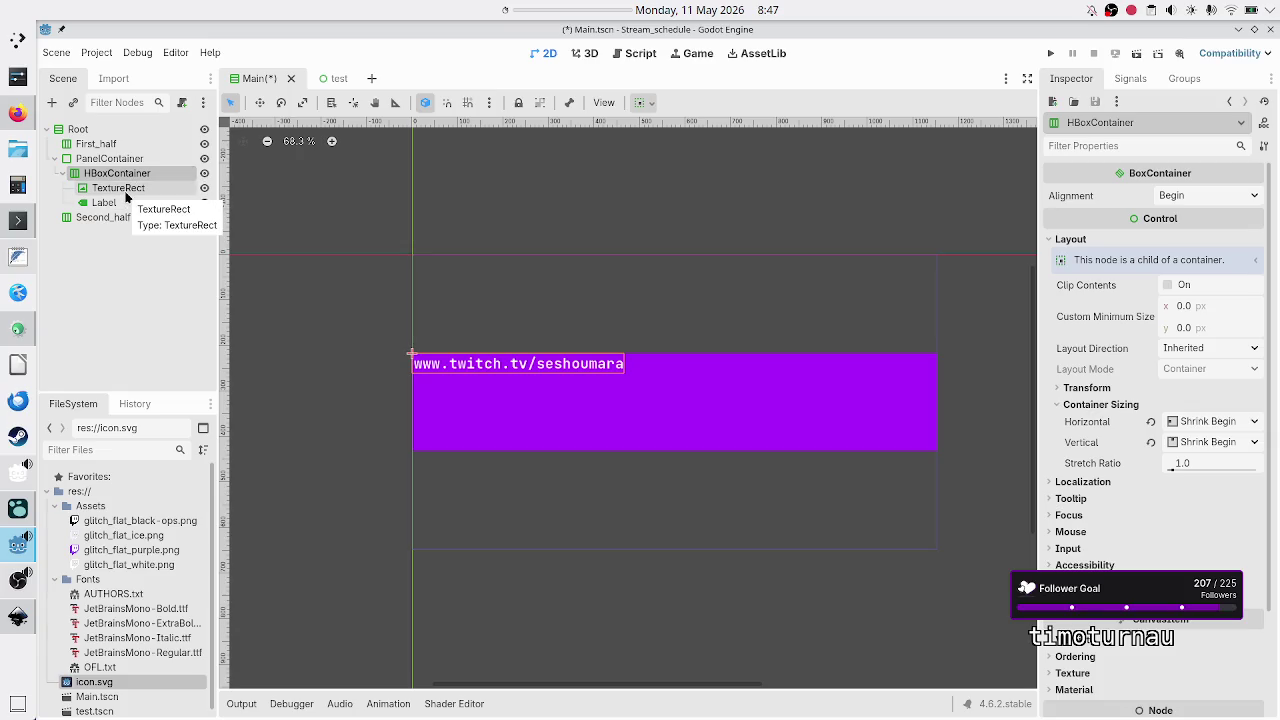
left_click(118, 188)
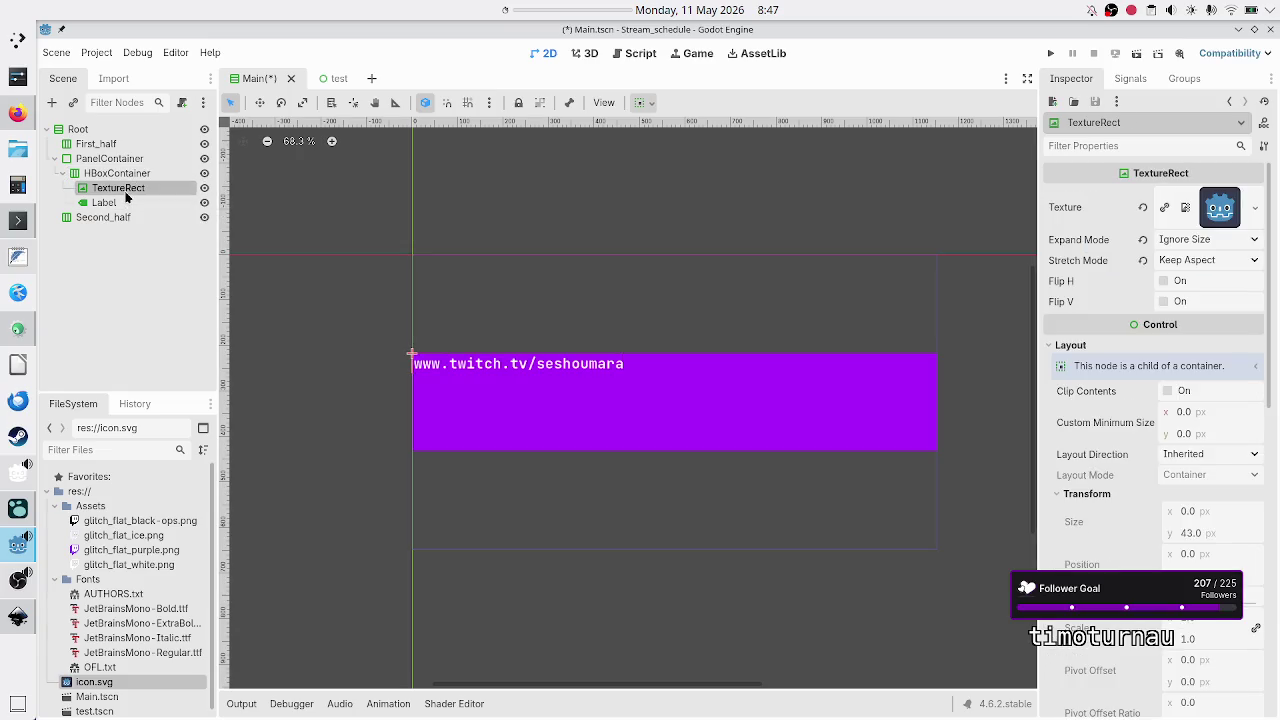
Set HBoxContainer horizontal sizing to custom flags, try Fill, then untick it so the row shrinks.
left_click(125, 174)
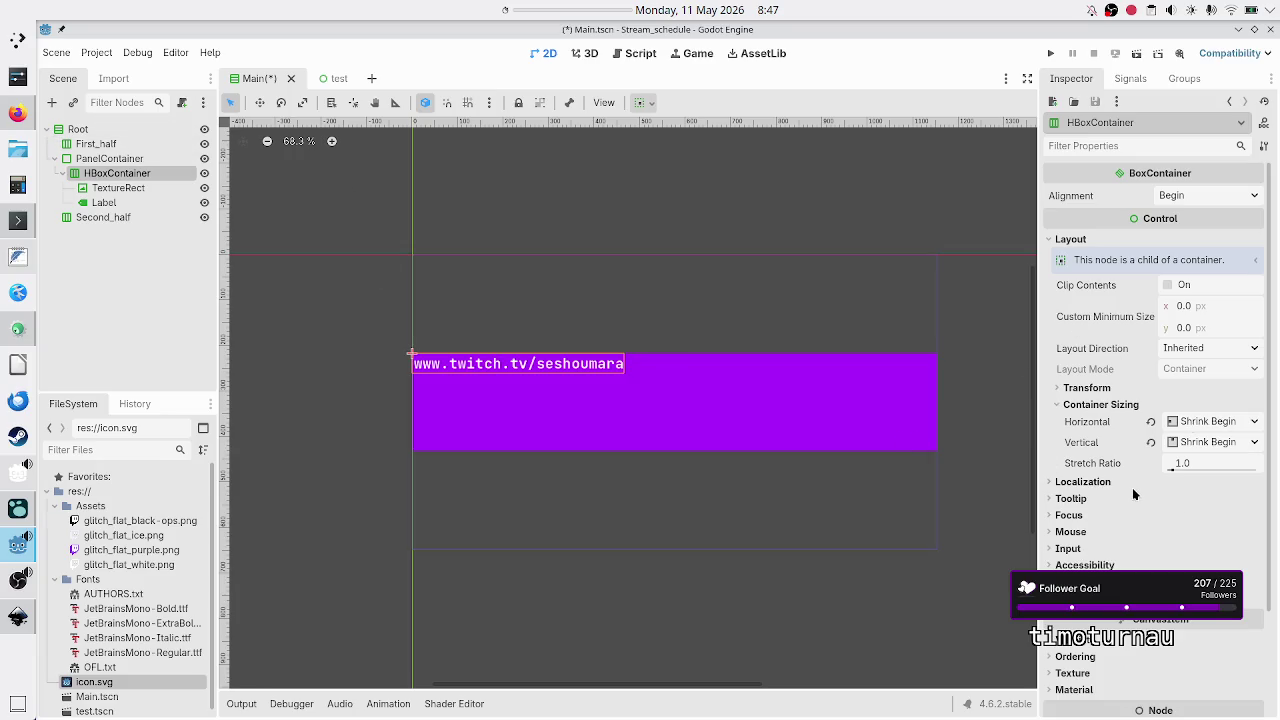
left_click(1257, 427)
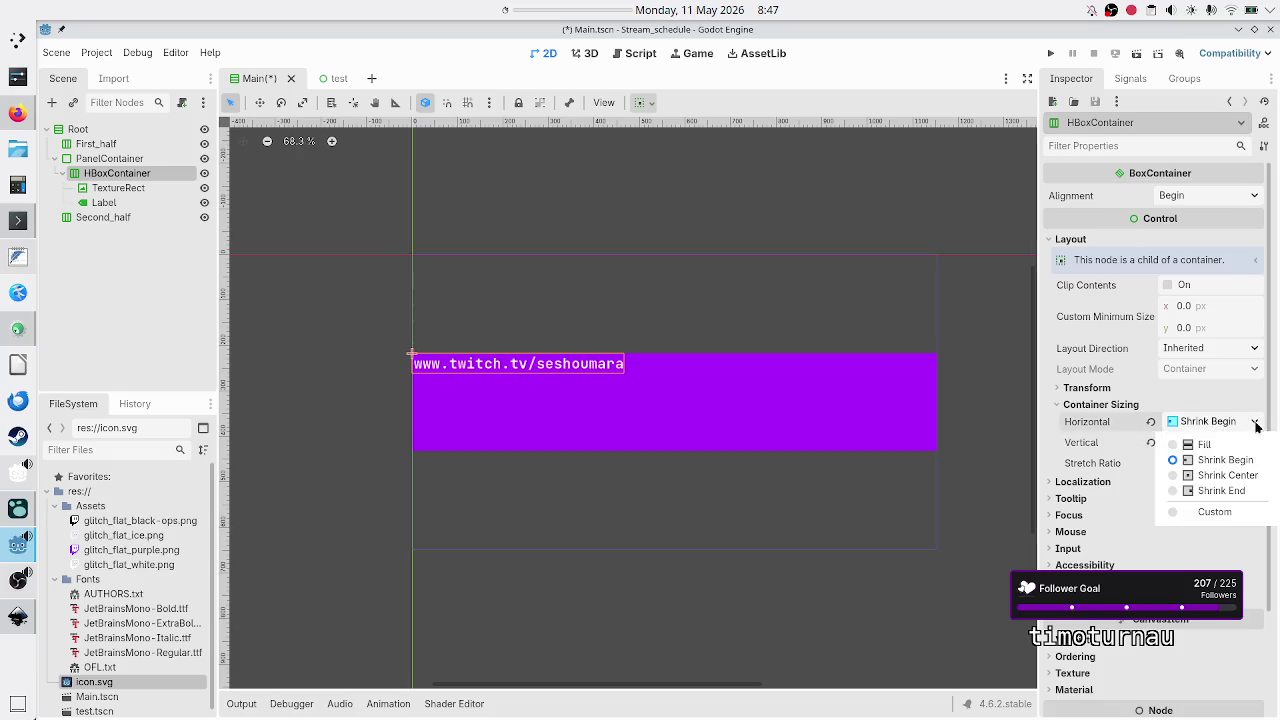
left_click(1223, 514)
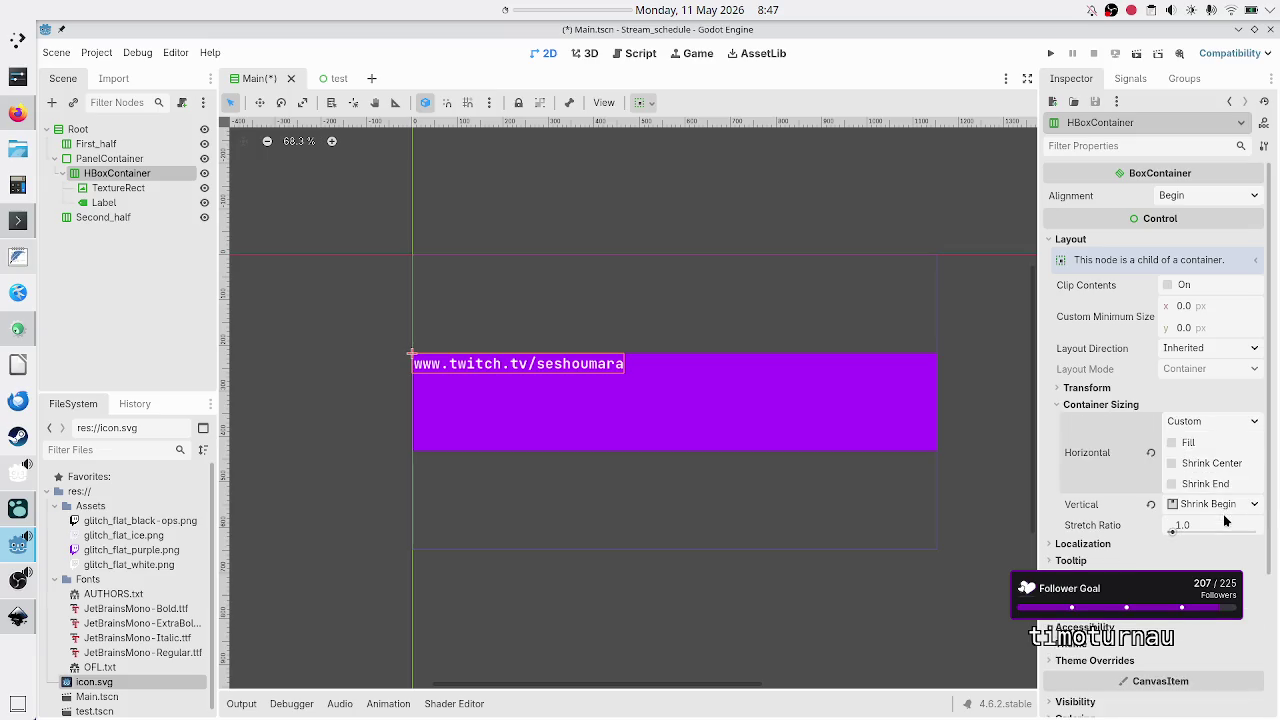
left_click(1187, 444)
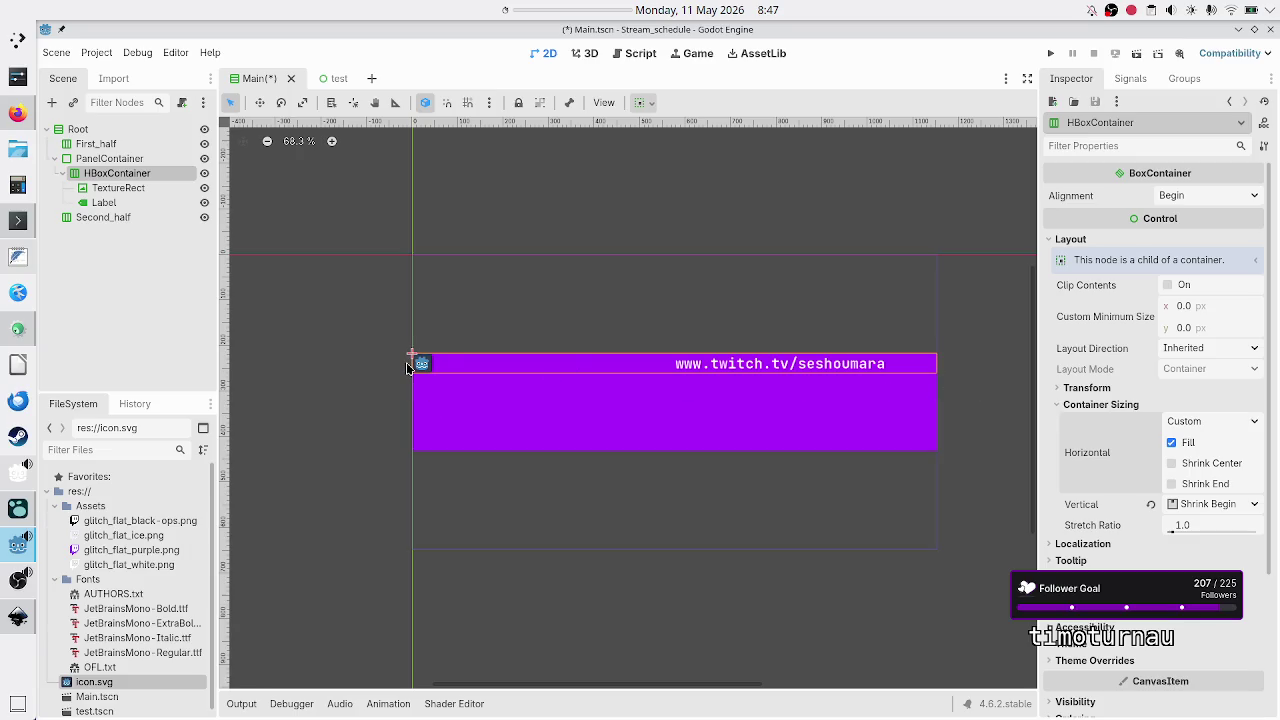
left_click(1193, 446)
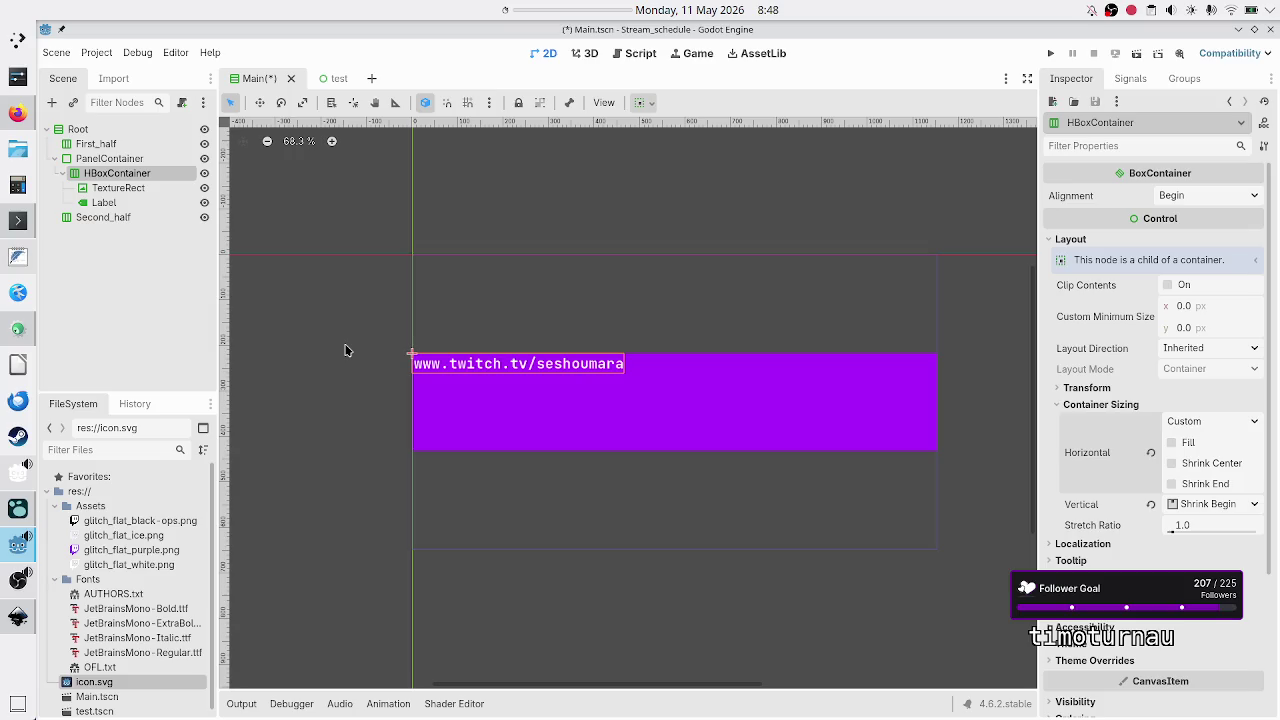
left_click(652, 105)
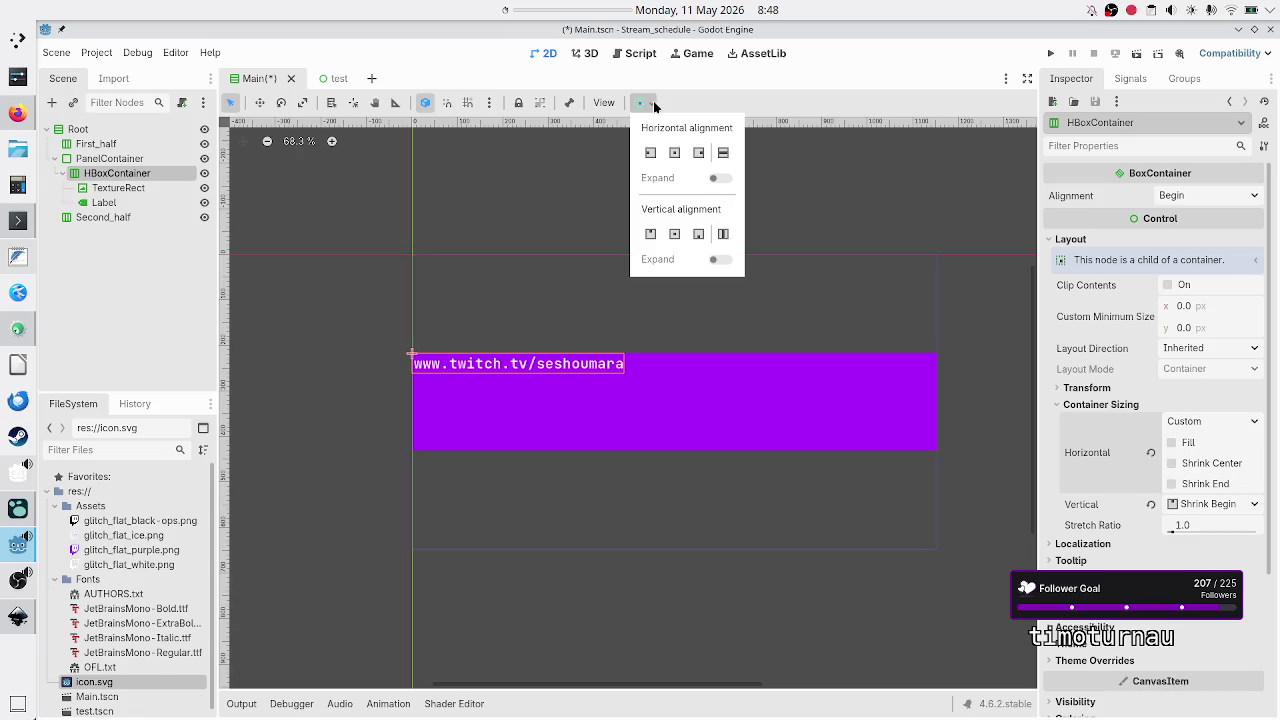
Try Shrink Center alignment for the URL row, then return it to Shrink Begin.
left_click(674, 153)
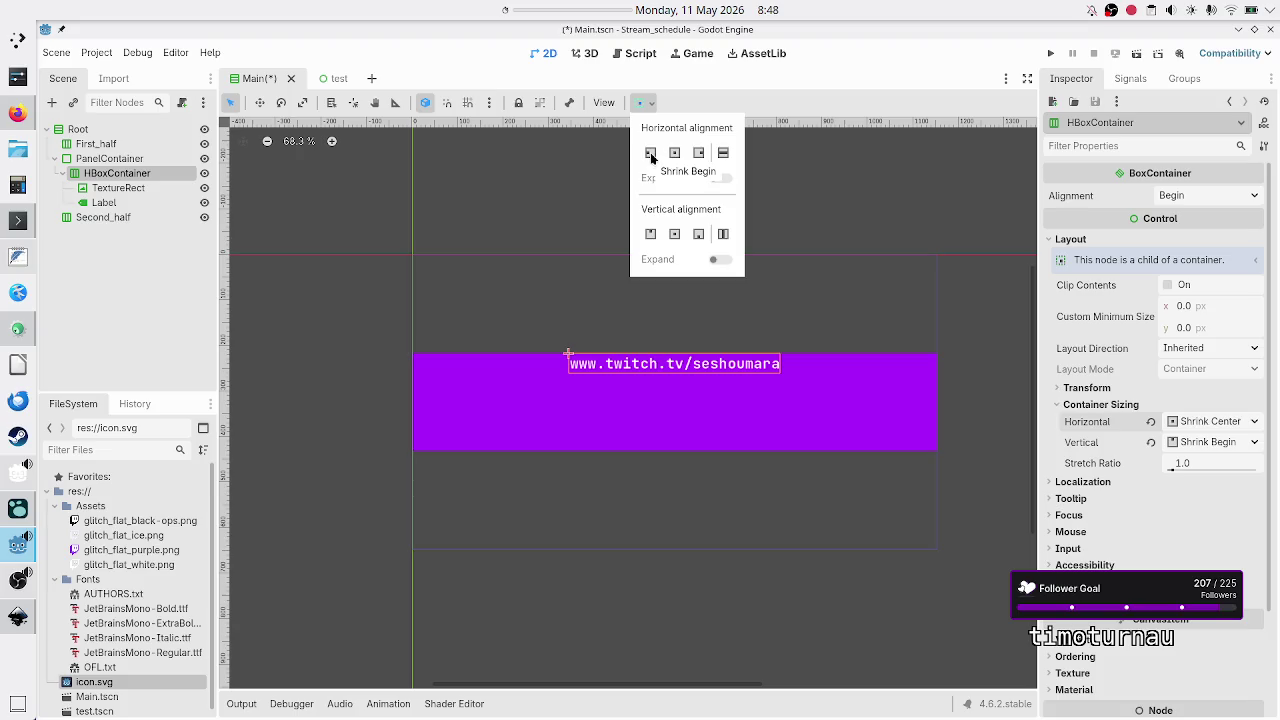
left_click(652, 157)
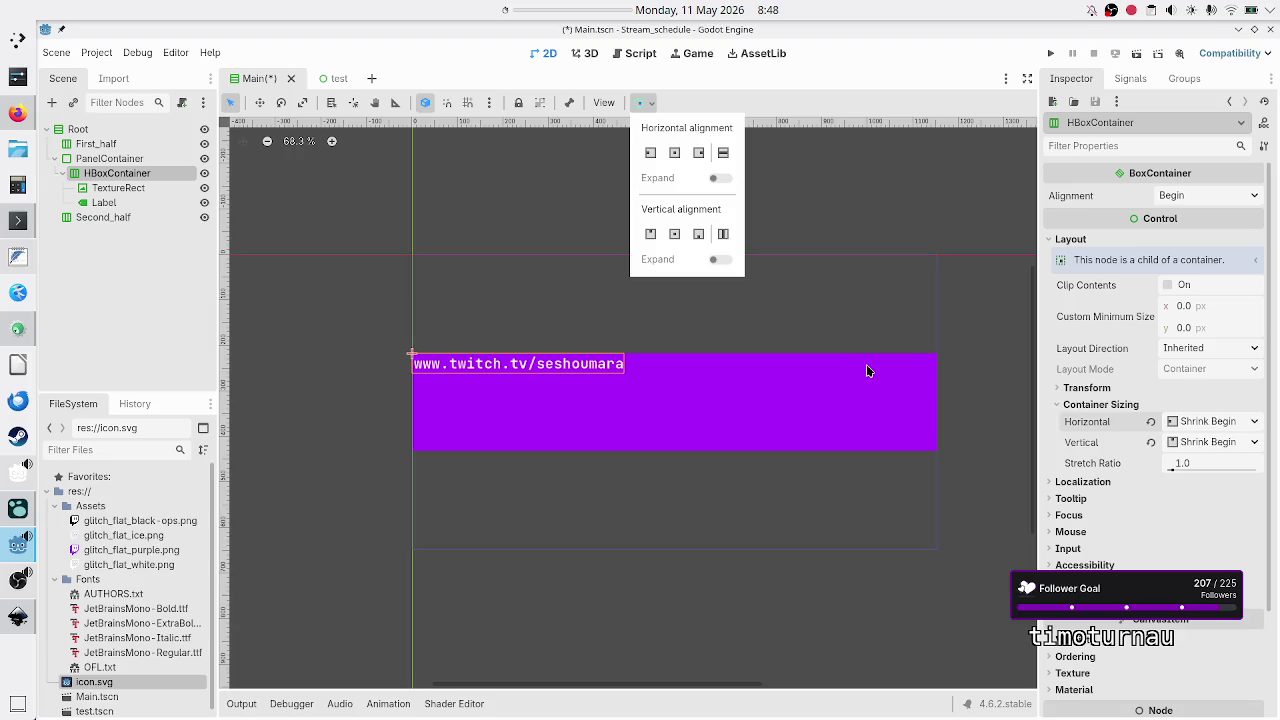
left_click(155, 310)
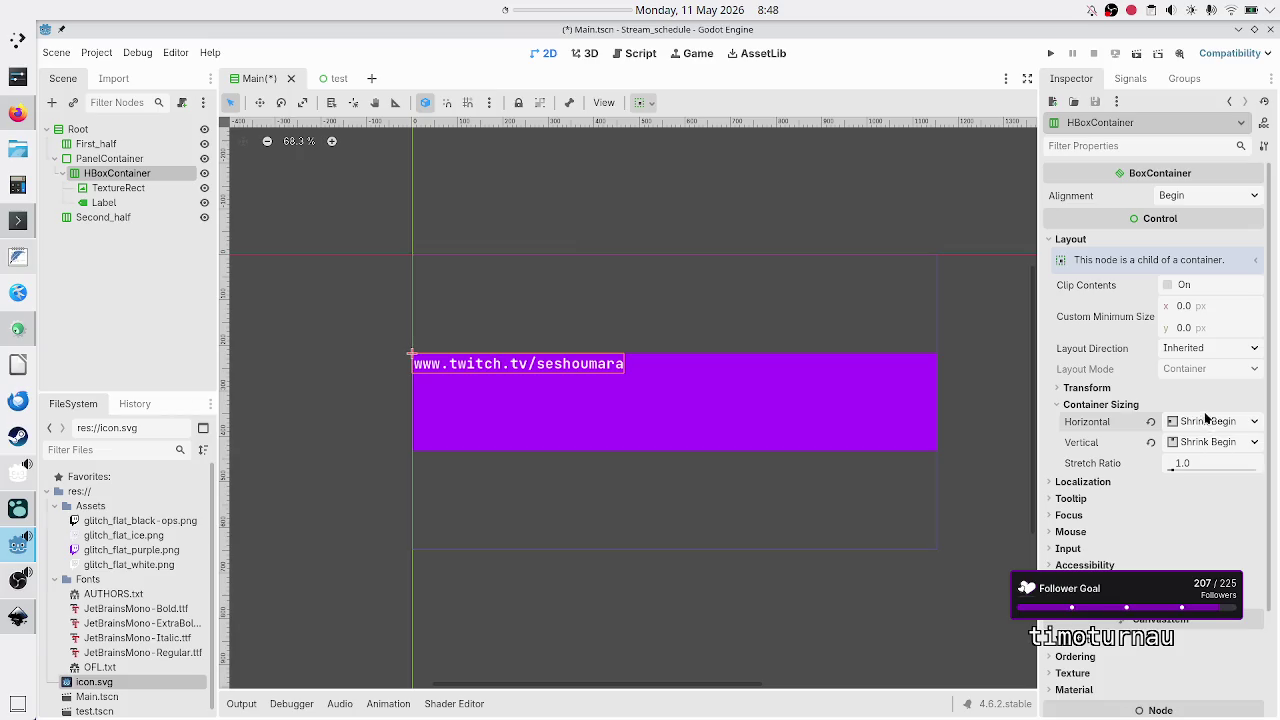
Set HBoxContainer's horizontal sizing to Fill so the row spans the full bar.
left_click(1258, 422)
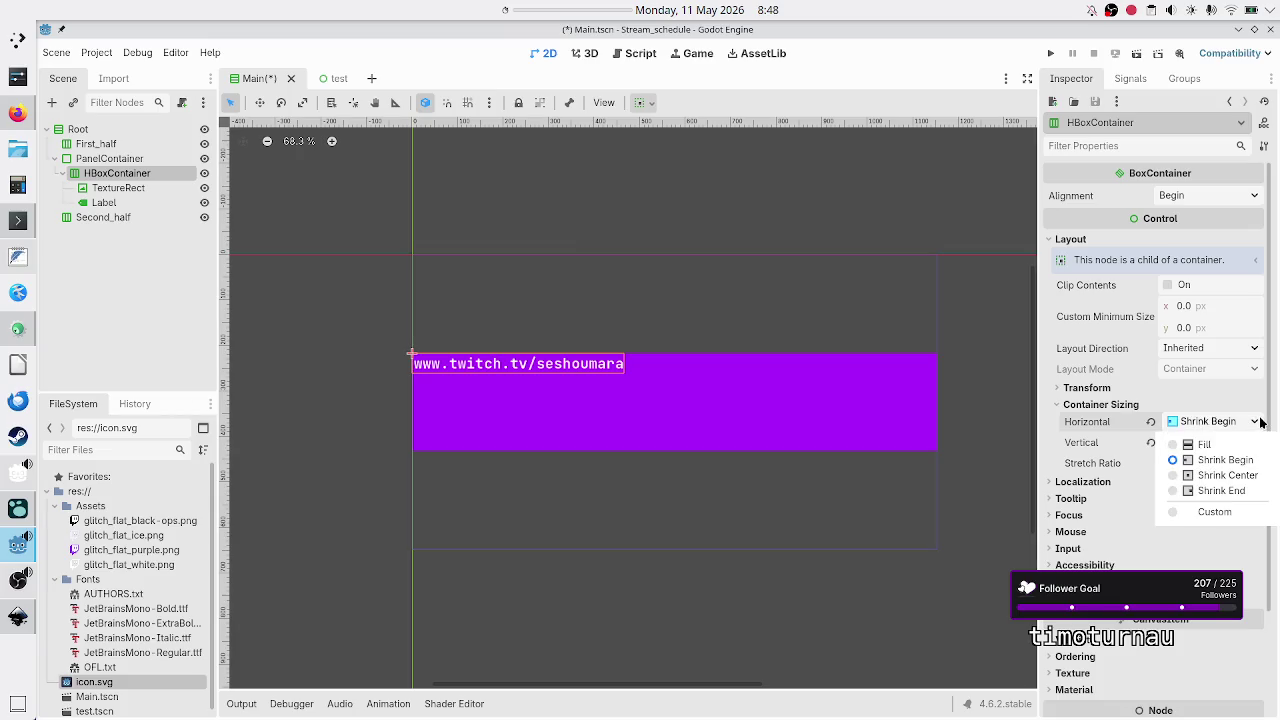
left_click(1205, 446)
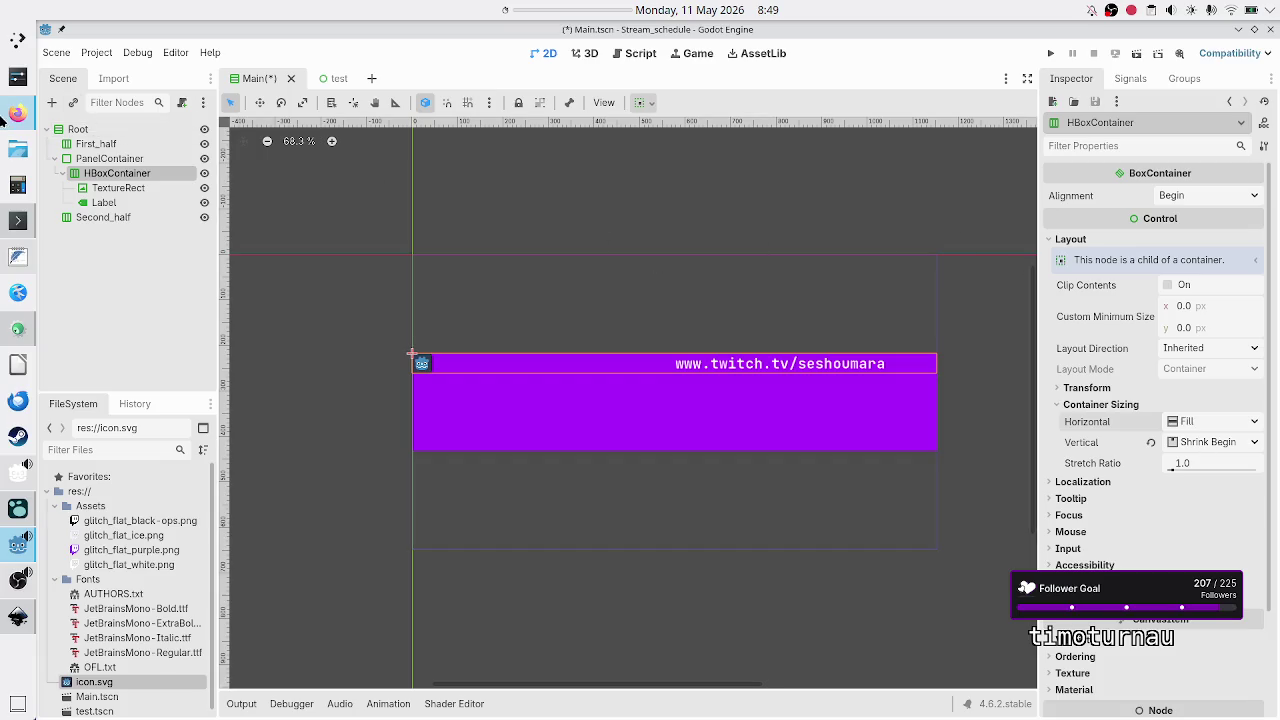
left_click(17, 113)
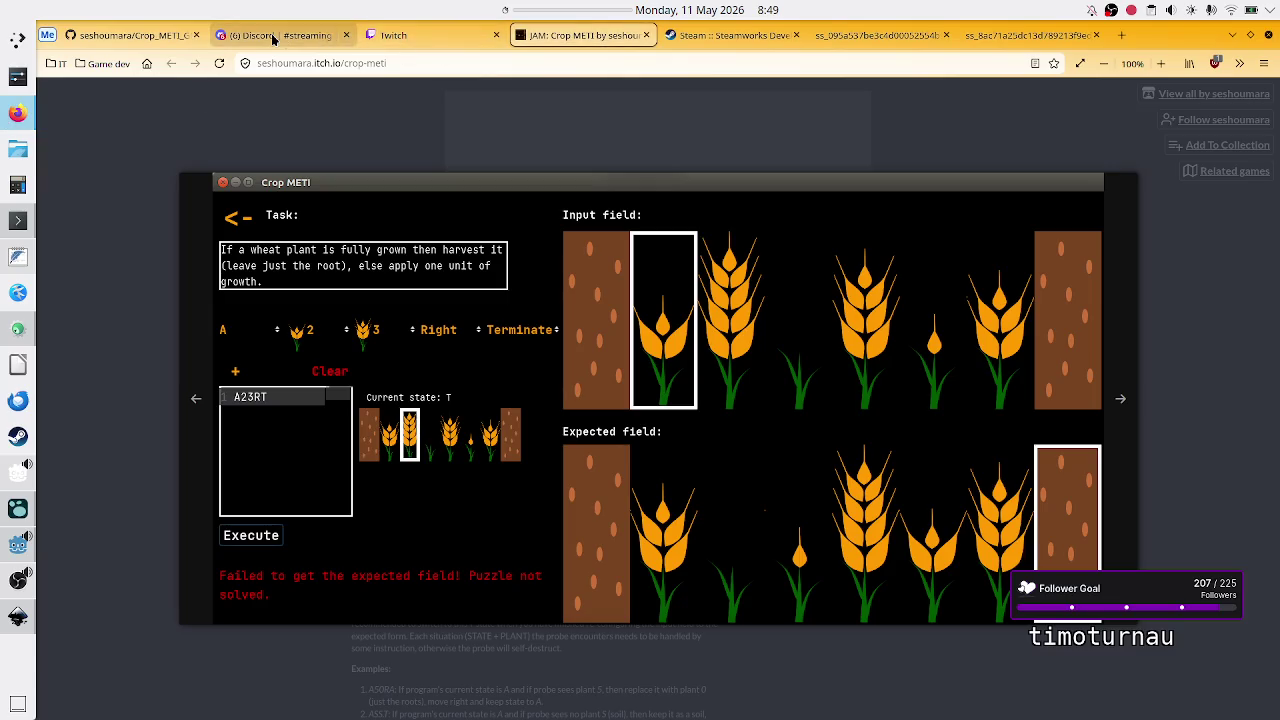
In Discord's #streaming channel, type then delete a mention and read the replies without posting.
left_click(273, 38)
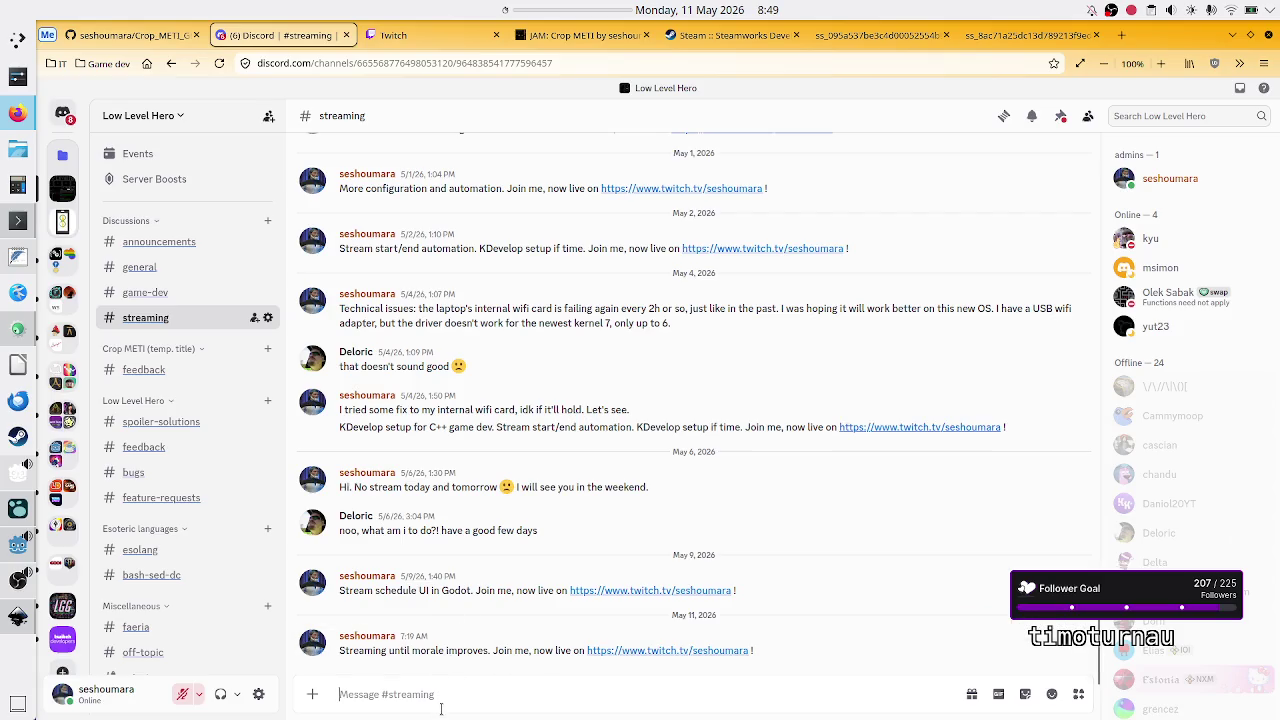
type("@")
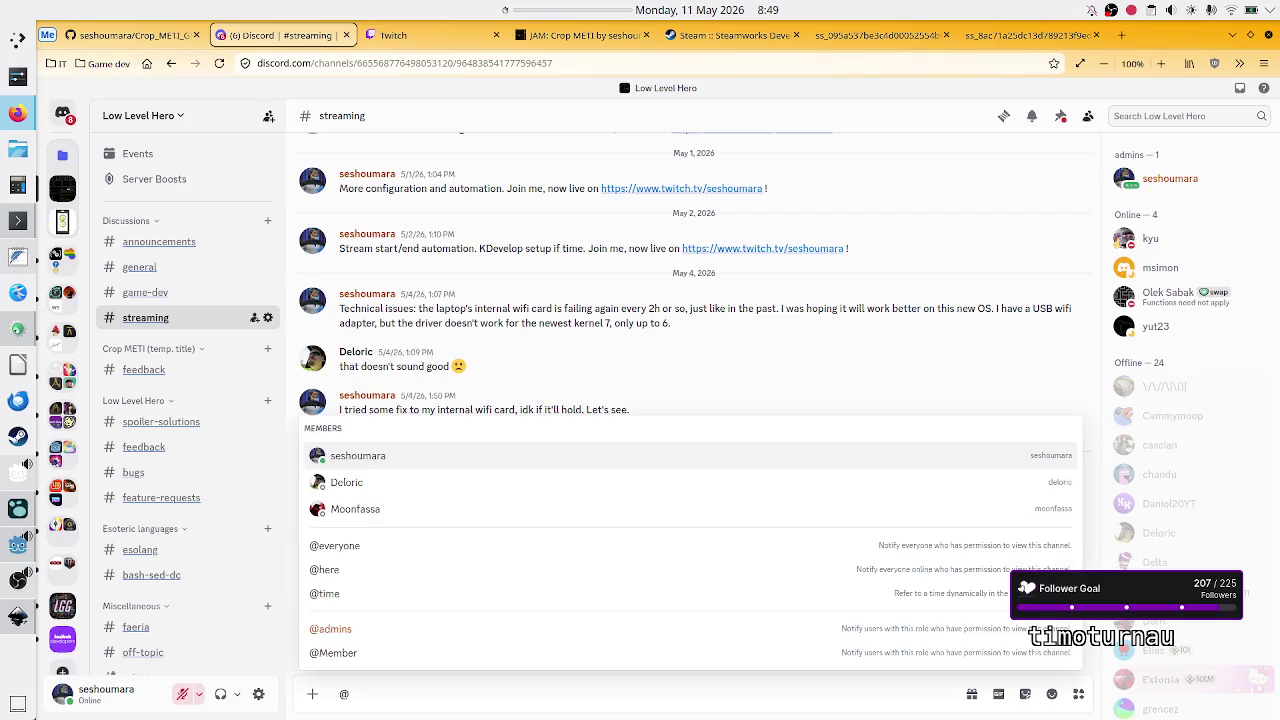
type("eve")
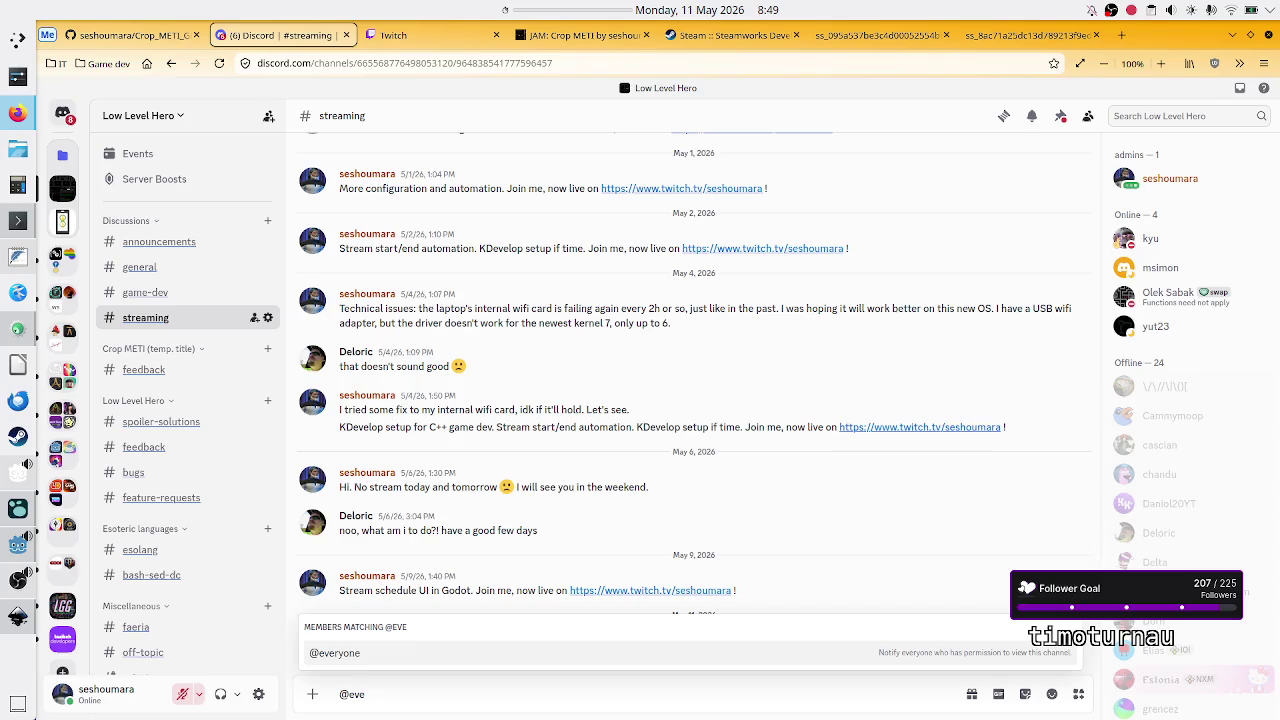
key("BackSpace")
key("BackSpace")
key("BackSpace")
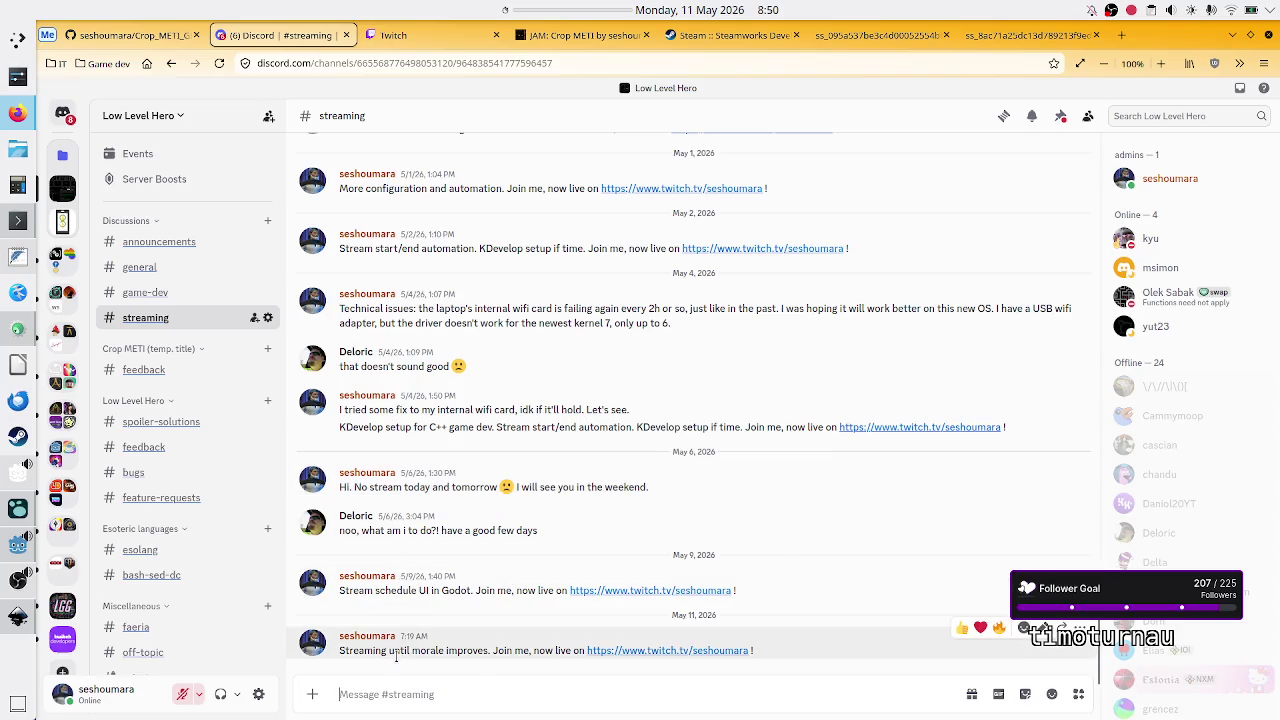
scroll(408, 622, "down", 1)
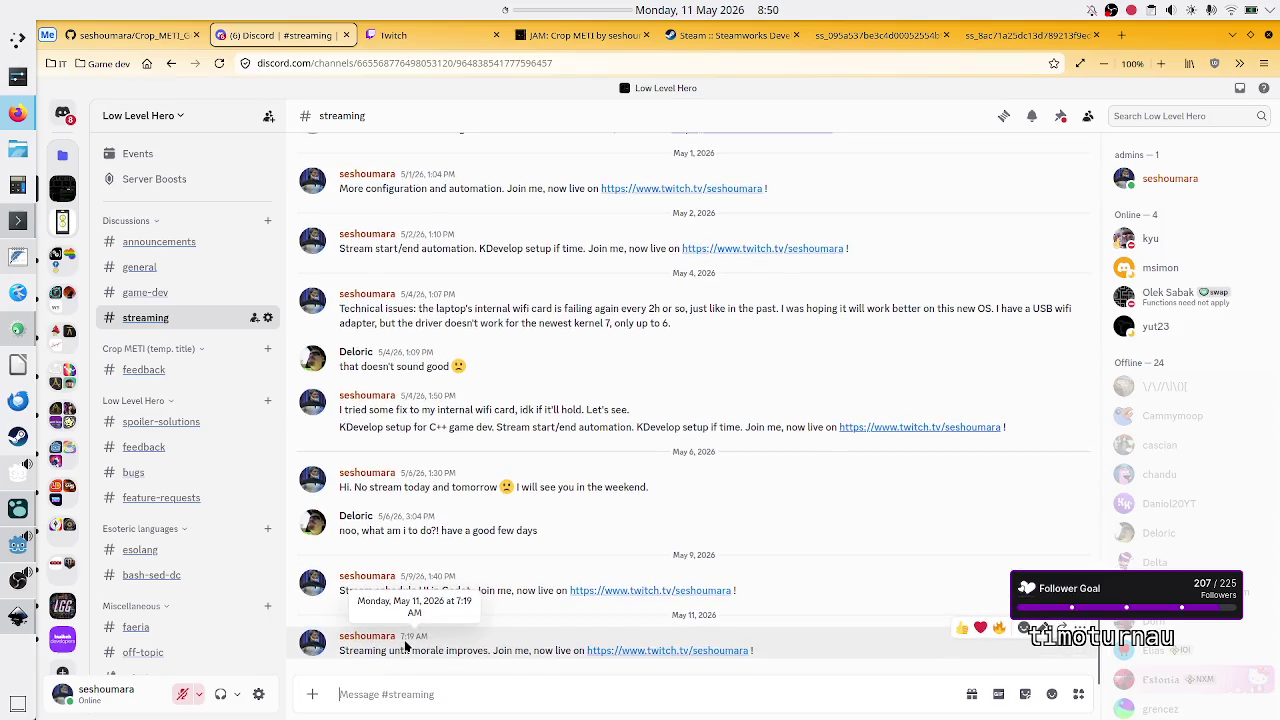
key("alt+Tab")
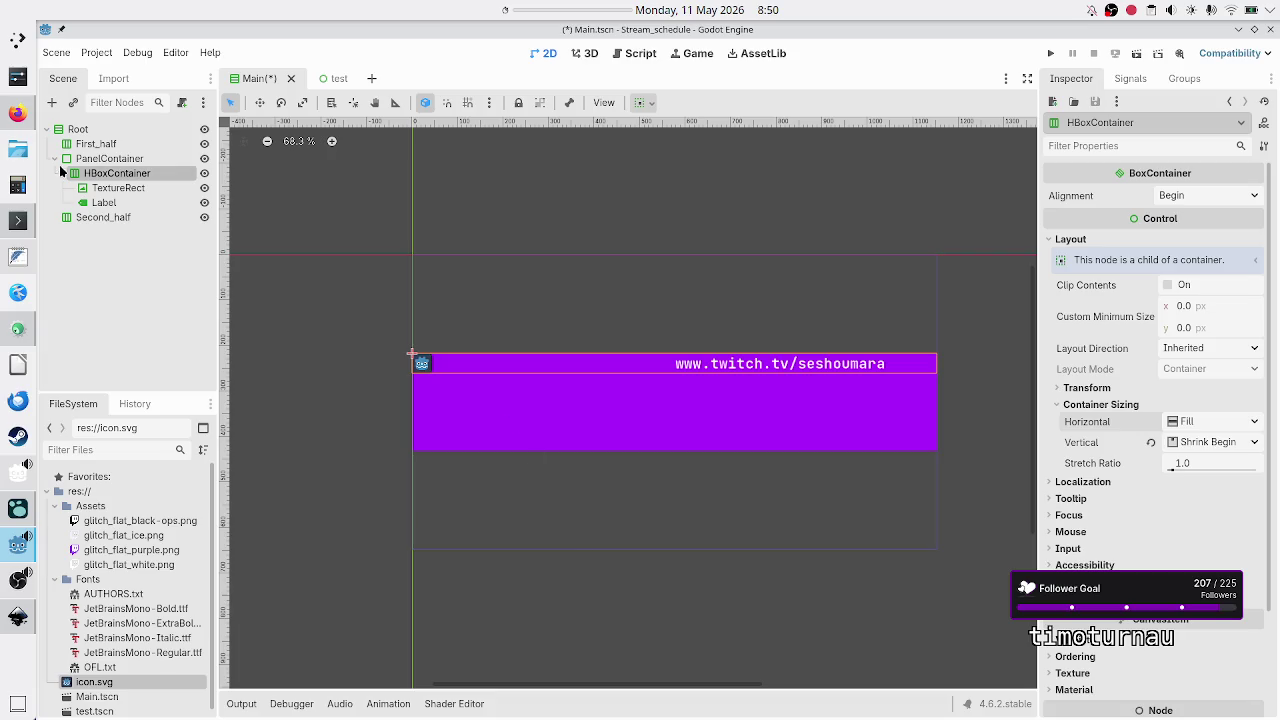
left_click(18, 113)
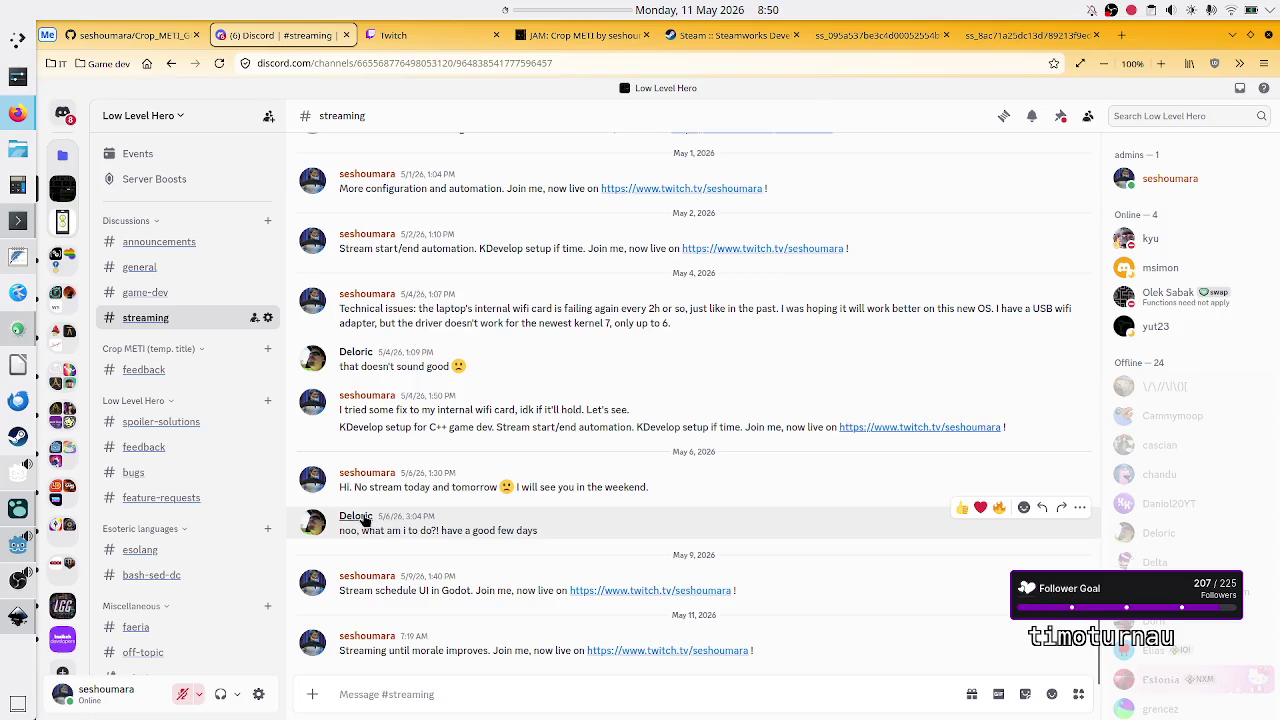
left_click_drag(370, 531, 481, 533)
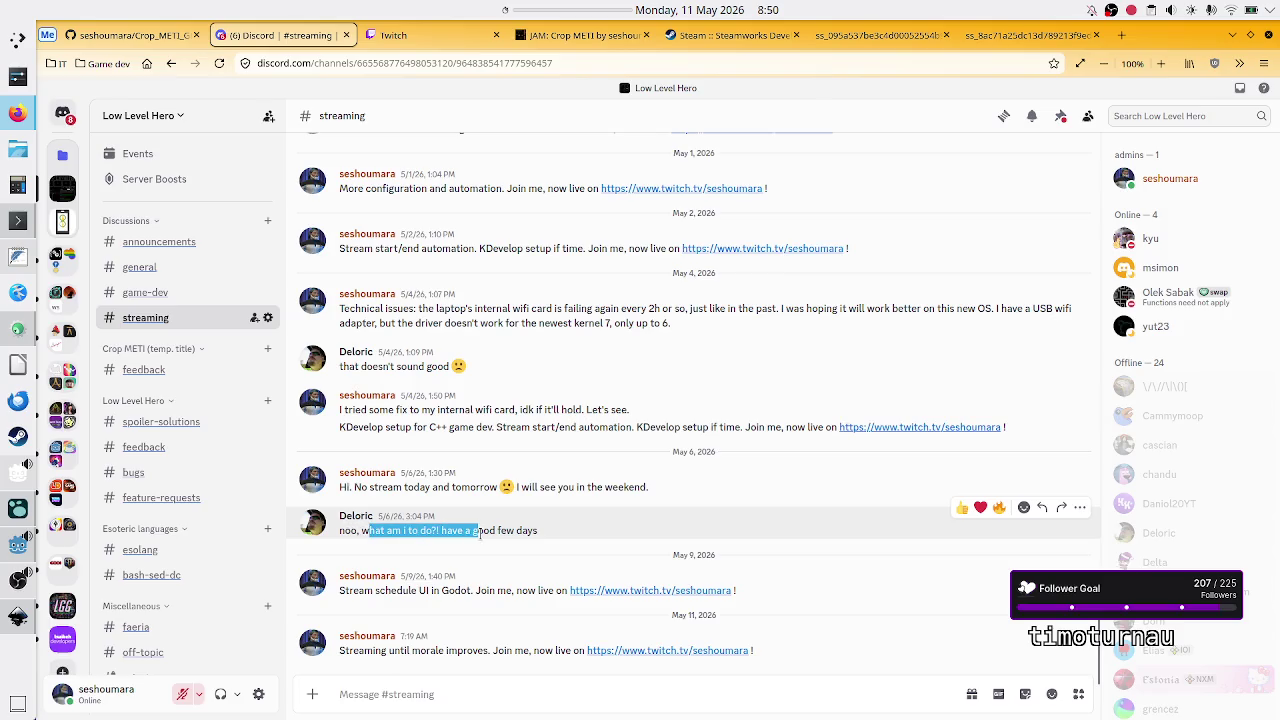
left_click(480, 532)
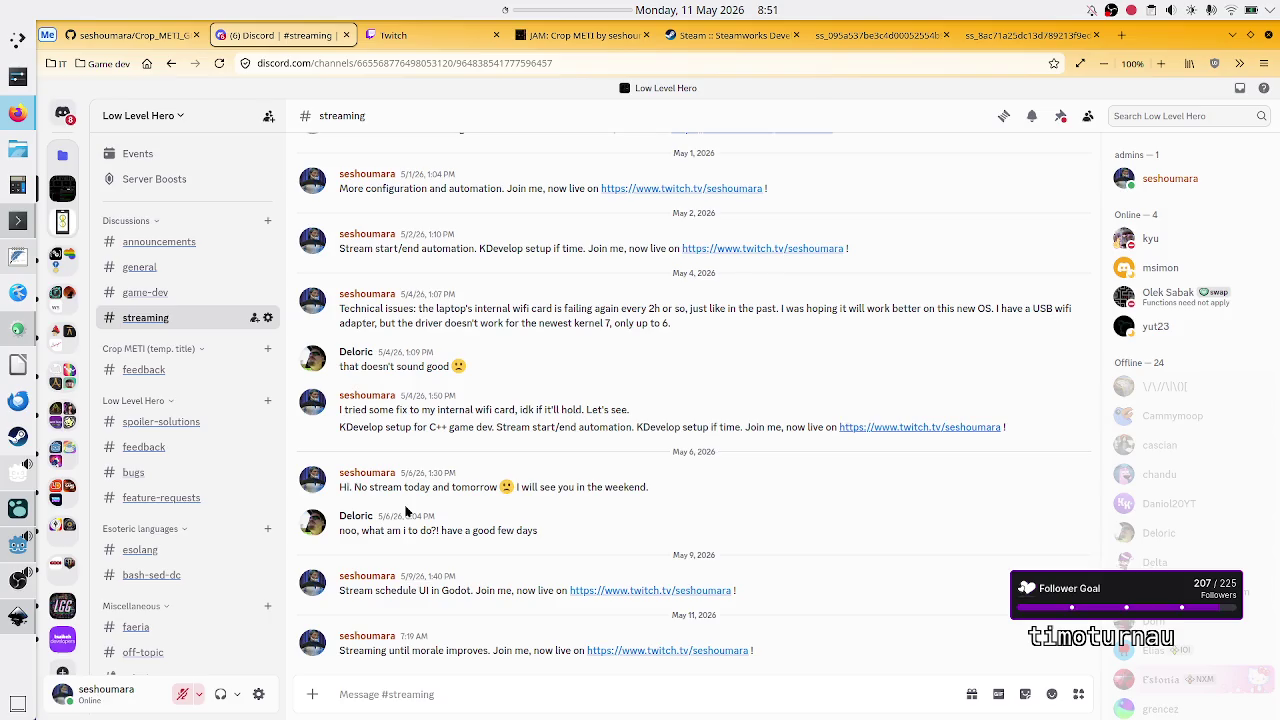
key("alt+Tab")
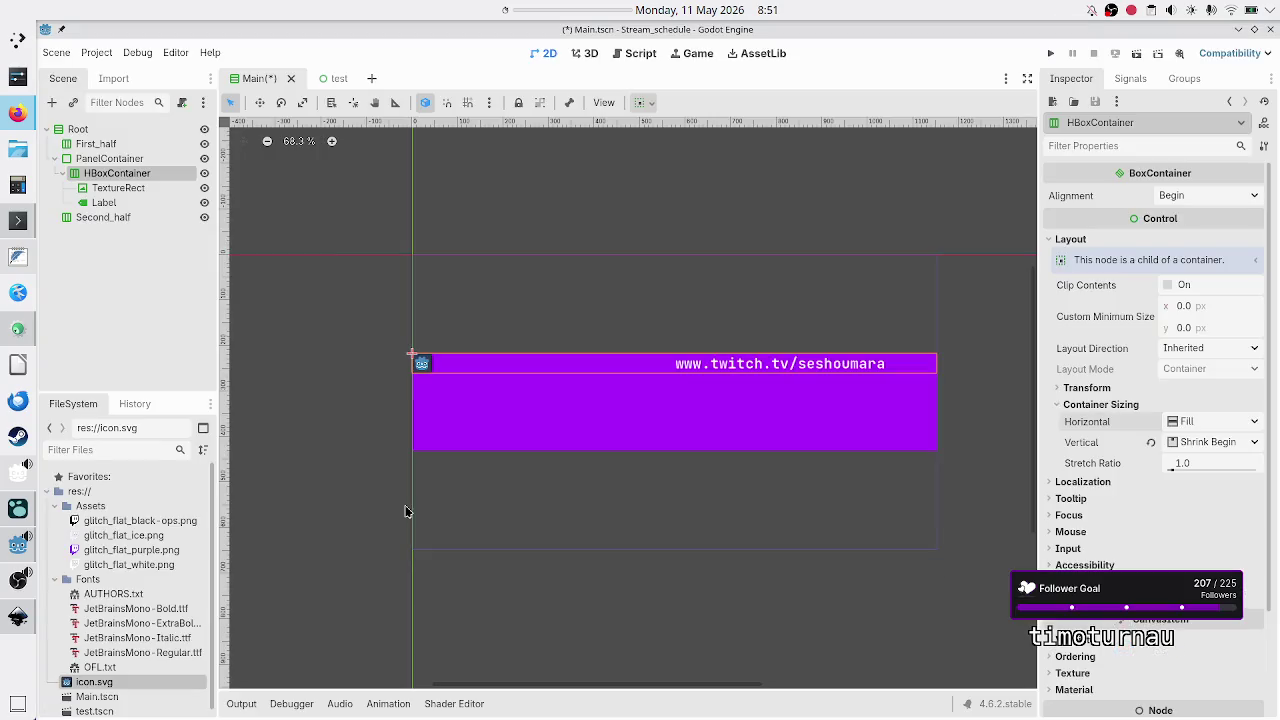
Check the Label's container sizing in the Inspector.
left_click(115, 204)
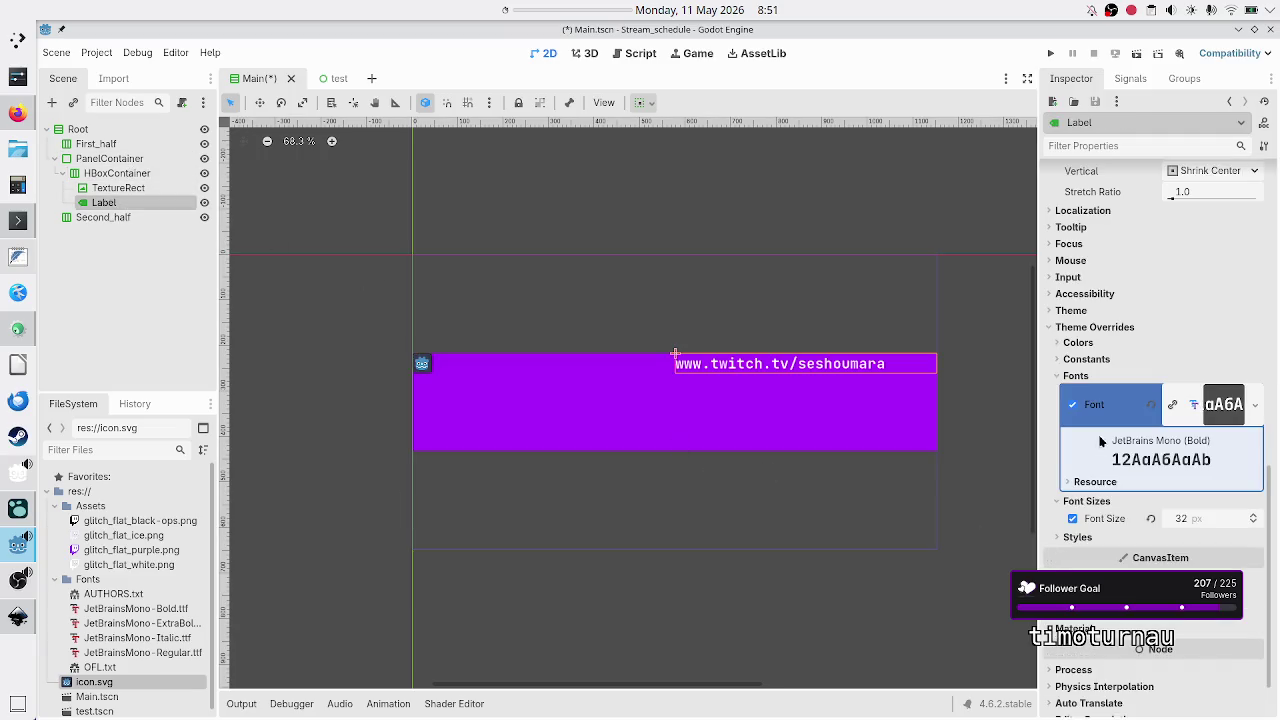
scroll(1102, 397, "up", 10)
scroll(1103, 452, "down", 10)
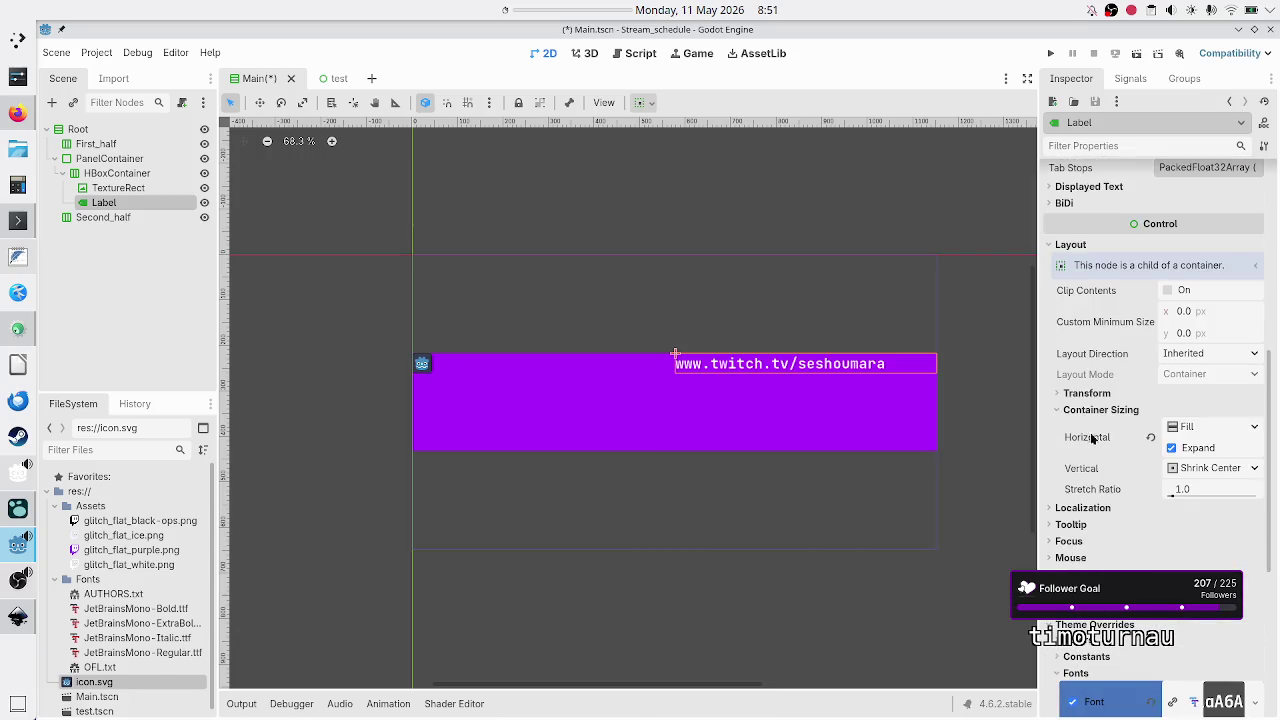
mouse_move(1097, 425)
Set the TextureRect's horizontal sizing to Fill with Expand ticked.
left_click(127, 189)
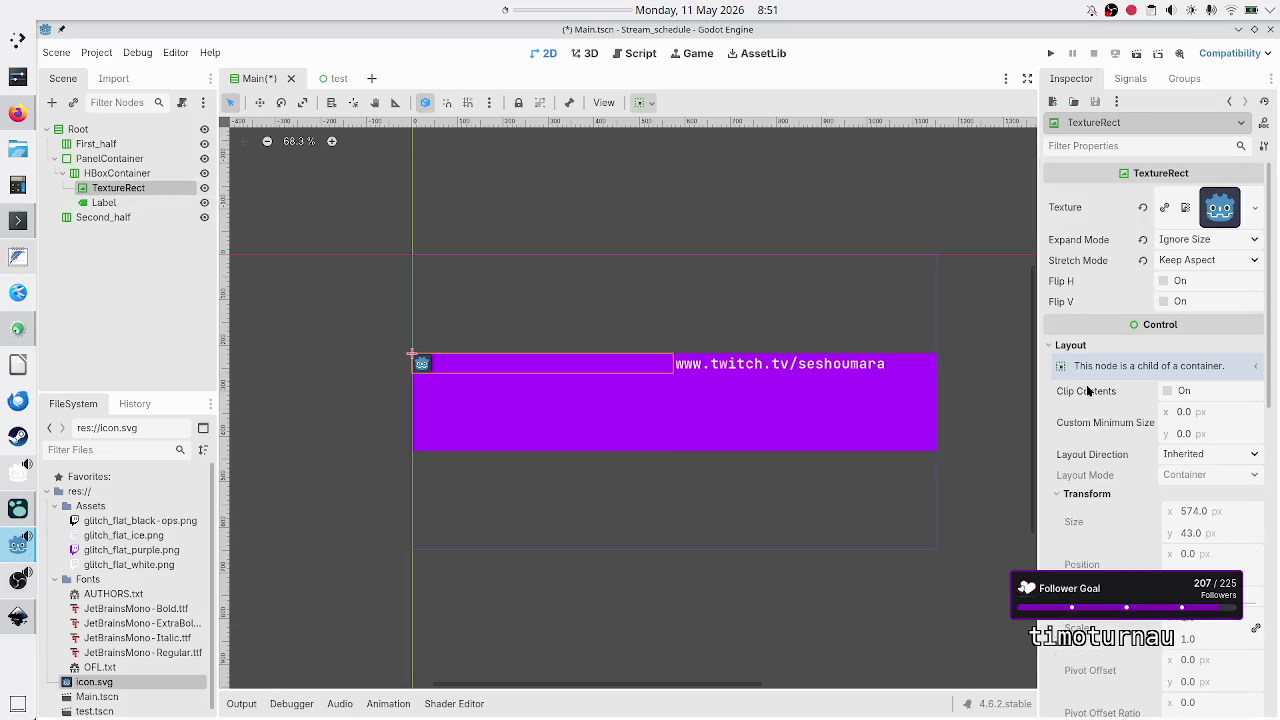
scroll(1088, 390, "down", 7)
scroll(1088, 392, "up", 2)
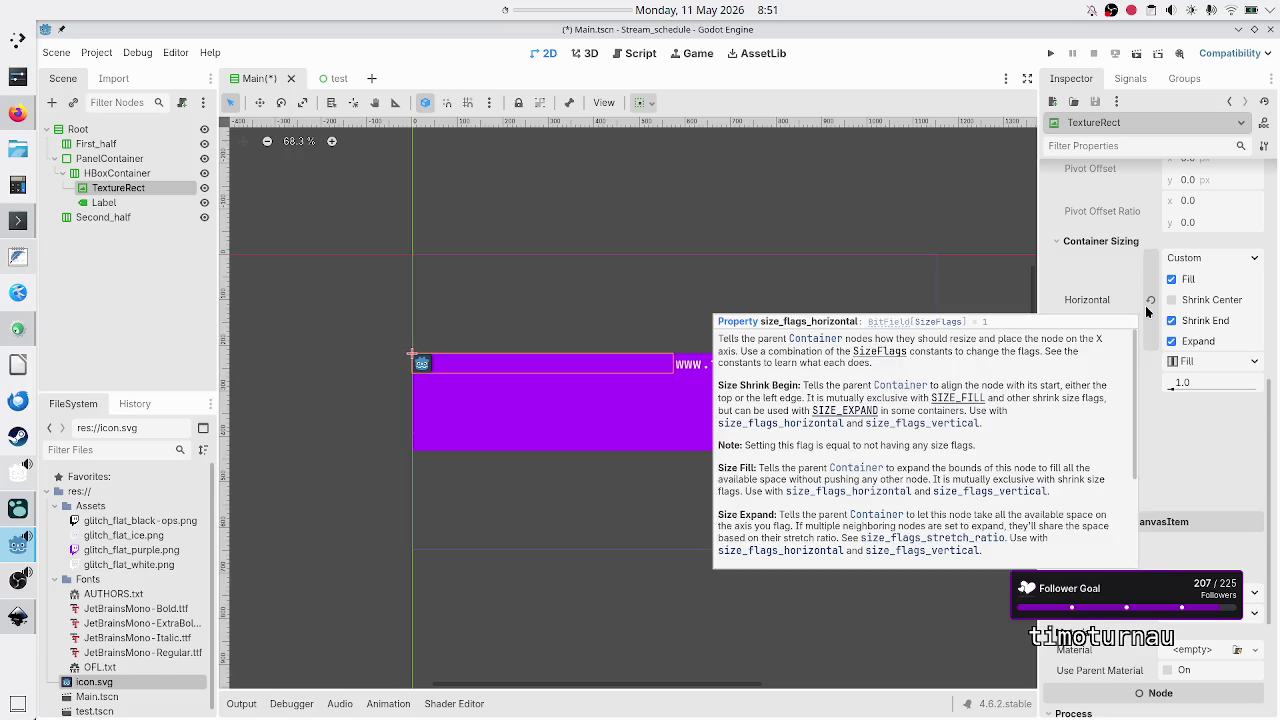
left_click(1148, 303)
left_click(1183, 281)
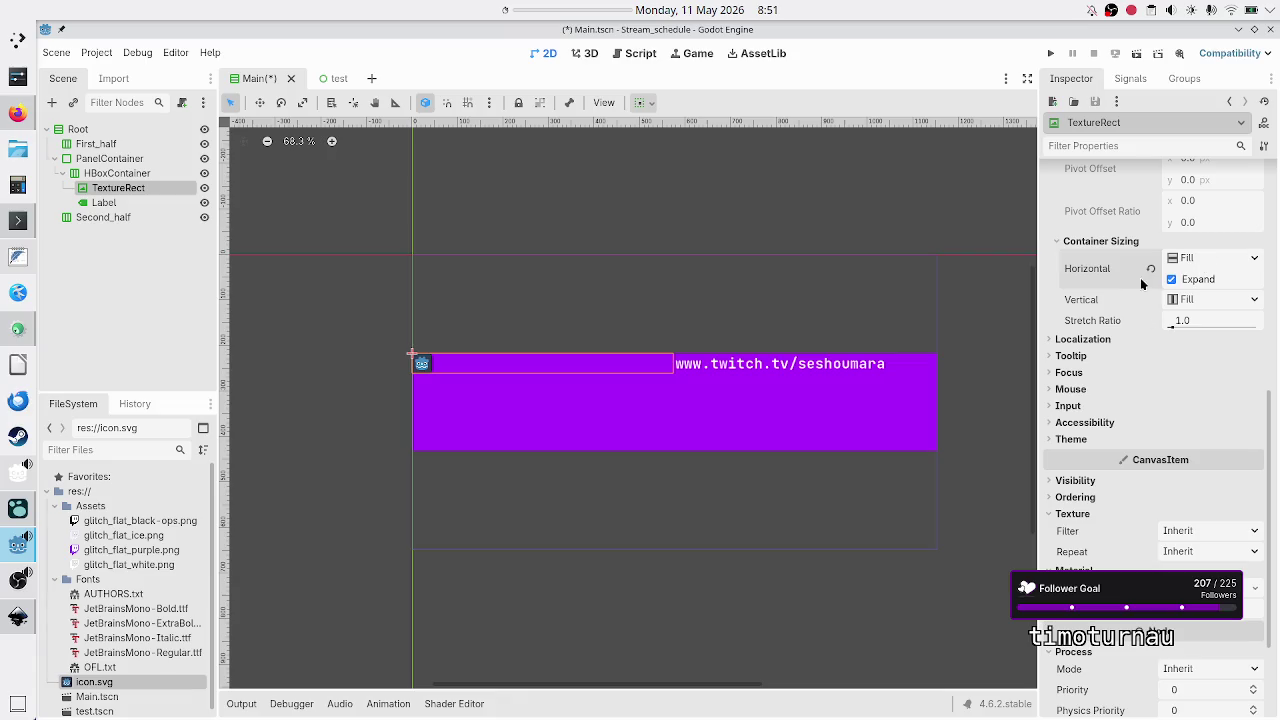
Switch the HBoxContainer's horizontal container sizing to Custom, leaving only the Fill flag ticked.
left_click(110, 174)
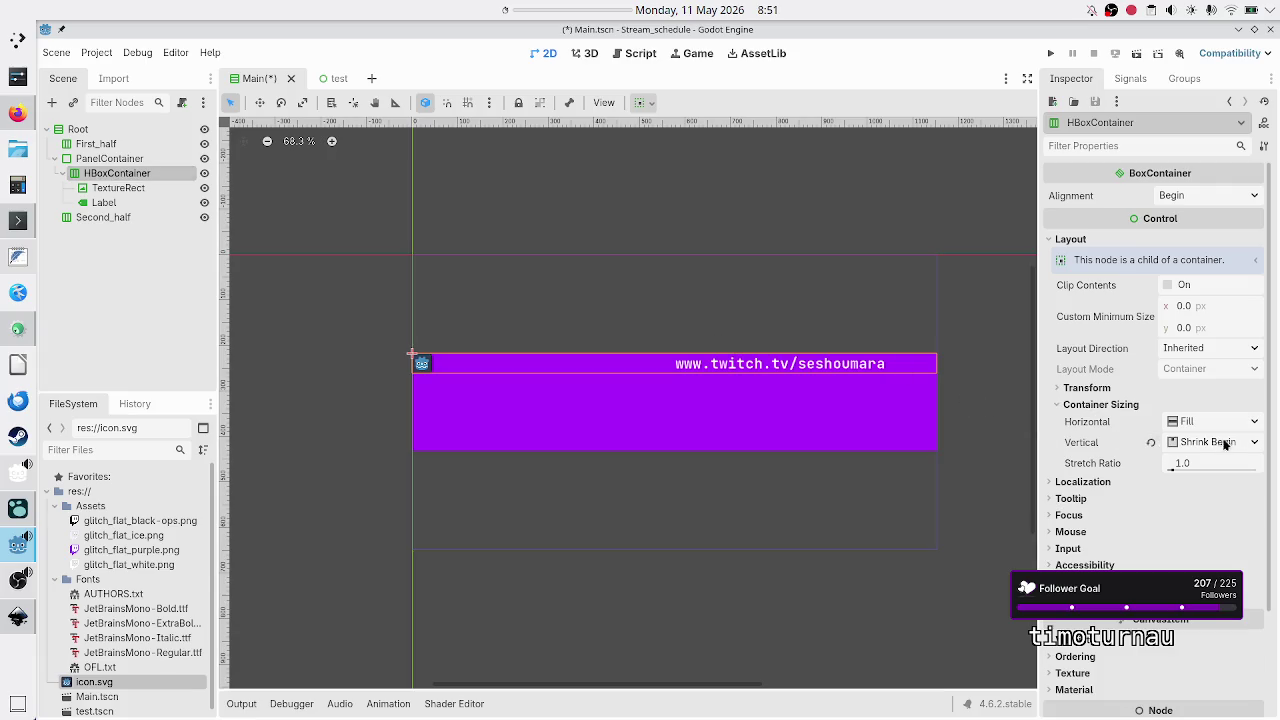
left_click(1254, 442)
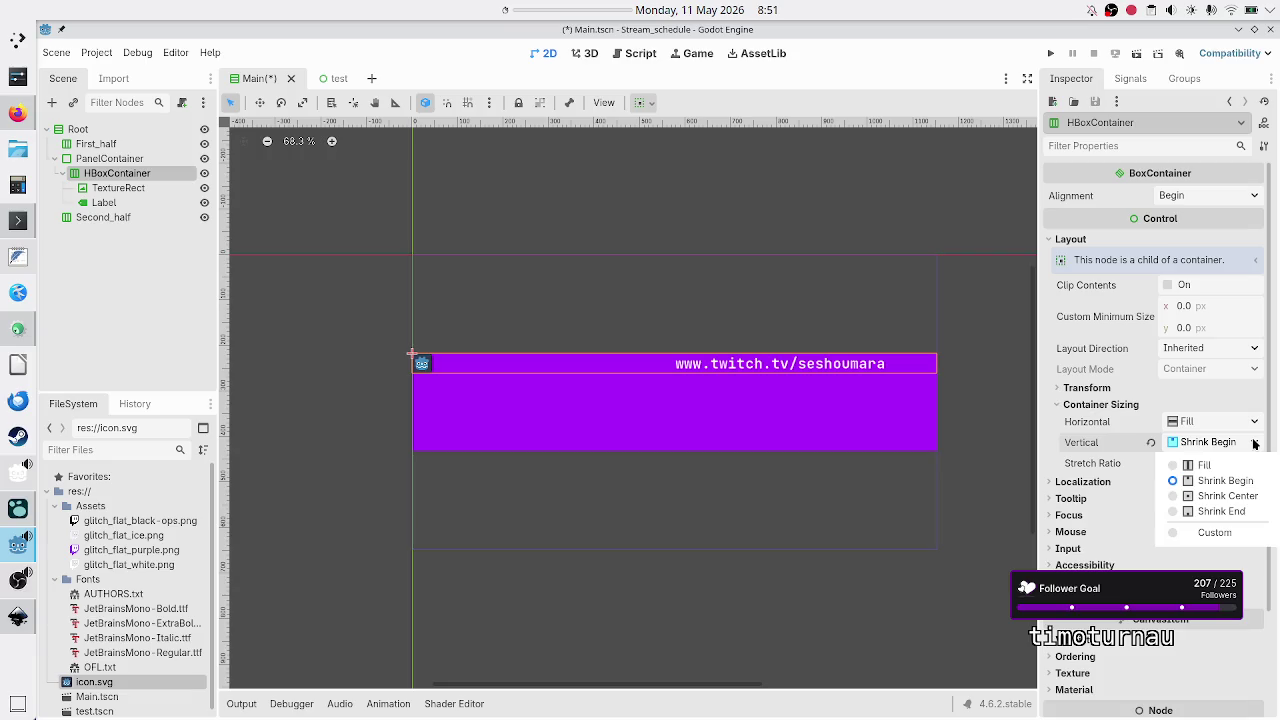
key("Escape")
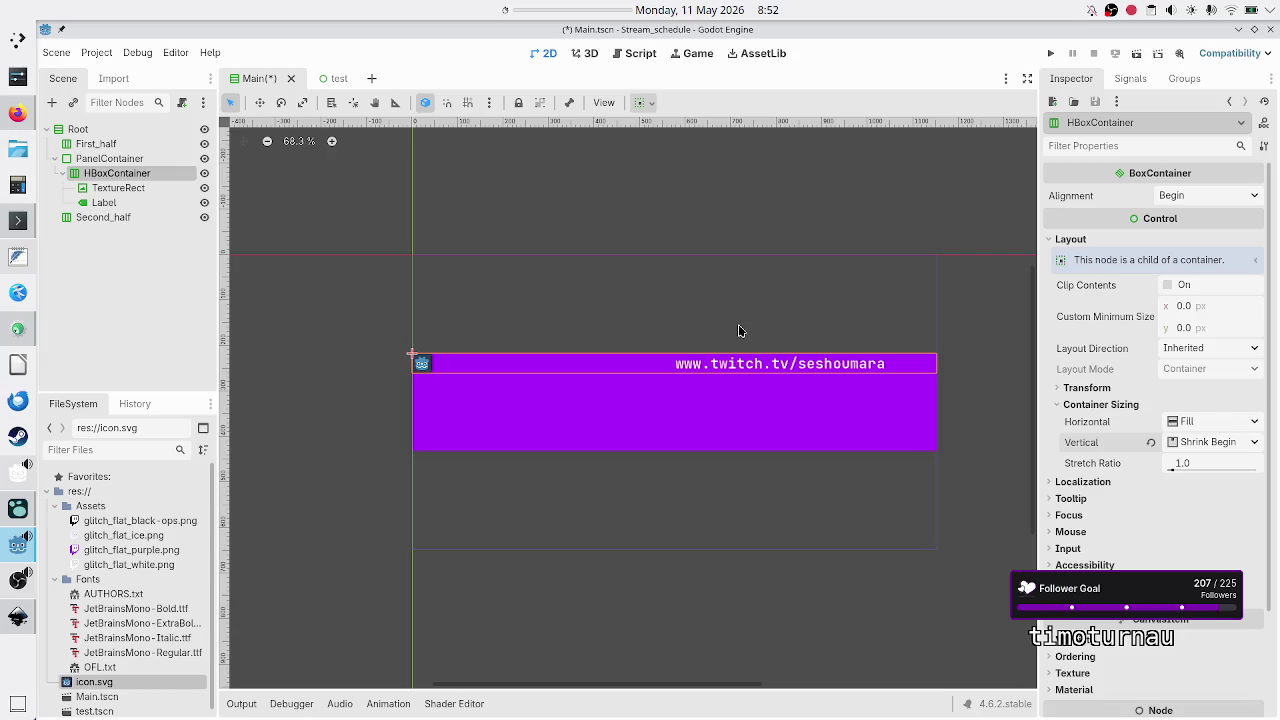
left_click(650, 103)
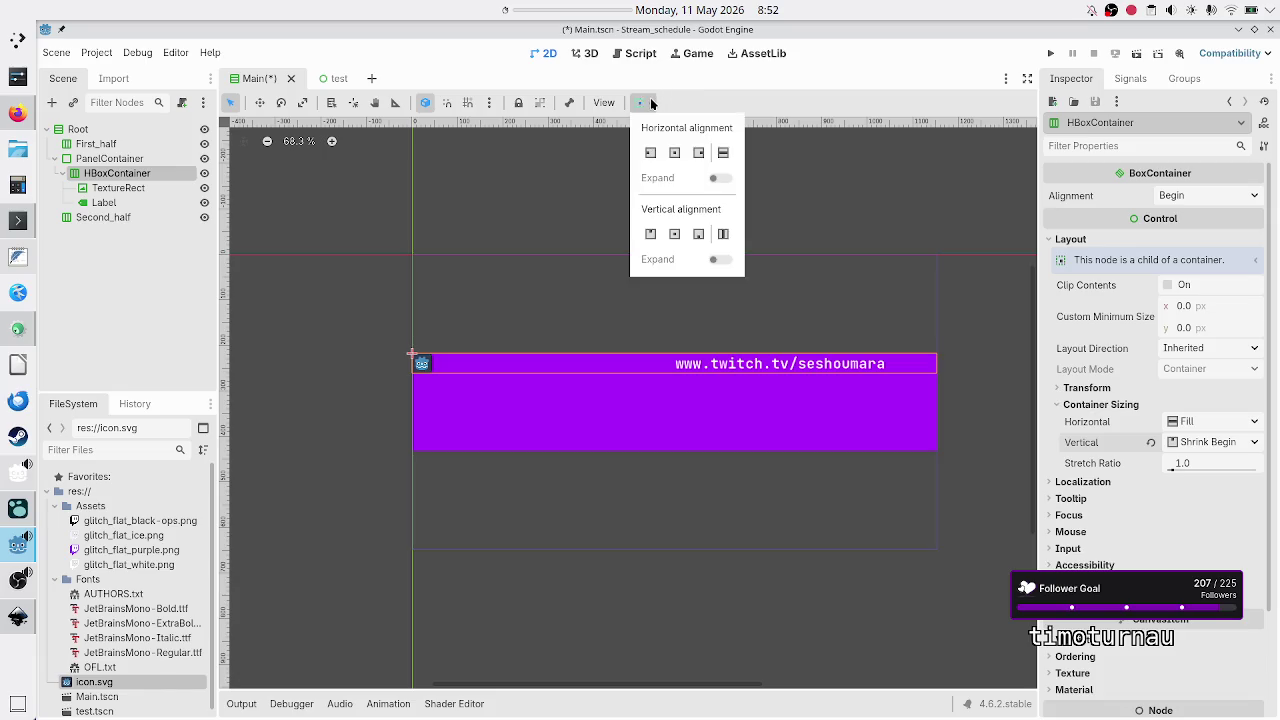
left_click(651, 103)
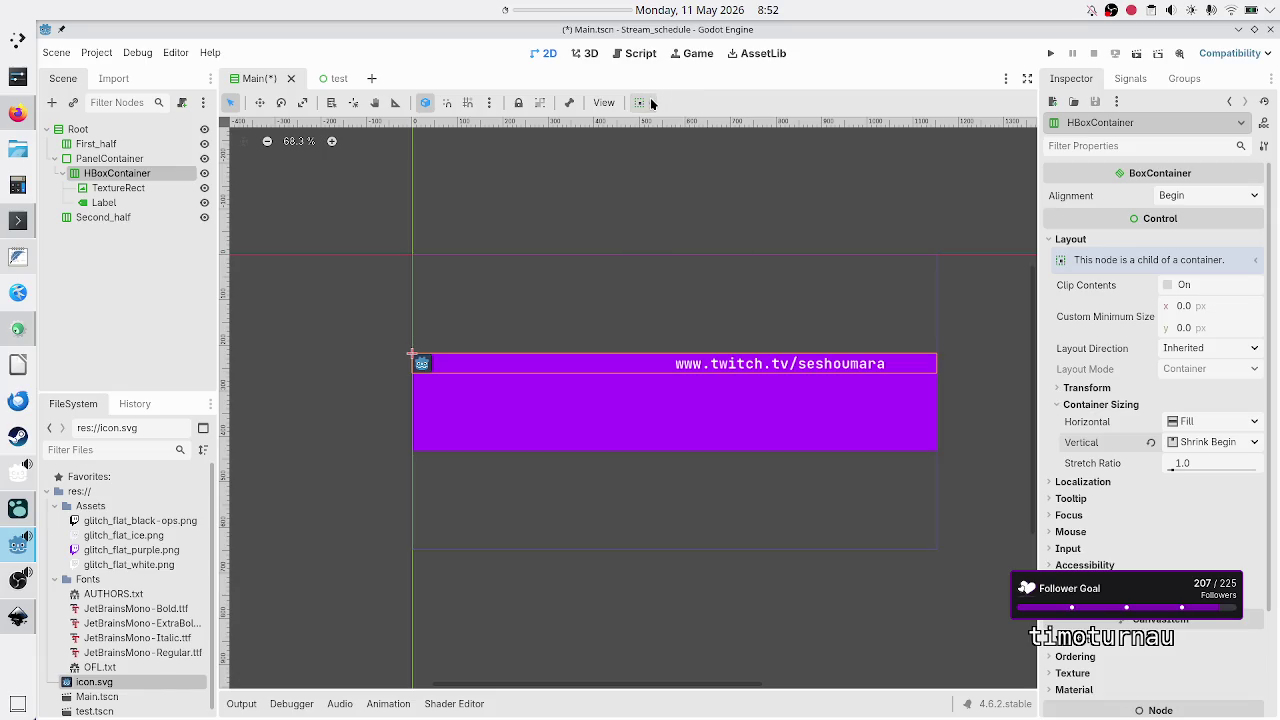
left_click(1250, 420)
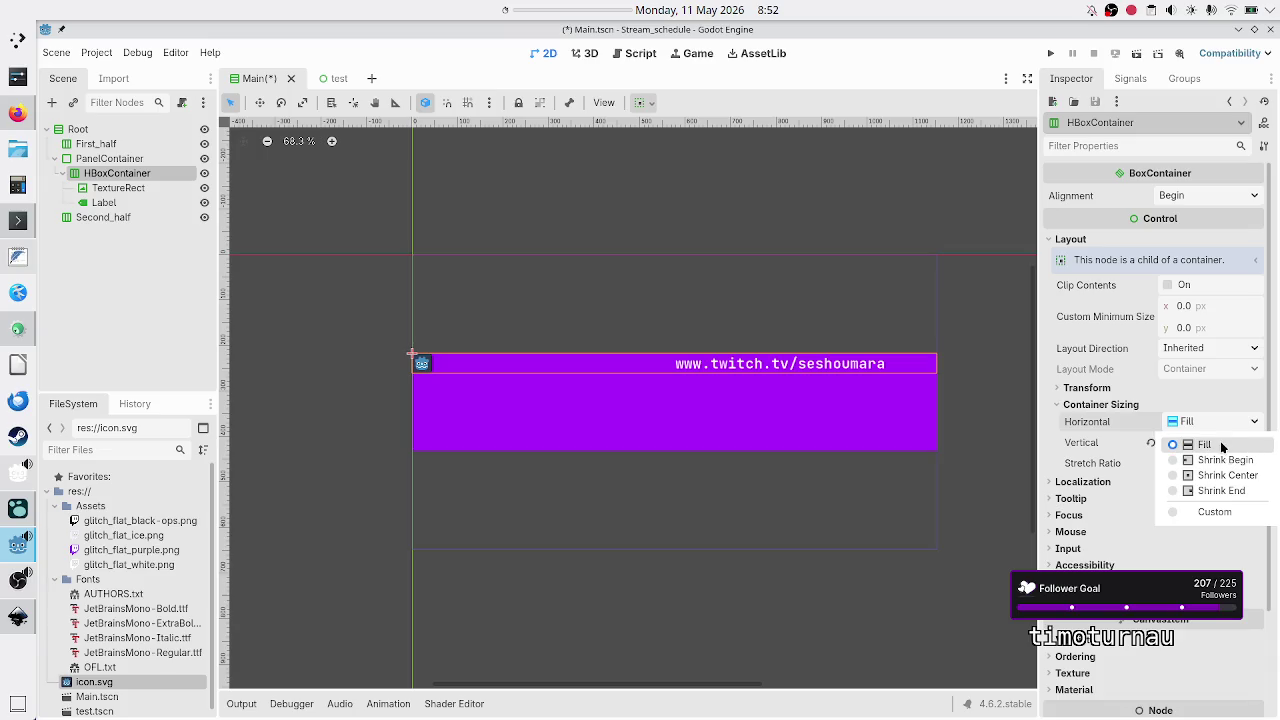
left_click(1222, 446)
left_click(1218, 421)
left_click(1212, 512)
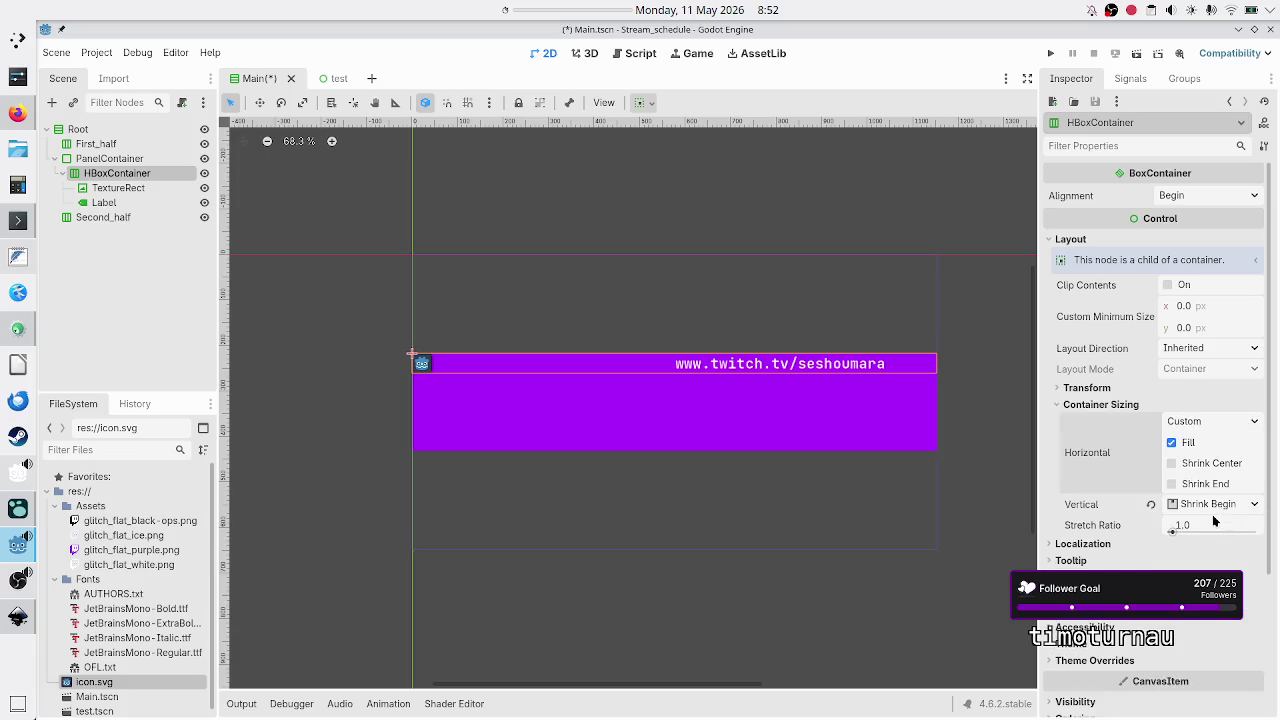
Untick Fill and try Shrink Center and Shrink End, leaving the HBoxContainer with no horizontal flags.
left_click(1173, 444)
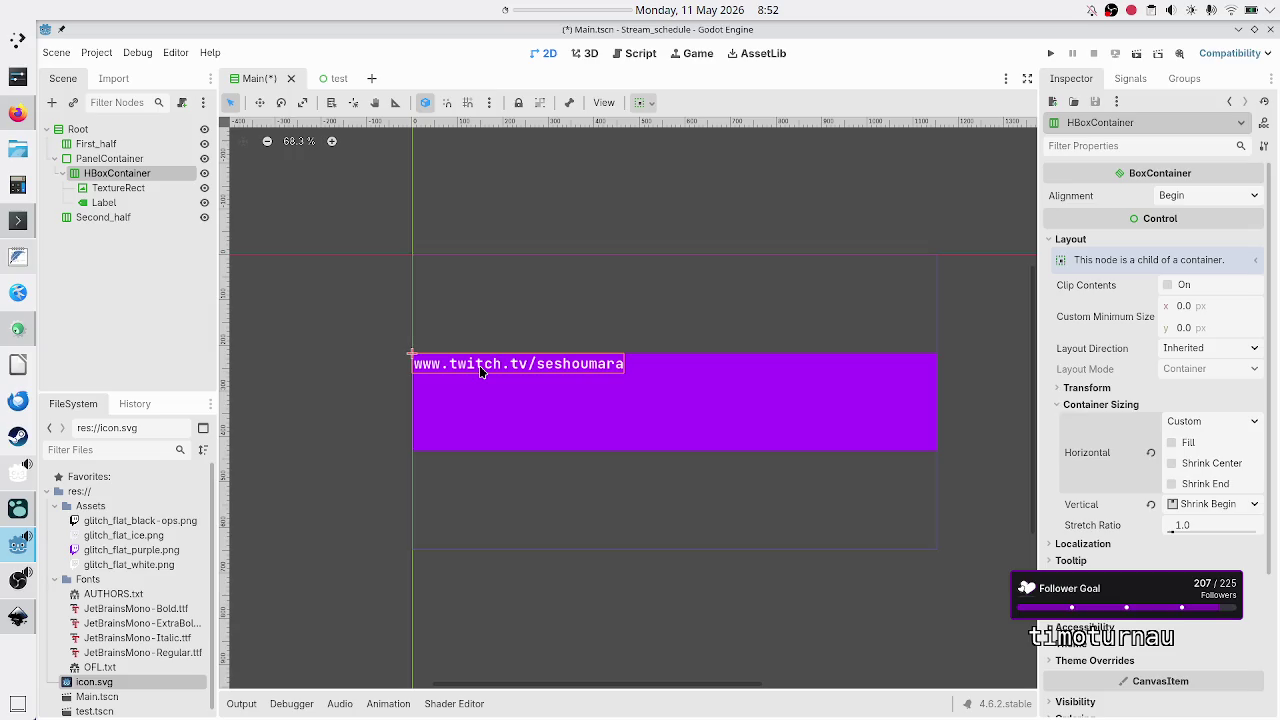
left_click(1172, 464)
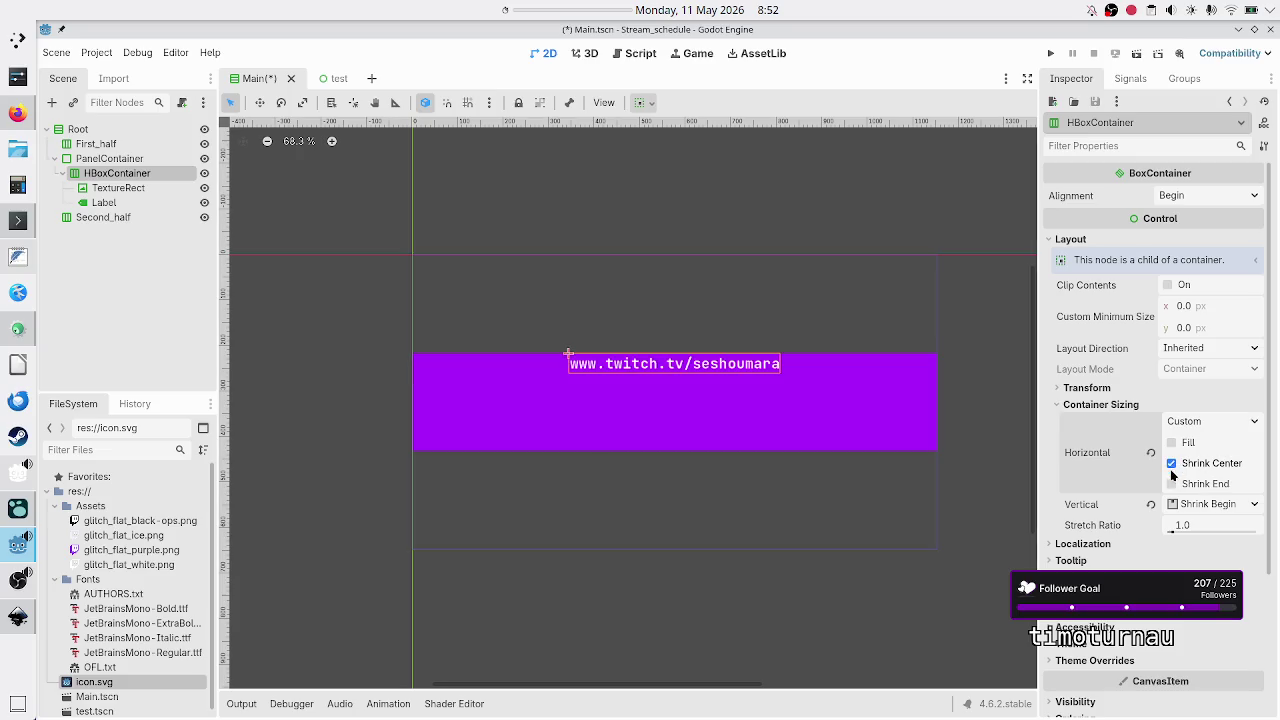
left_click(1172, 465)
left_click(1172, 484)
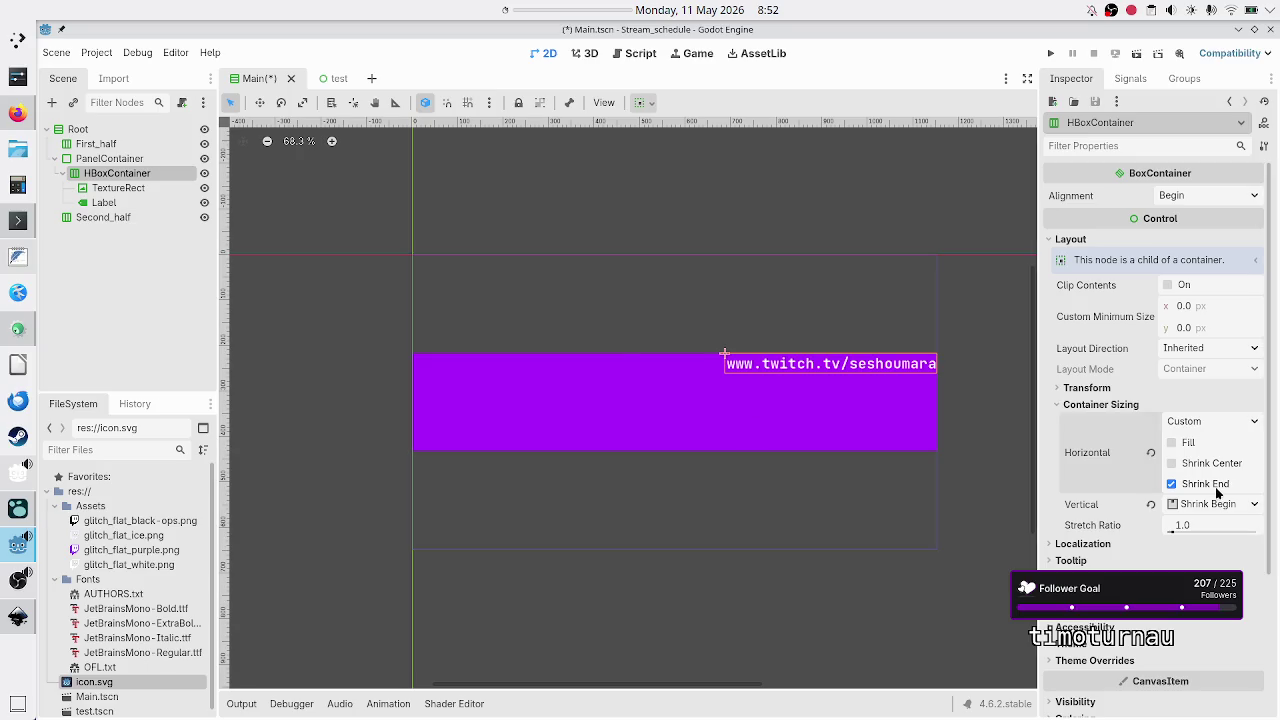
left_click(1212, 488)
left_click(112, 188)
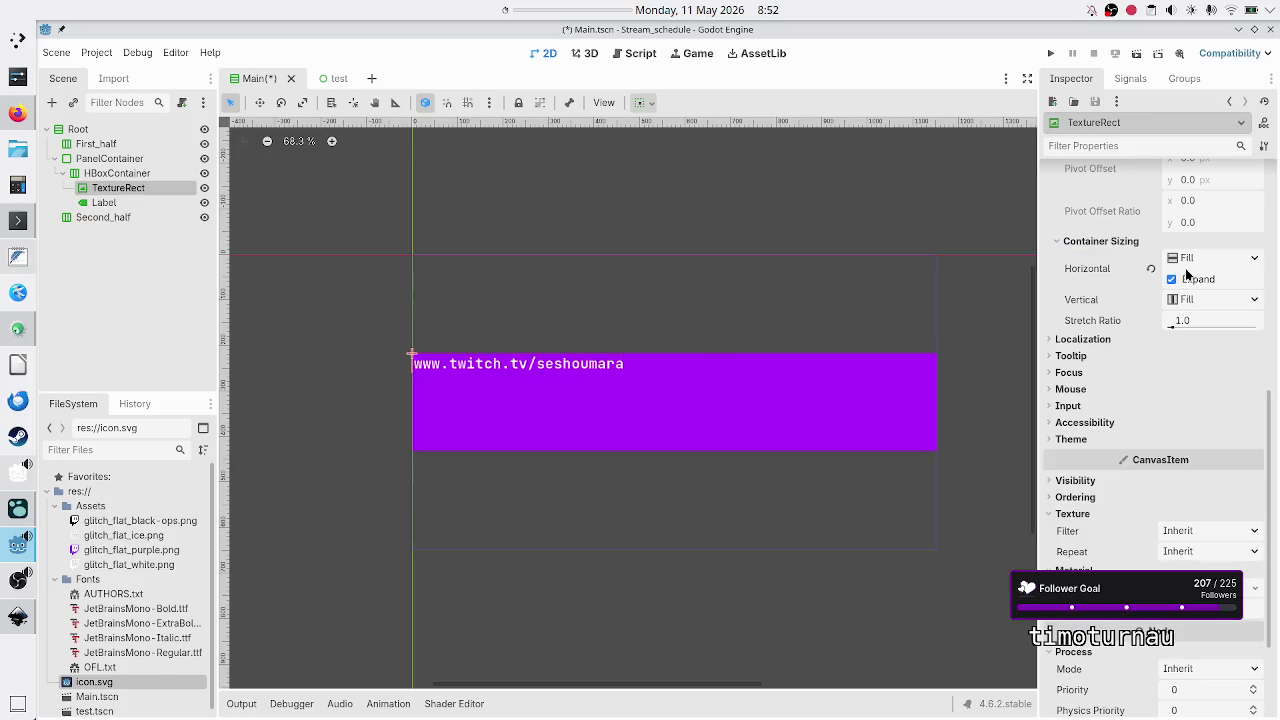
left_click(1240, 259)
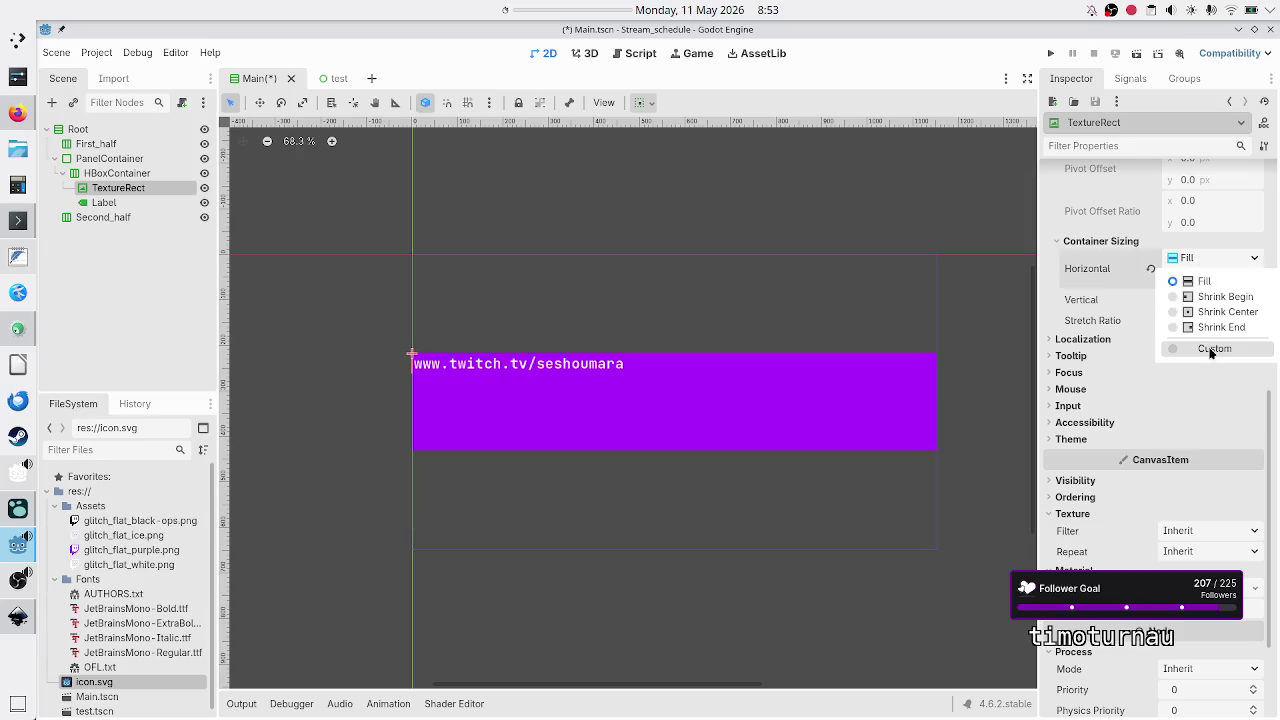
left_click(1209, 349)
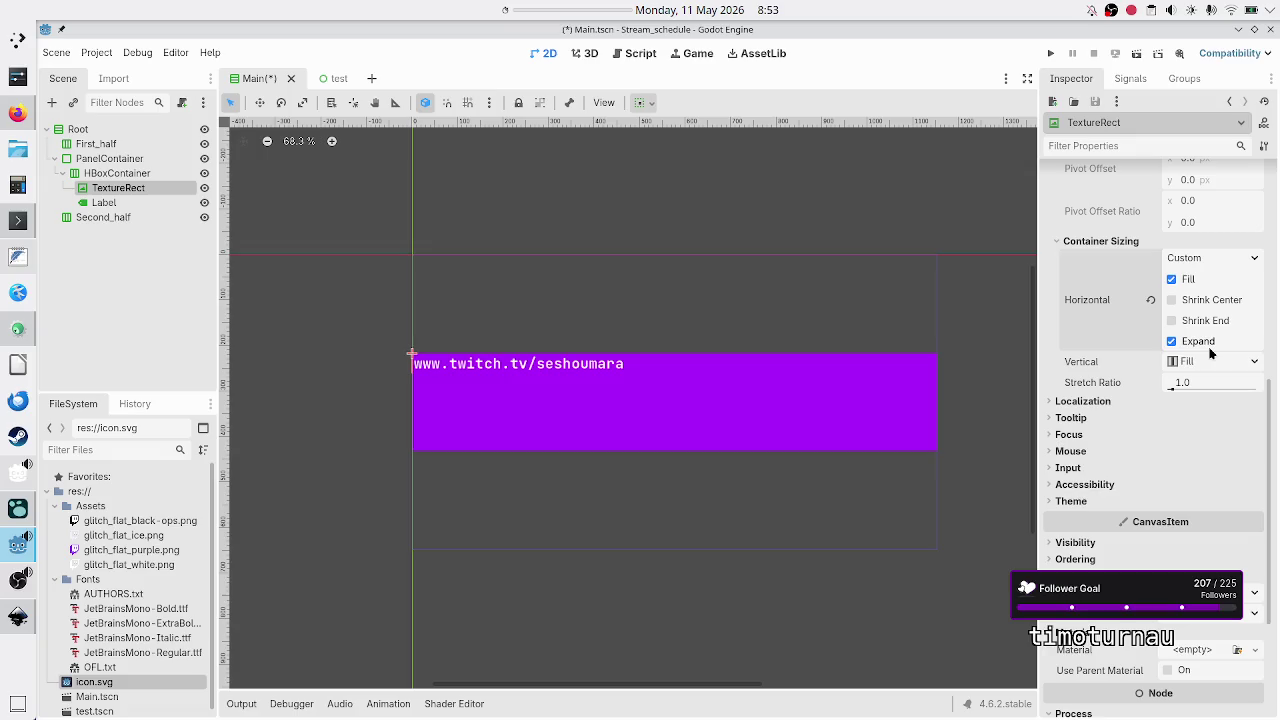
left_click(1221, 322)
left_click(1221, 322)
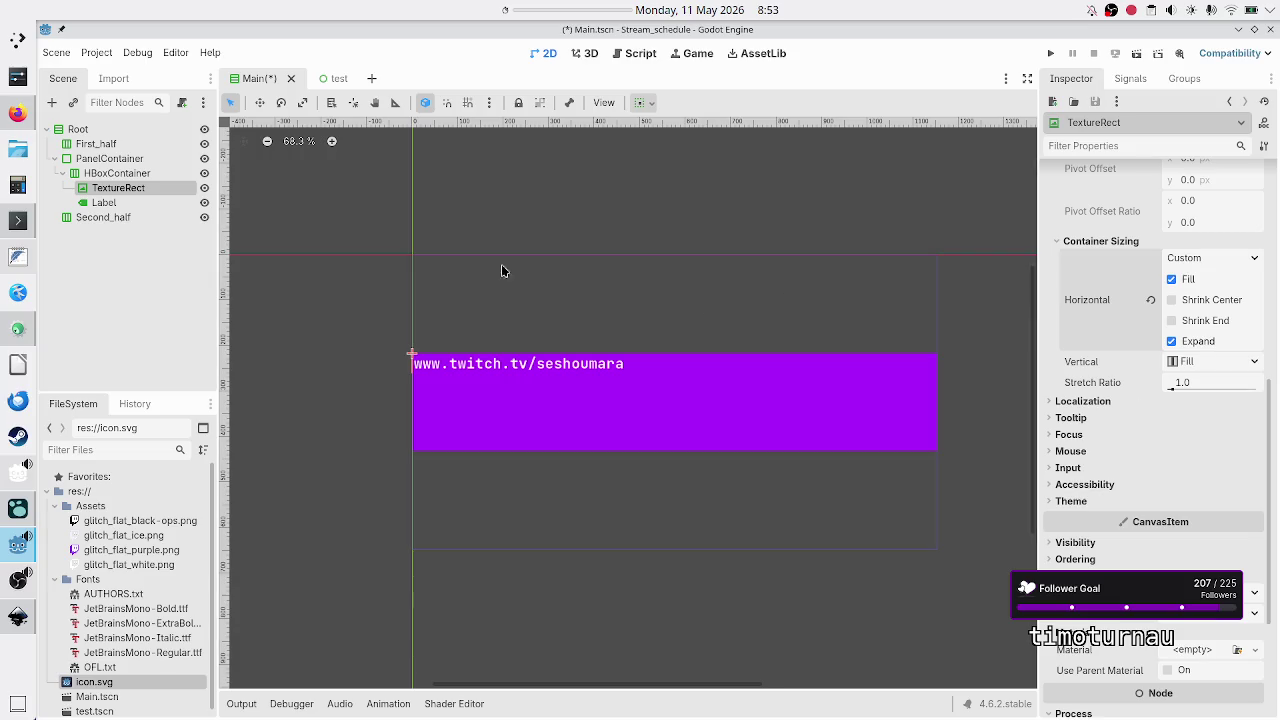
left_click(131, 177)
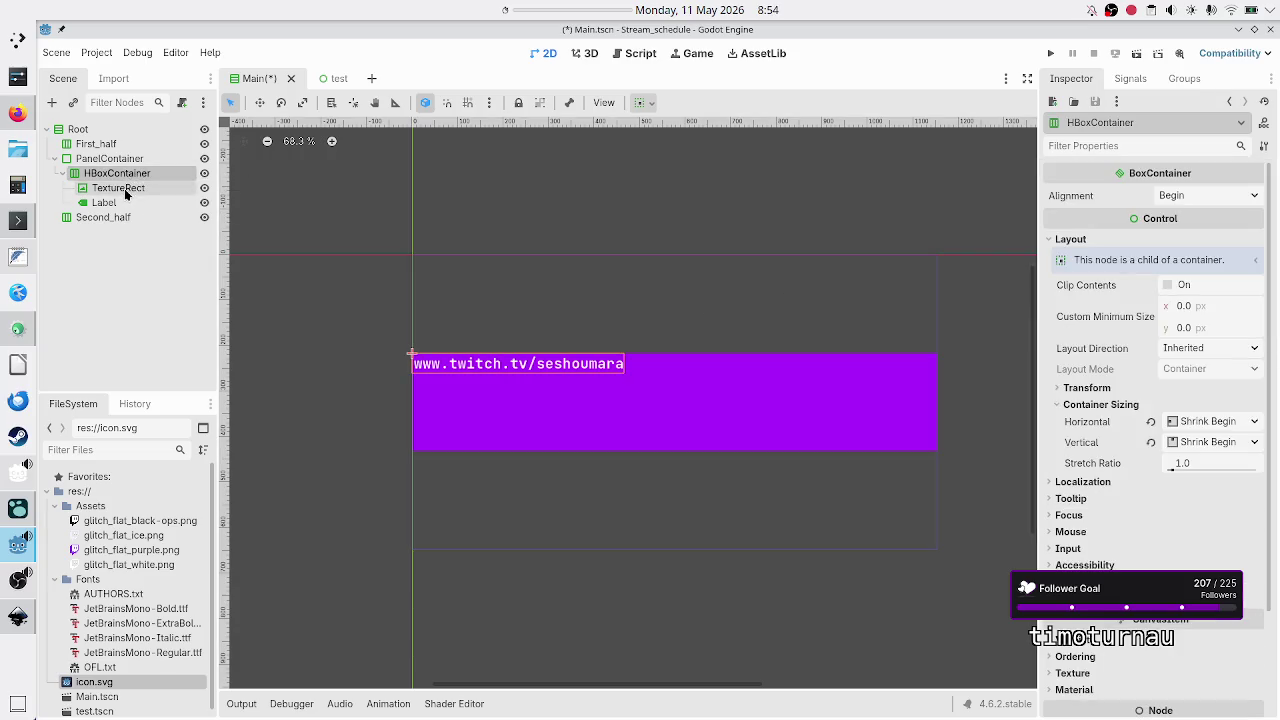
left_click(125, 191)
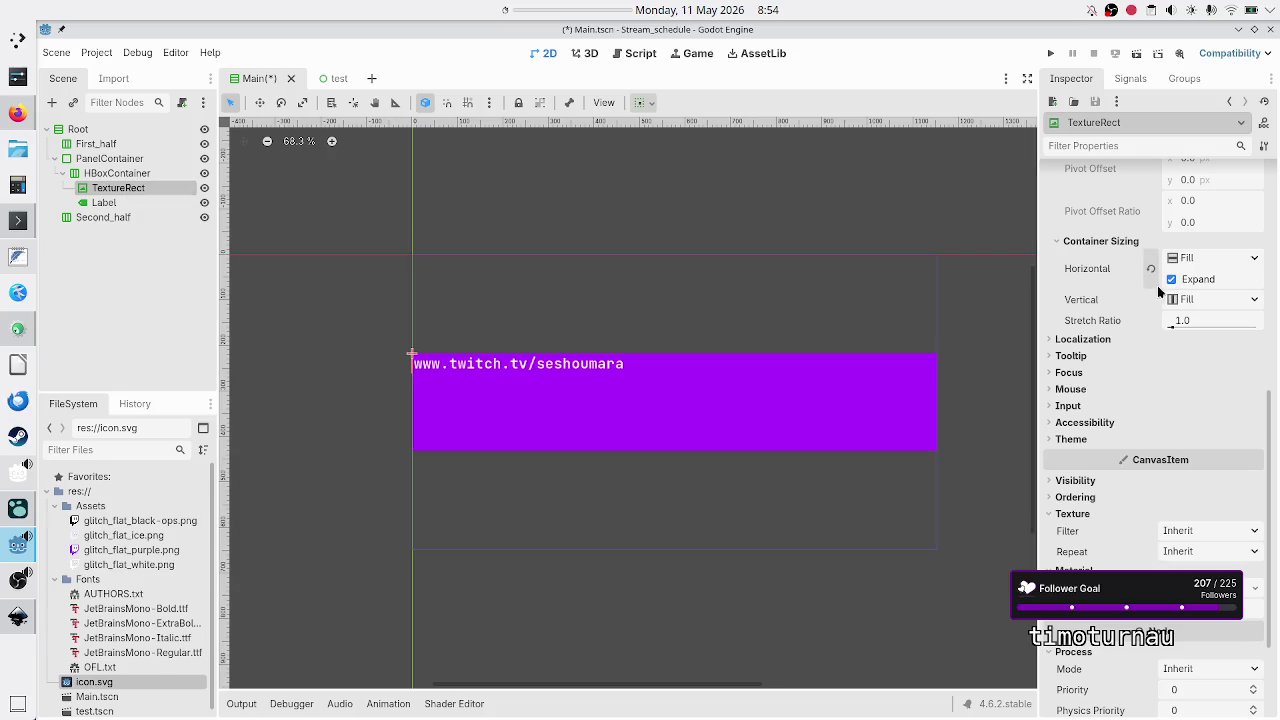
mouse_move(1100, 303)
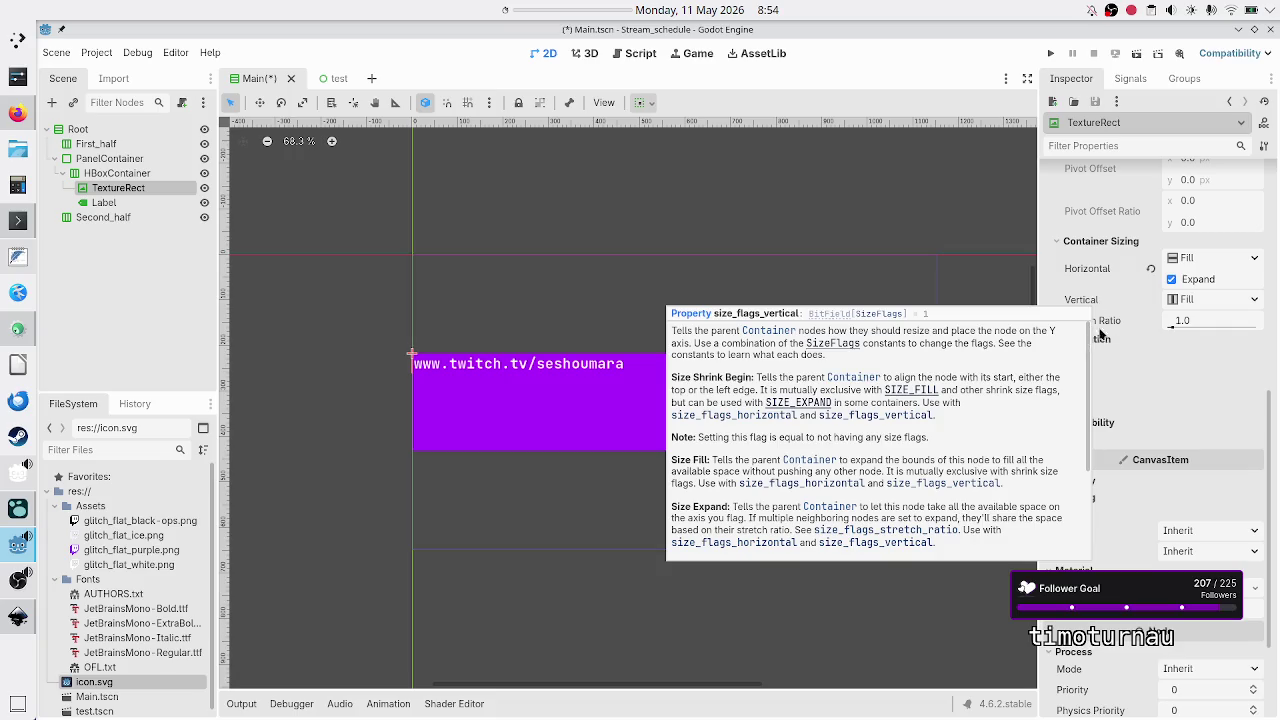
scroll(1145, 394, "up", 5)
scroll(1143, 388, "up", 1)
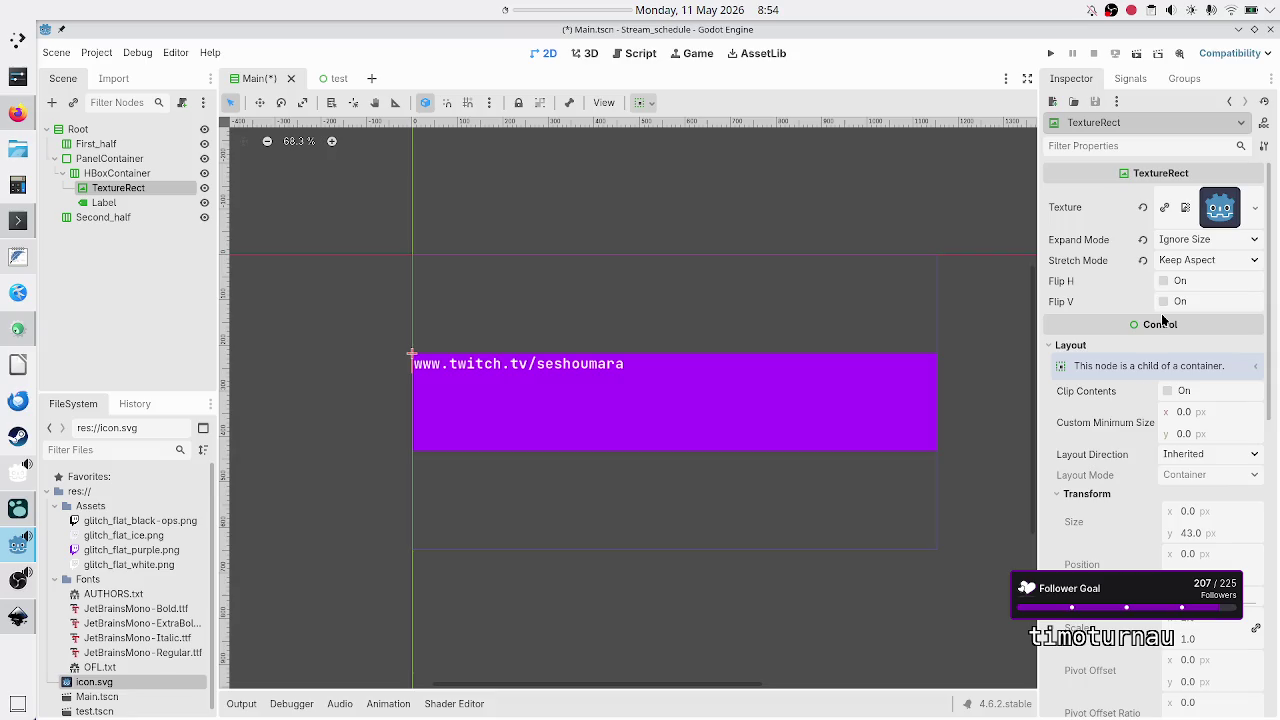
Change the icon TextureRect's Expand Mode to Keep Size.
mouse_move(1163, 320)
left_click(1252, 242)
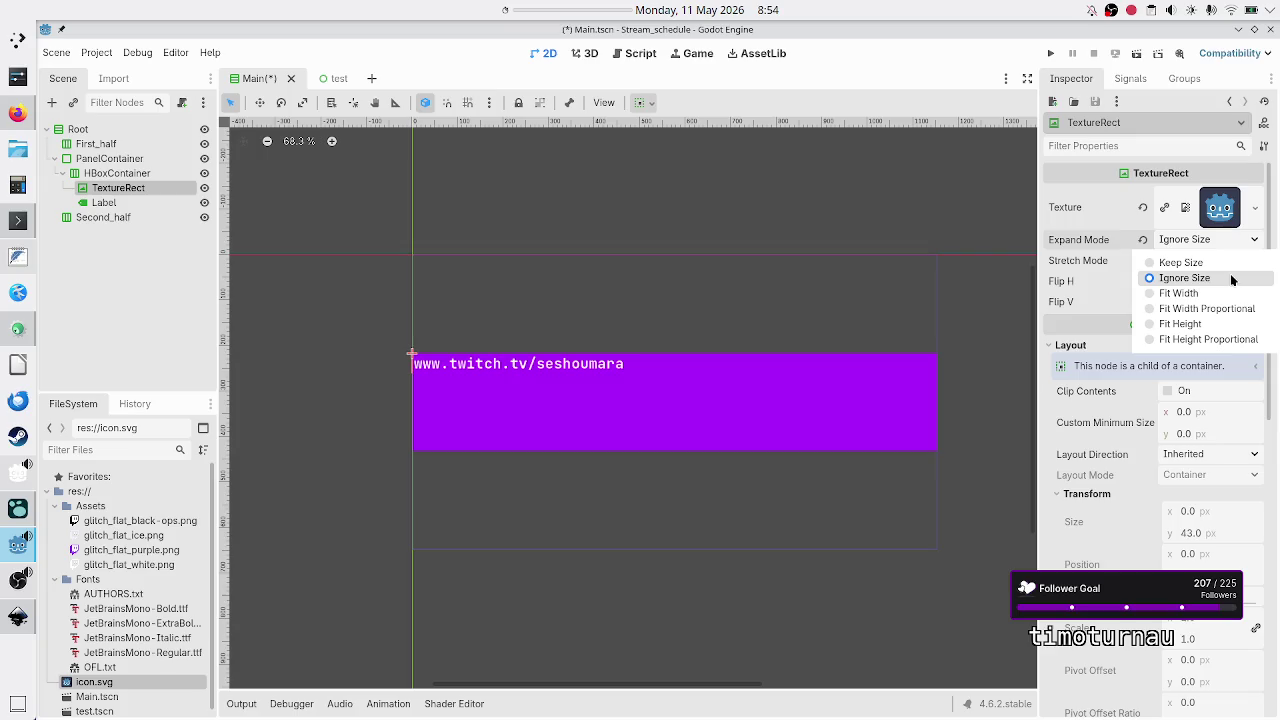
left_click(1231, 280)
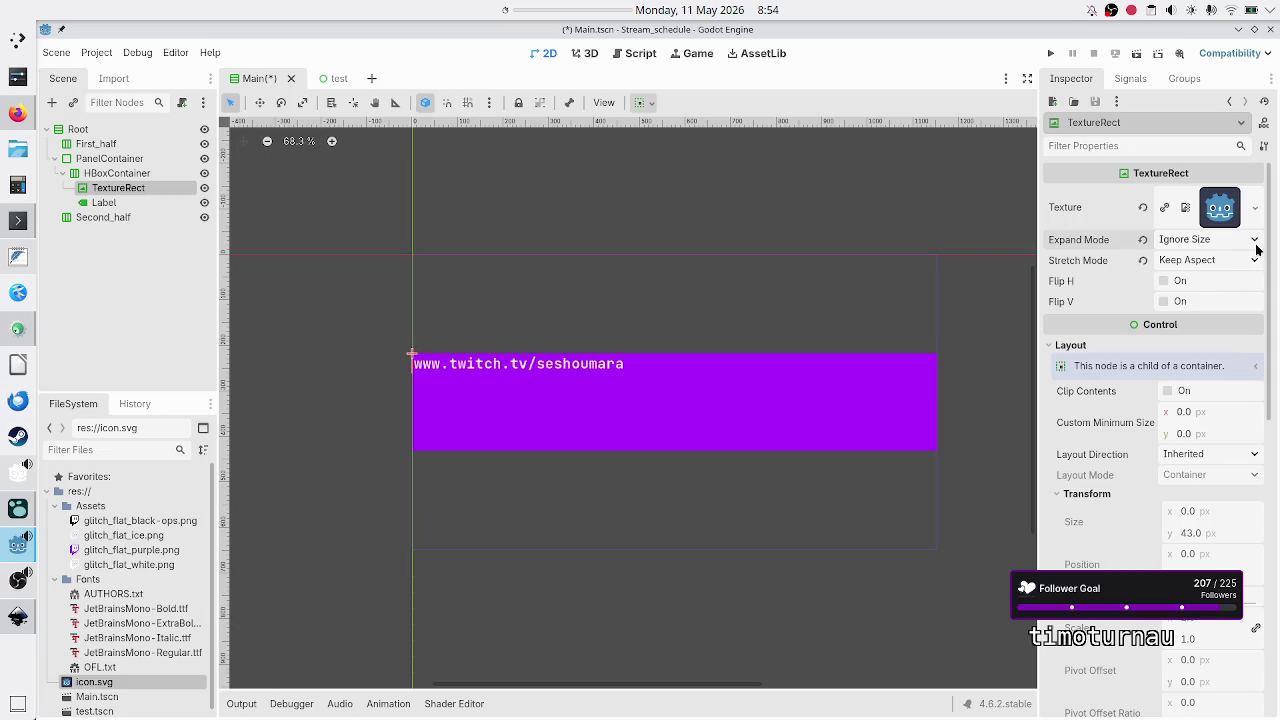
left_click(1254, 243)
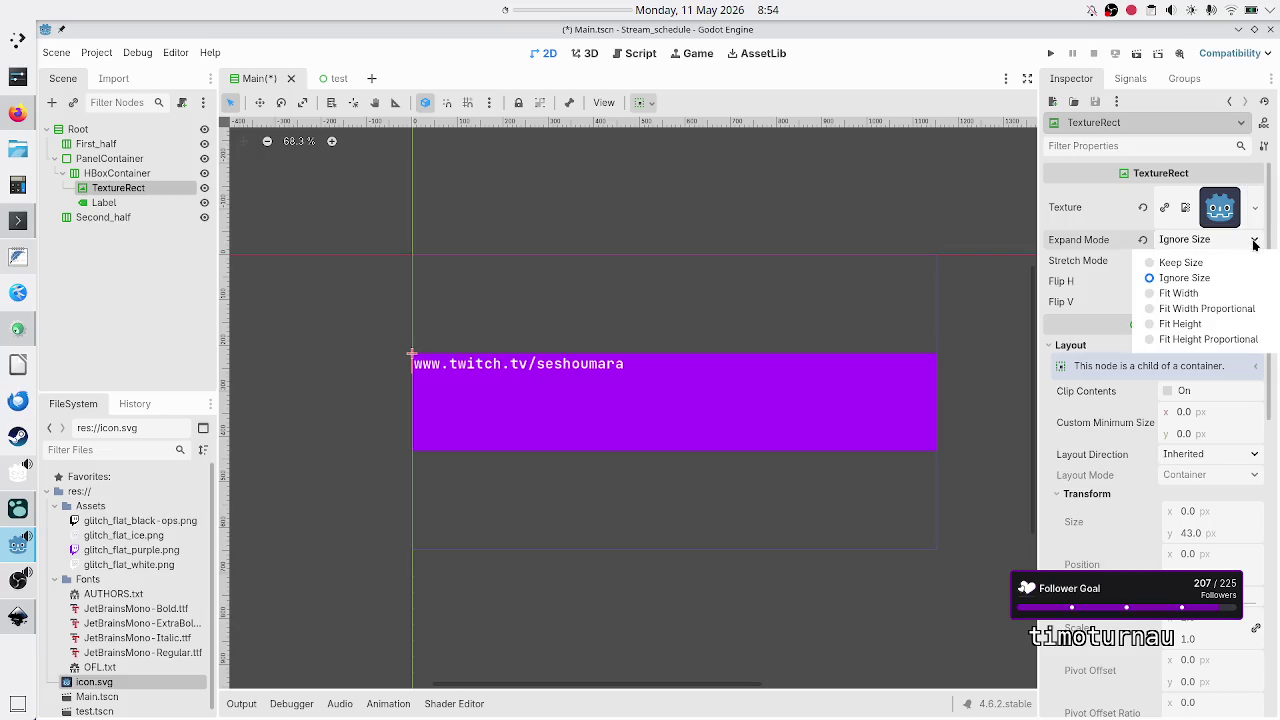
left_click(1184, 279)
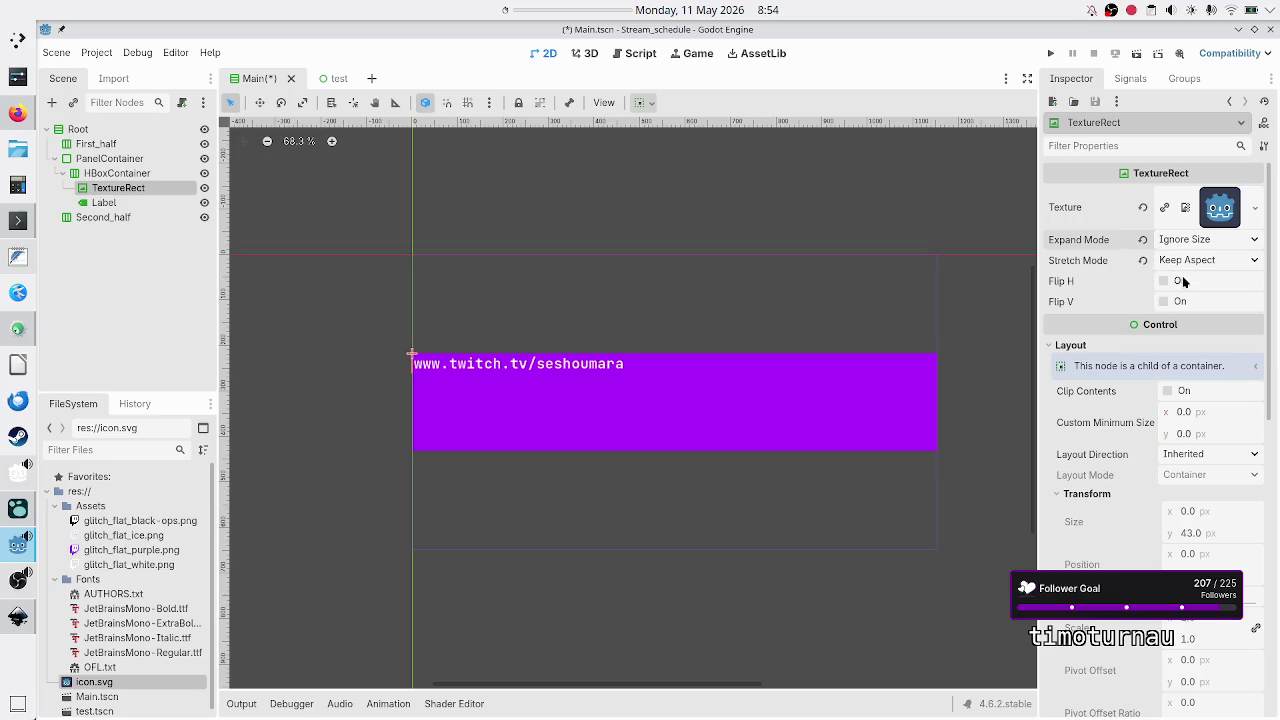
left_click(1219, 241)
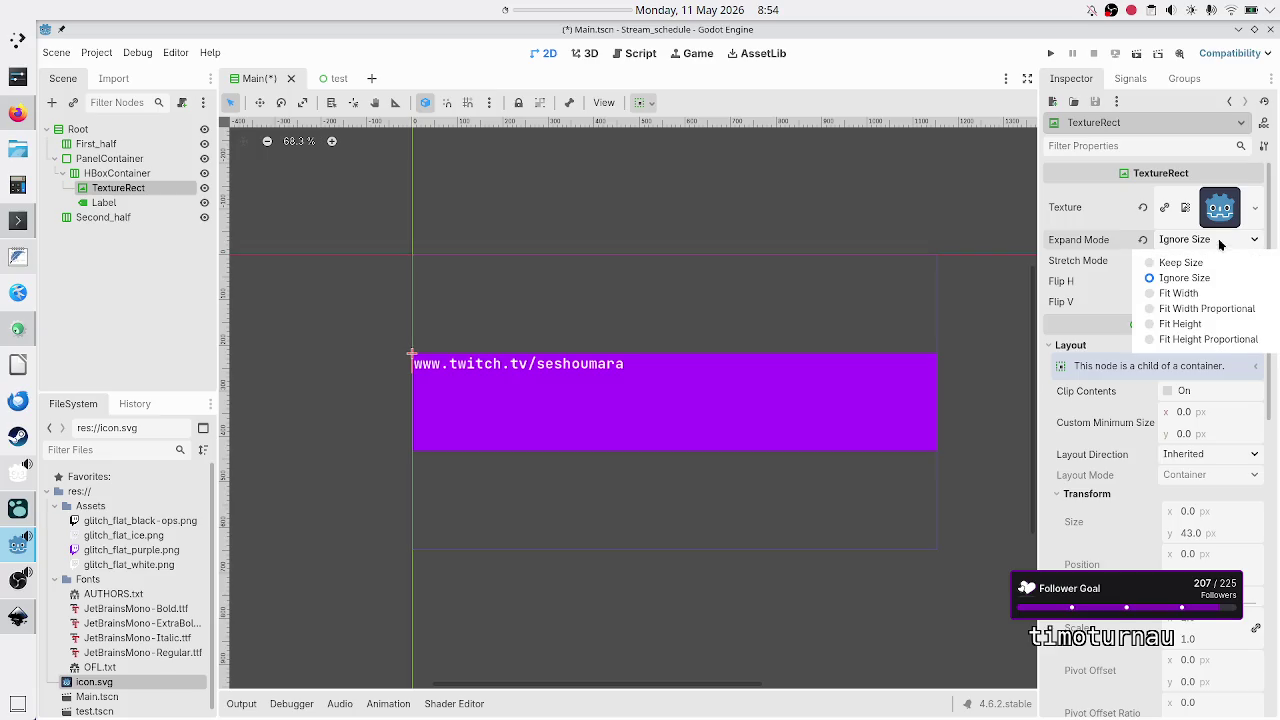
left_click(1203, 262)
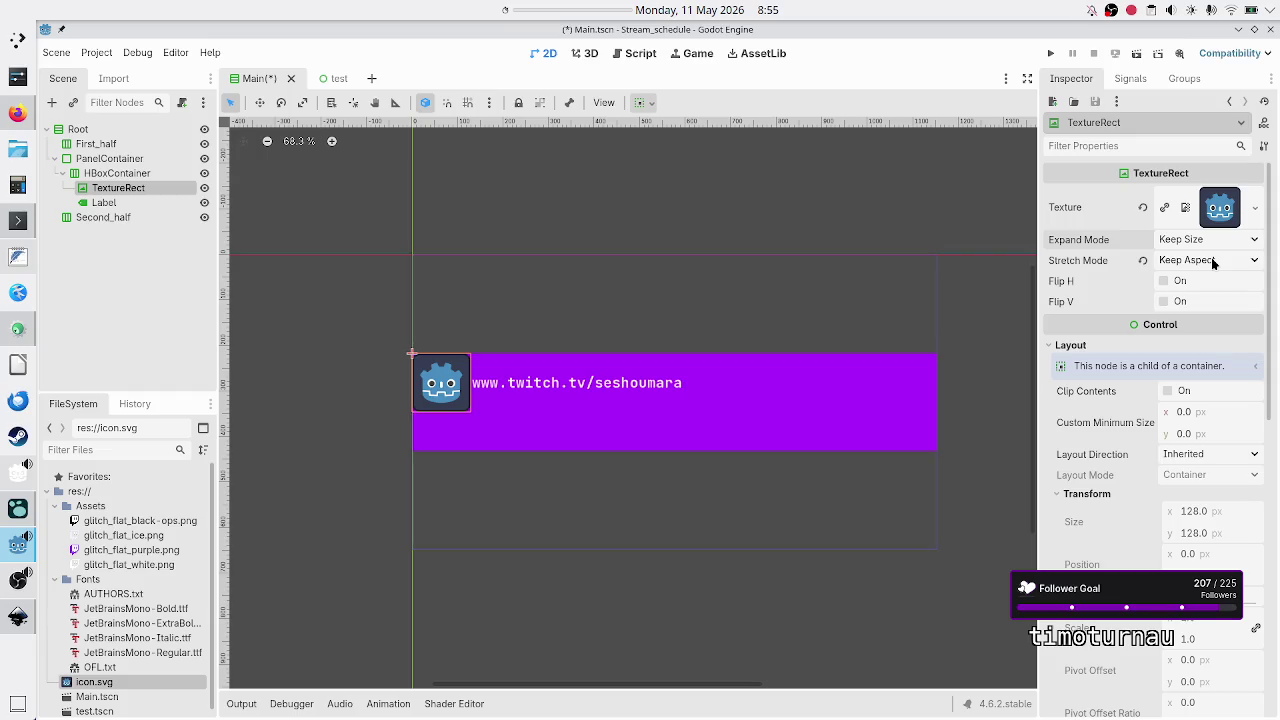
Check that Stretch Mode stays Keep Aspect, reapply Keep Size for 128×128, and run the preview.
left_click(1193, 240)
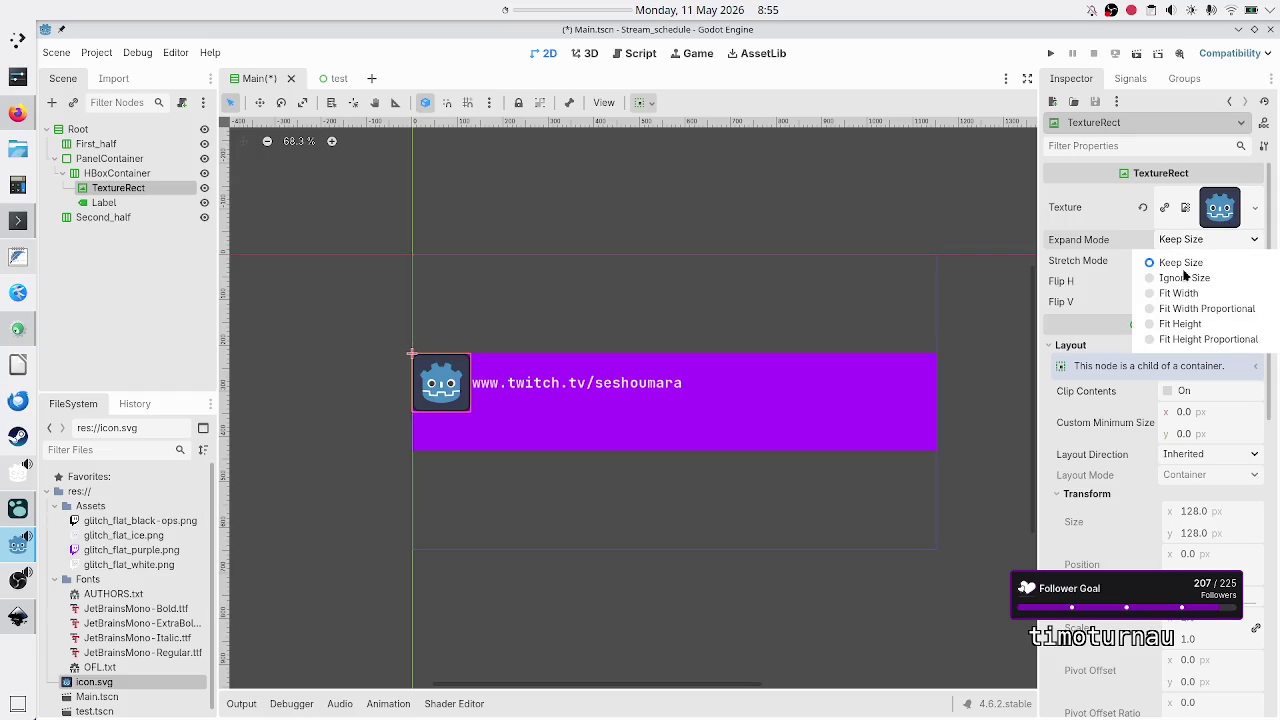
left_click(1188, 279)
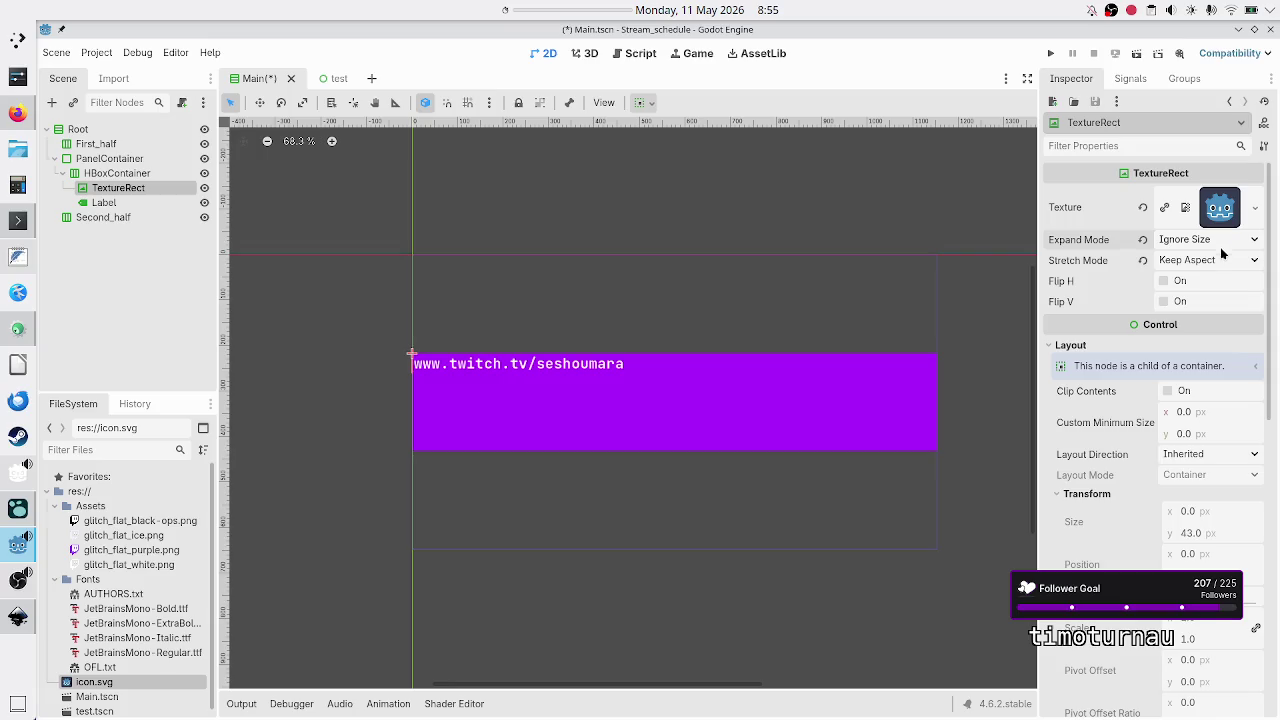
left_click(1216, 261)
left_click(1216, 261)
left_click(1216, 261)
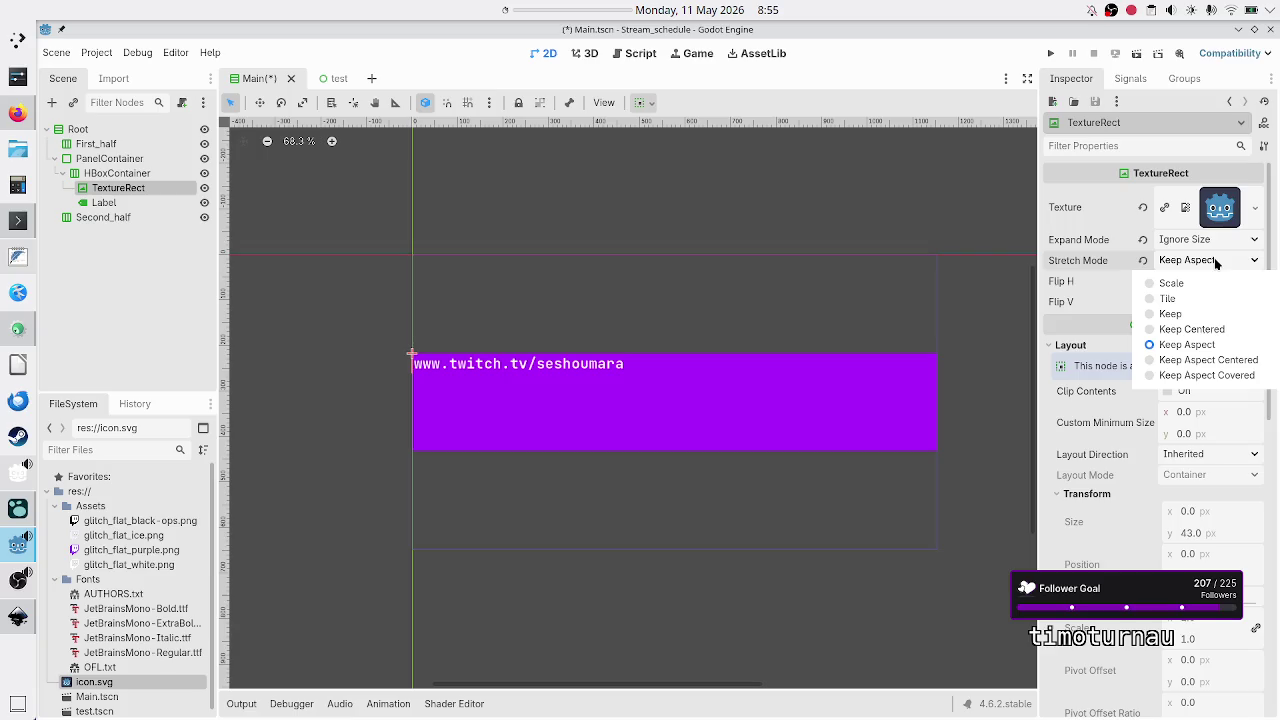
scroll(1166, 358, "down", 5)
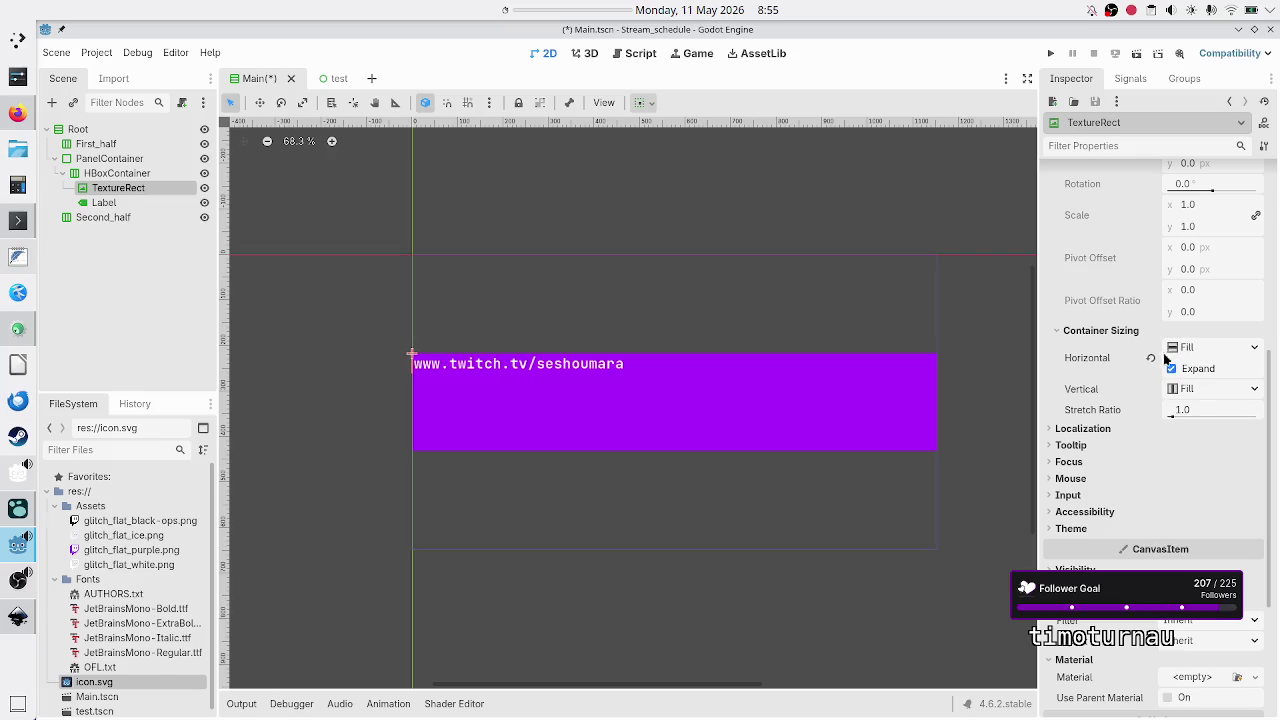
scroll(1123, 336, "up", 5)
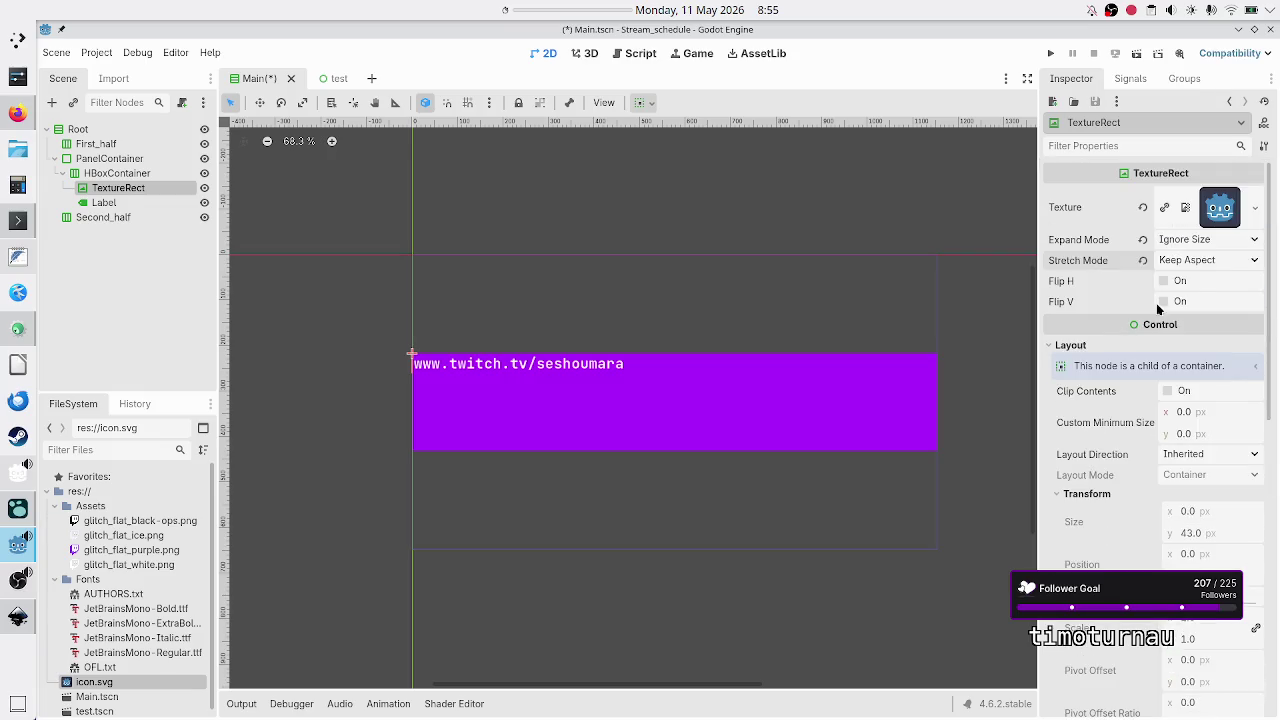
left_click(1211, 245)
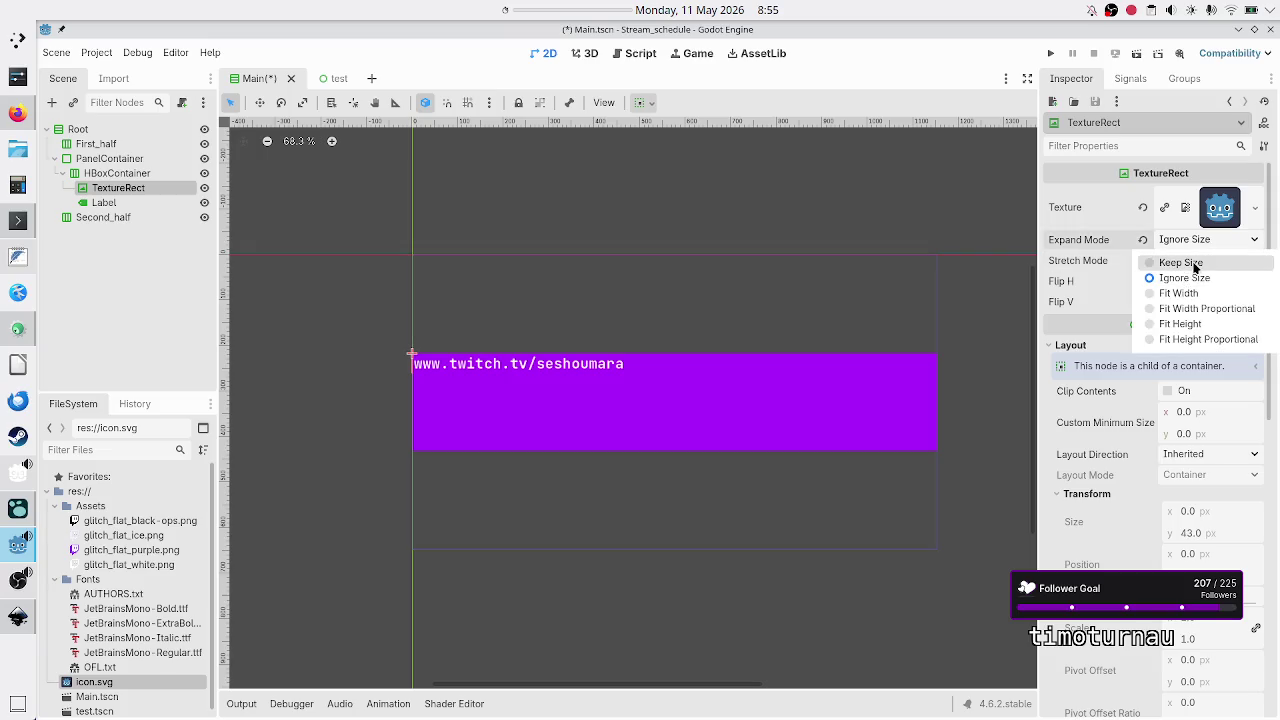
left_click(1194, 265)
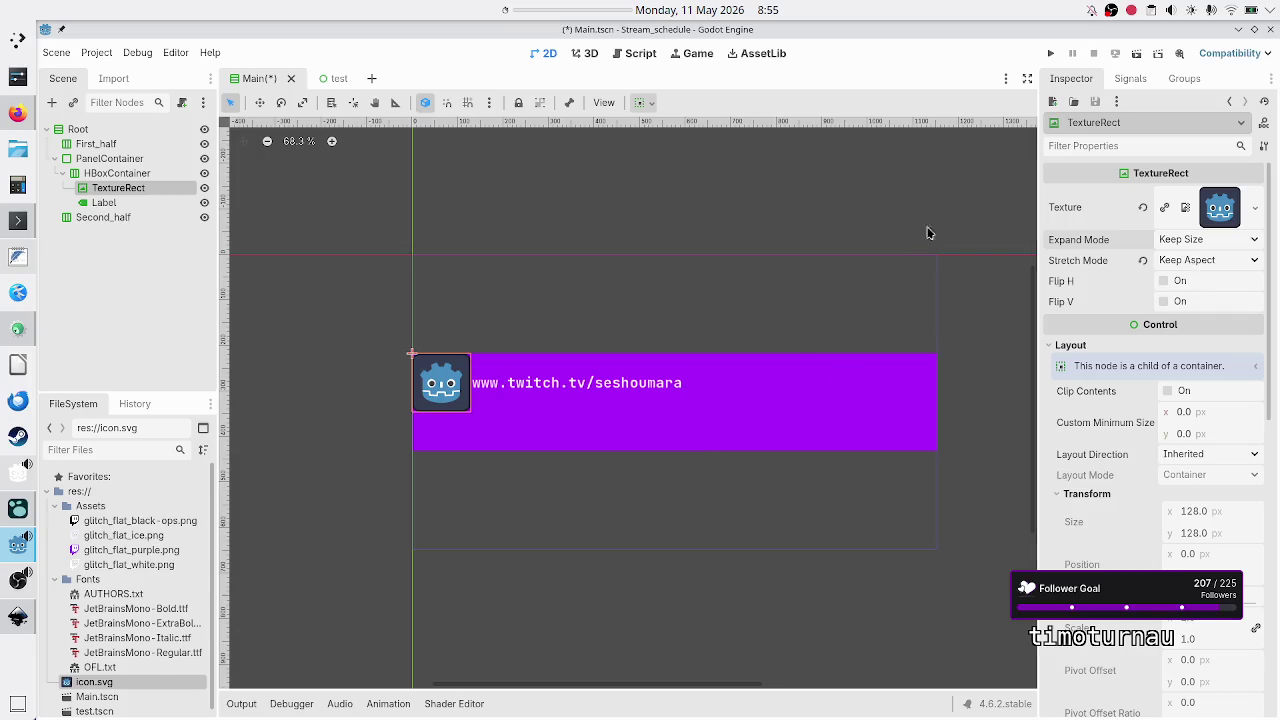
left_click(1136, 53)
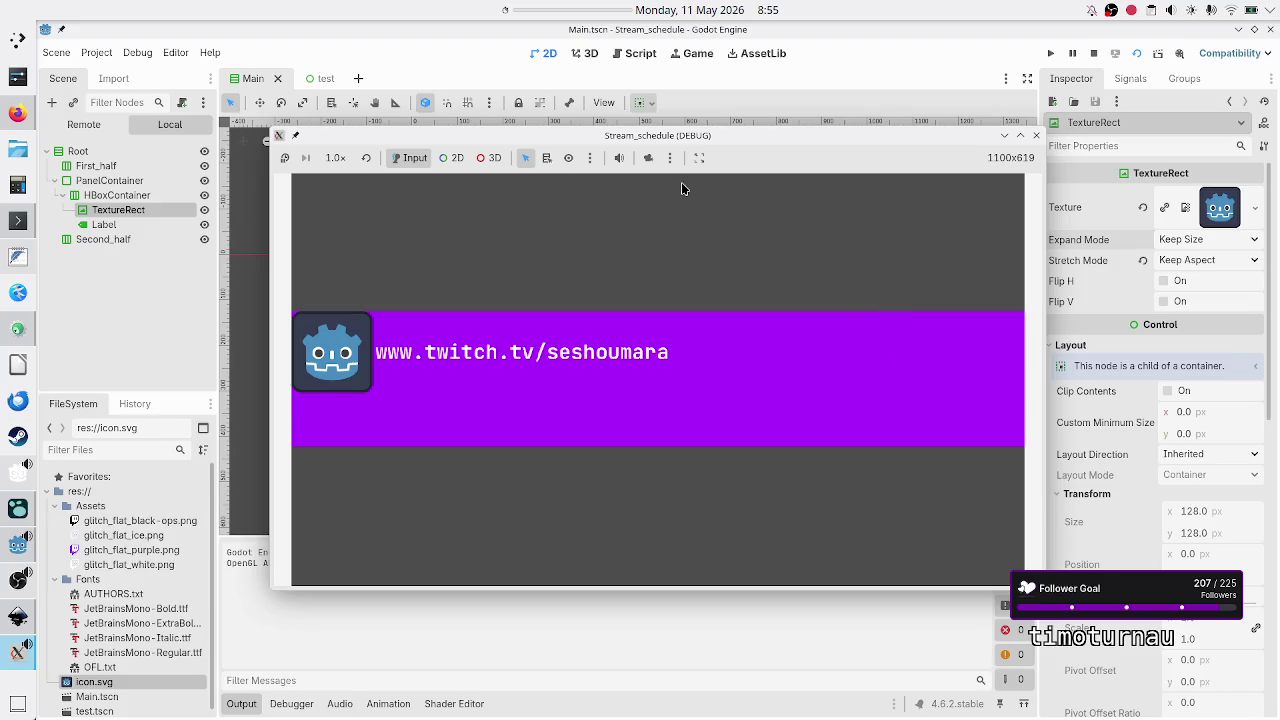
Toggle 'Make Game Workspace Floating on Next Play' in the game's embed options, then close the running banner.
left_click(699, 157)
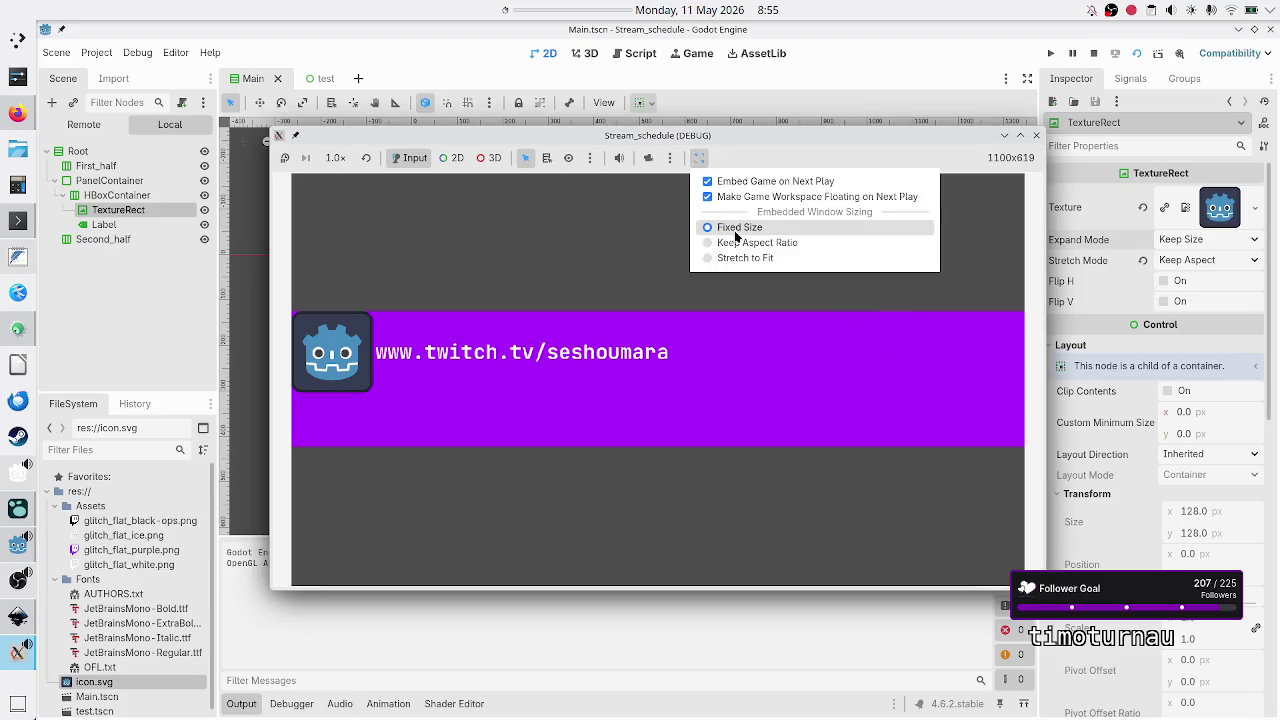
left_click(781, 185)
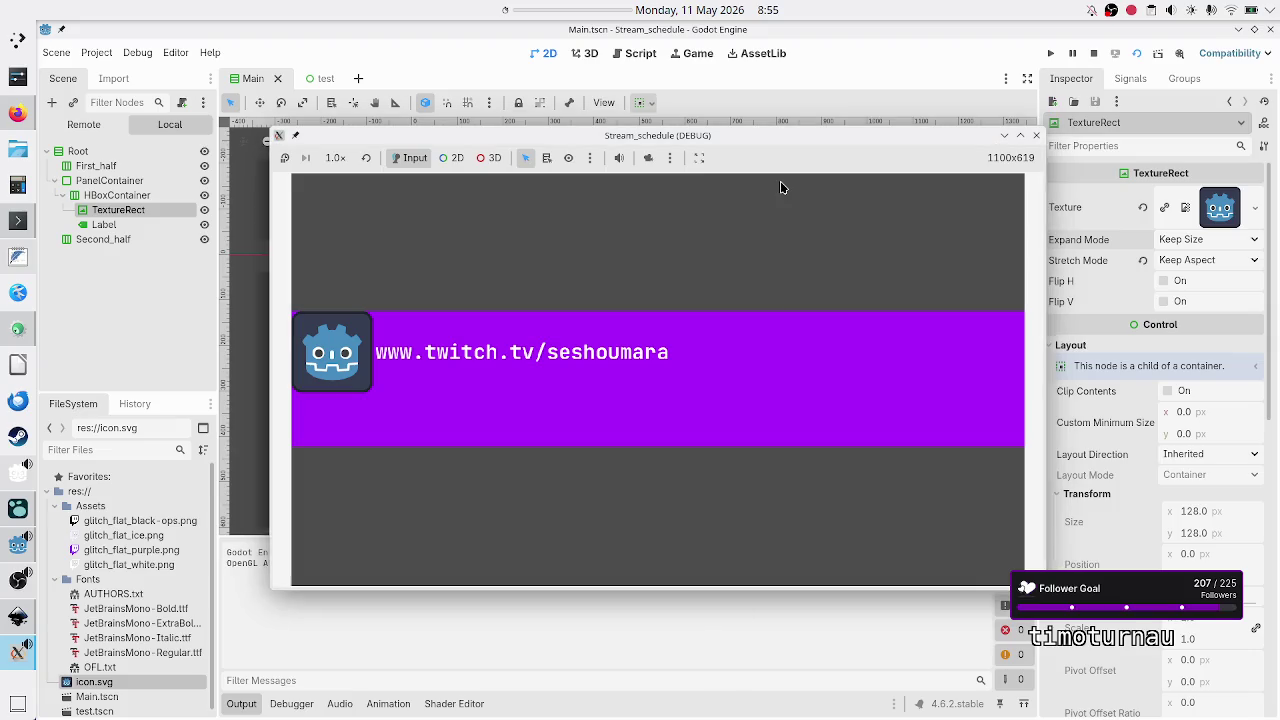
left_click(699, 158)
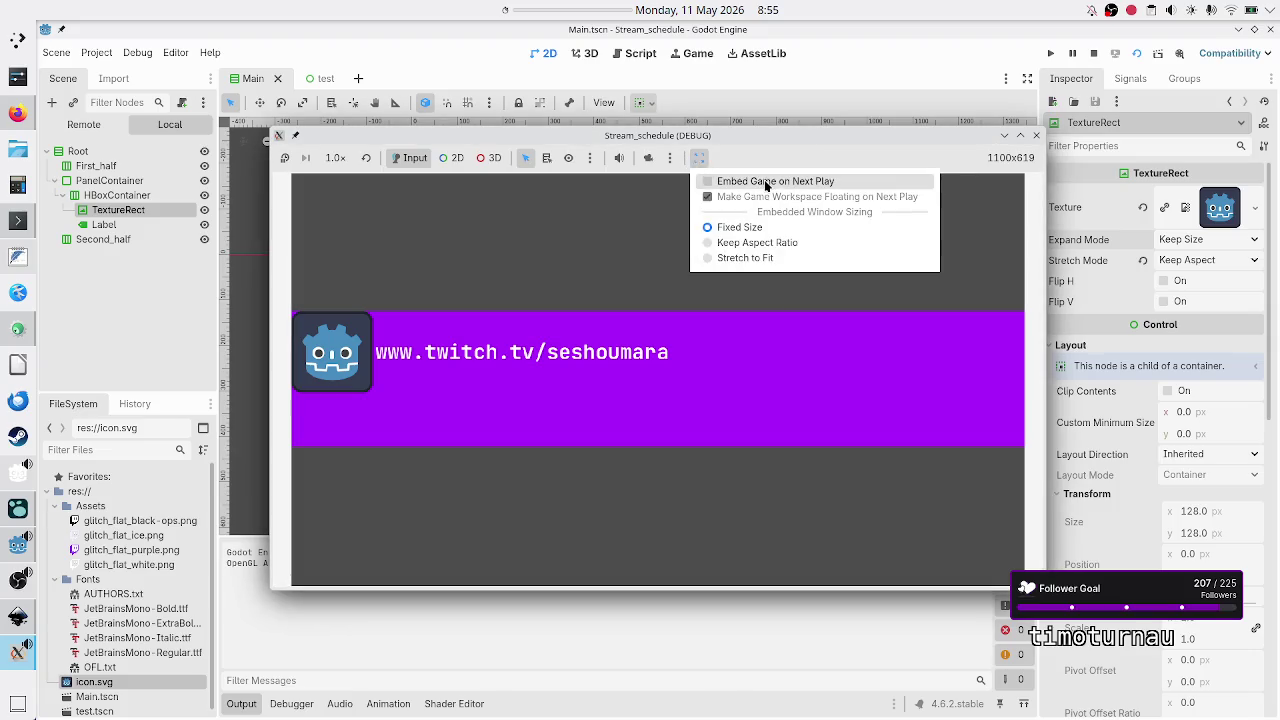
left_click(770, 182)
left_click(699, 158)
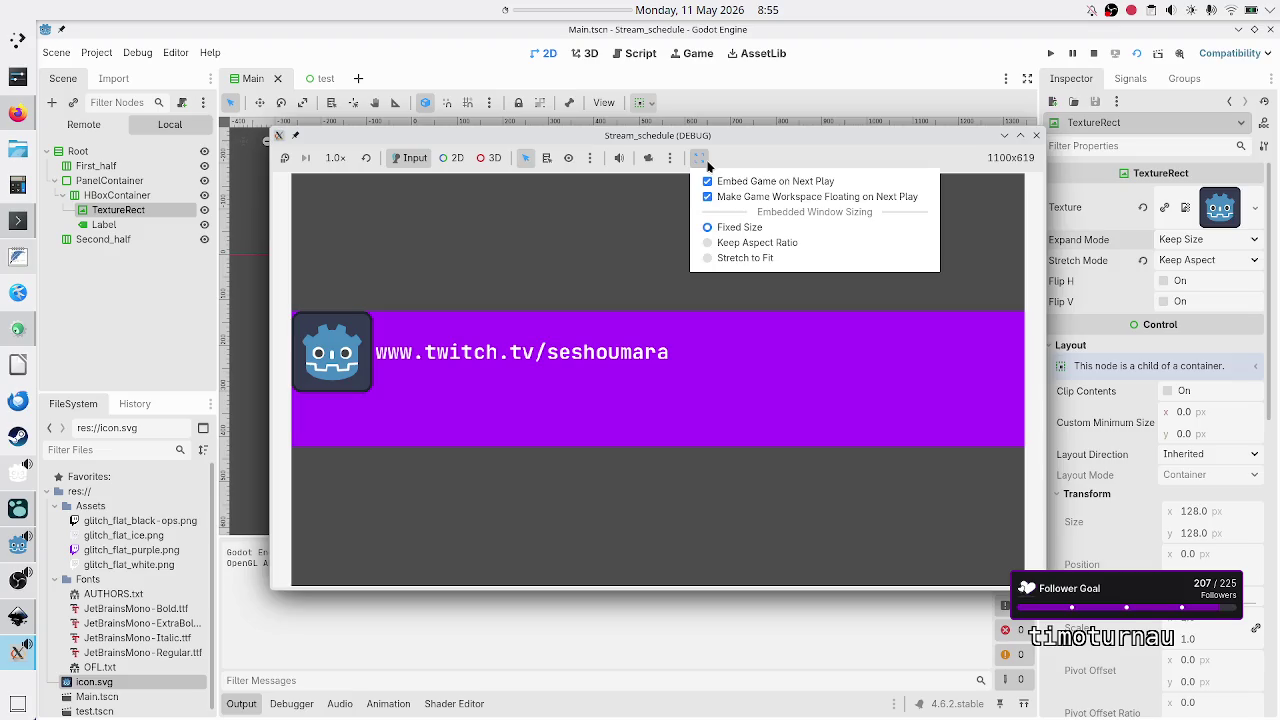
left_click(787, 197)
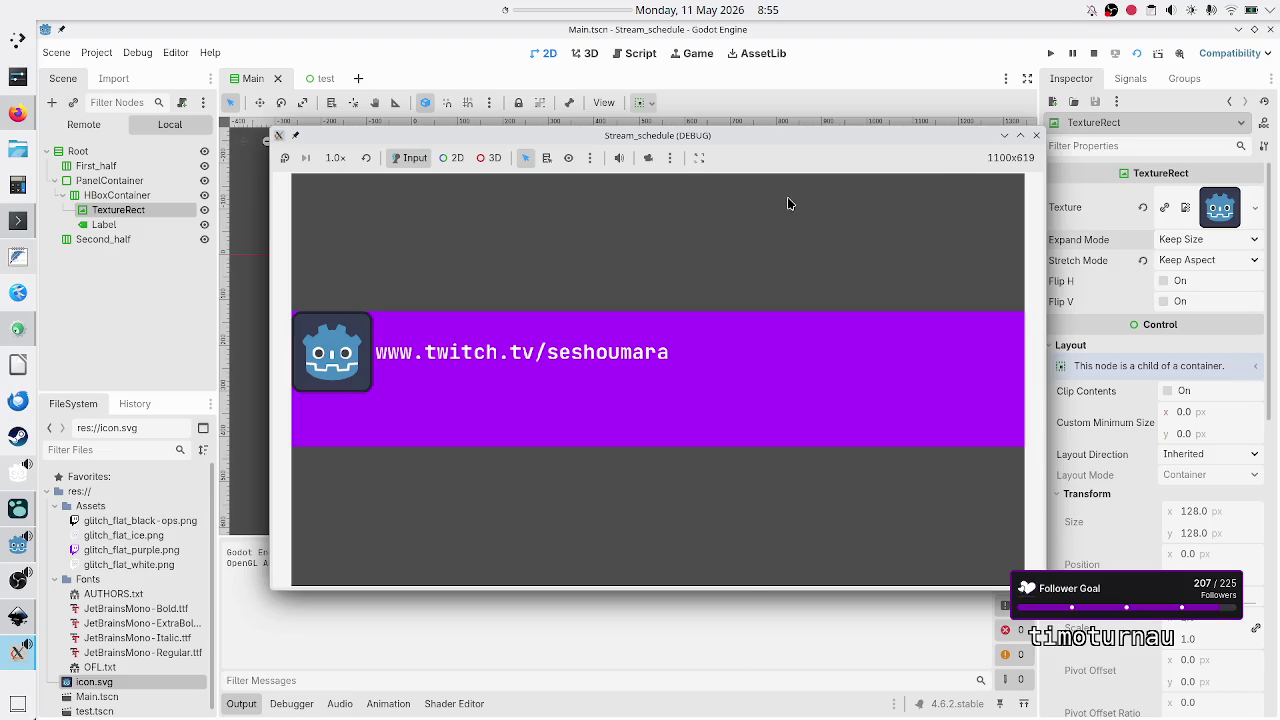
left_click(699, 158)
left_click(706, 179)
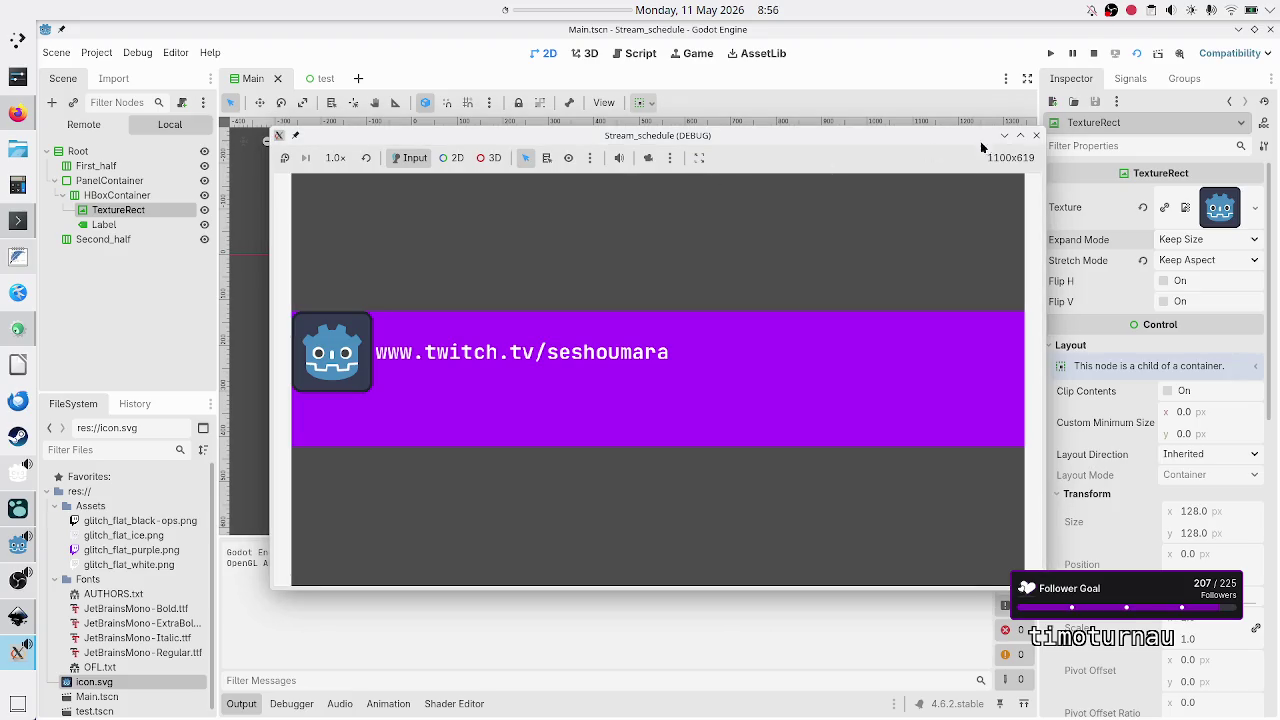
left_click(1036, 136)
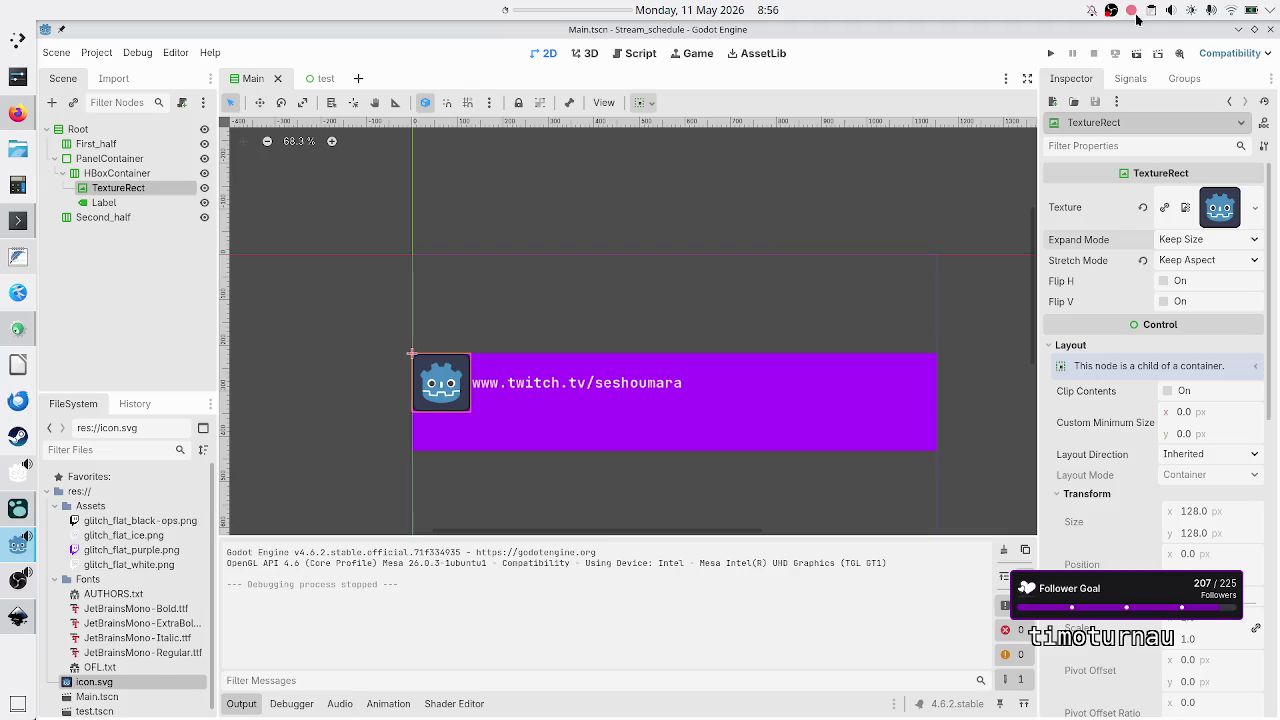
Run with Main.tscn chosen as main scene via Select Current, resize the game window, then stop it.
left_click(1051, 55)
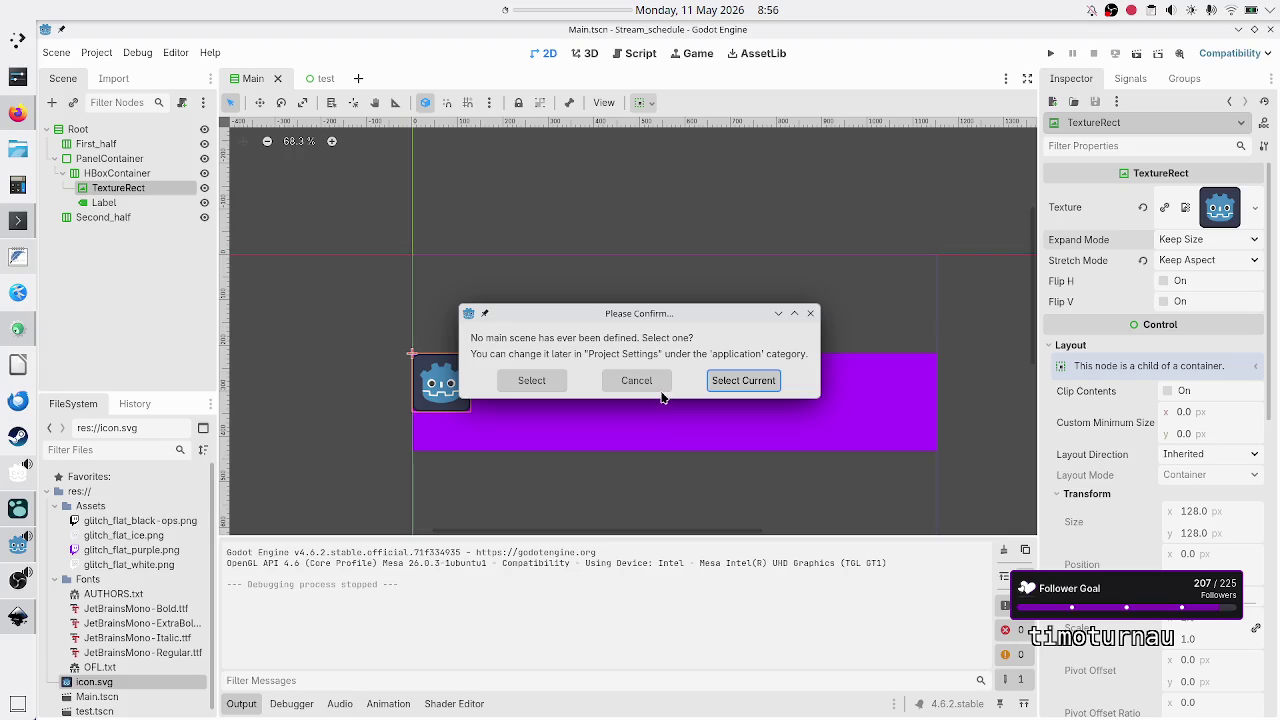
left_click(766, 385)
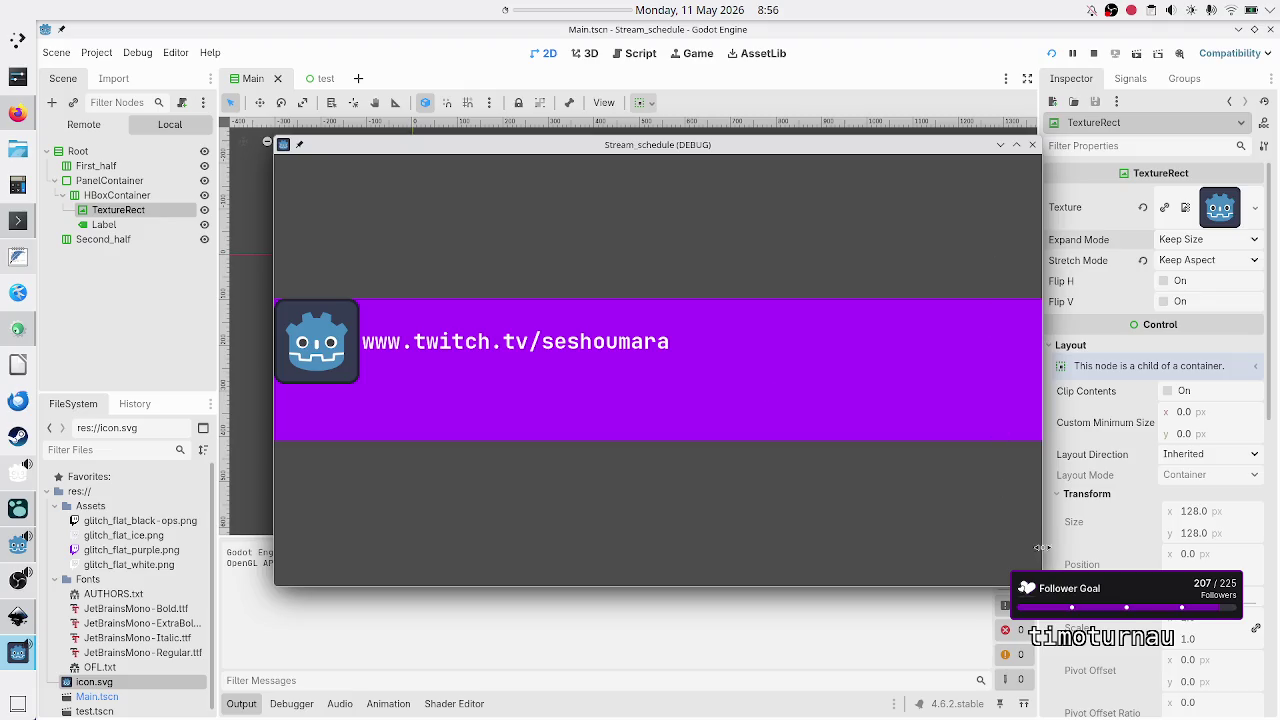
mouse_move(1044, 548)
left_mouse_down()
mouse_move(542, 463)
mouse_move(472, 430)
mouse_move(410, 373)
mouse_move(384, 381)
mouse_move(727, 406)
mouse_move(819, 395)
left_mouse_up()
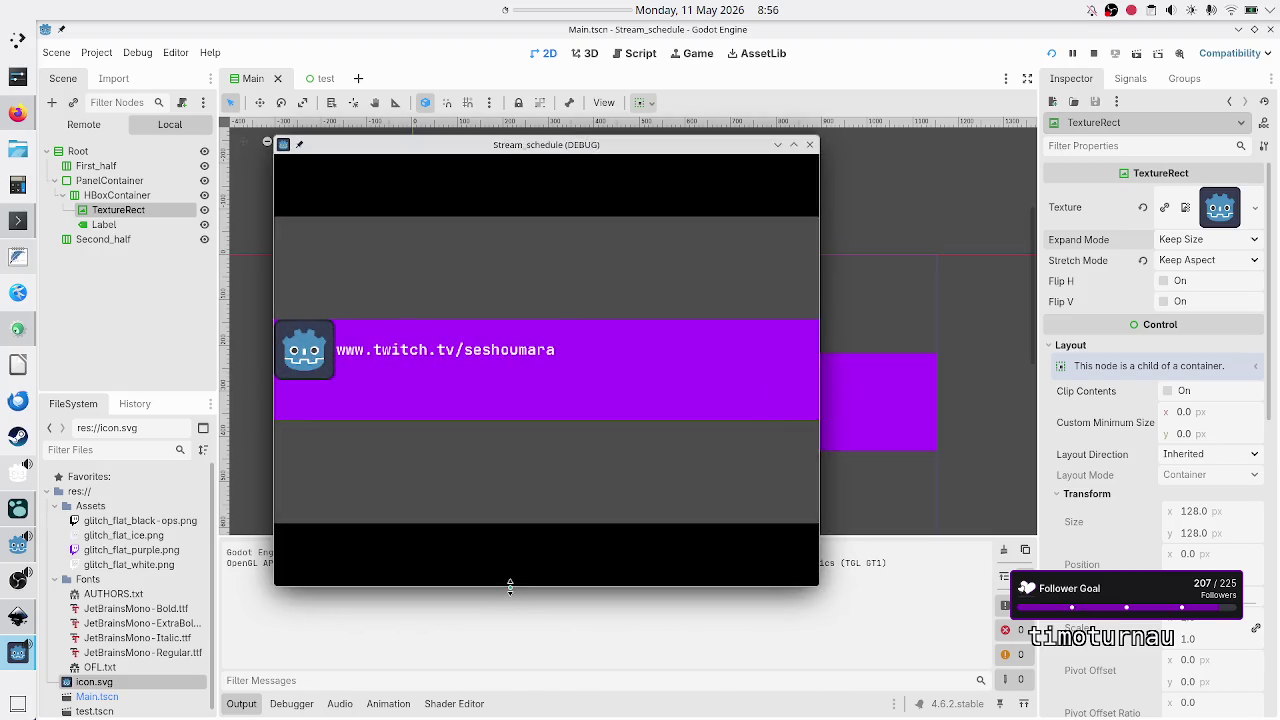
mouse_move(510, 586)
left_mouse_down()
mouse_move(525, 345)
mouse_move(530, 468)
mouse_move(560, 568)
left_mouse_up()
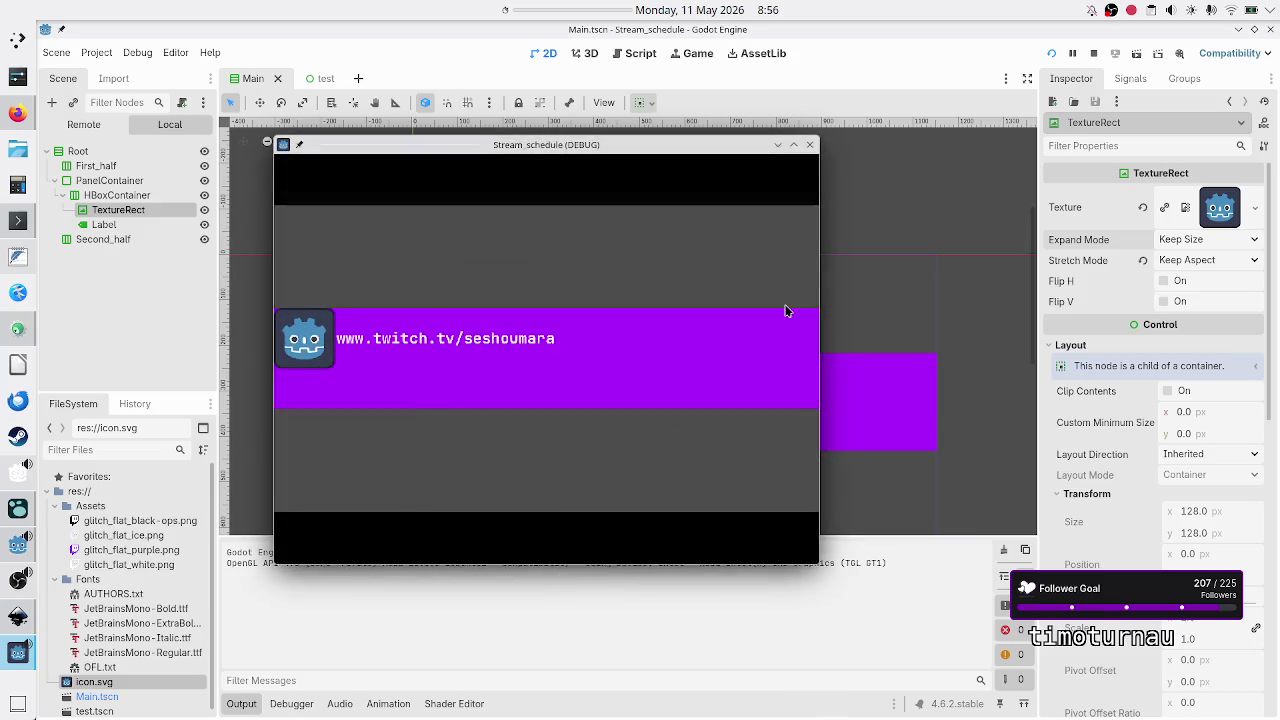
left_click(810, 145)
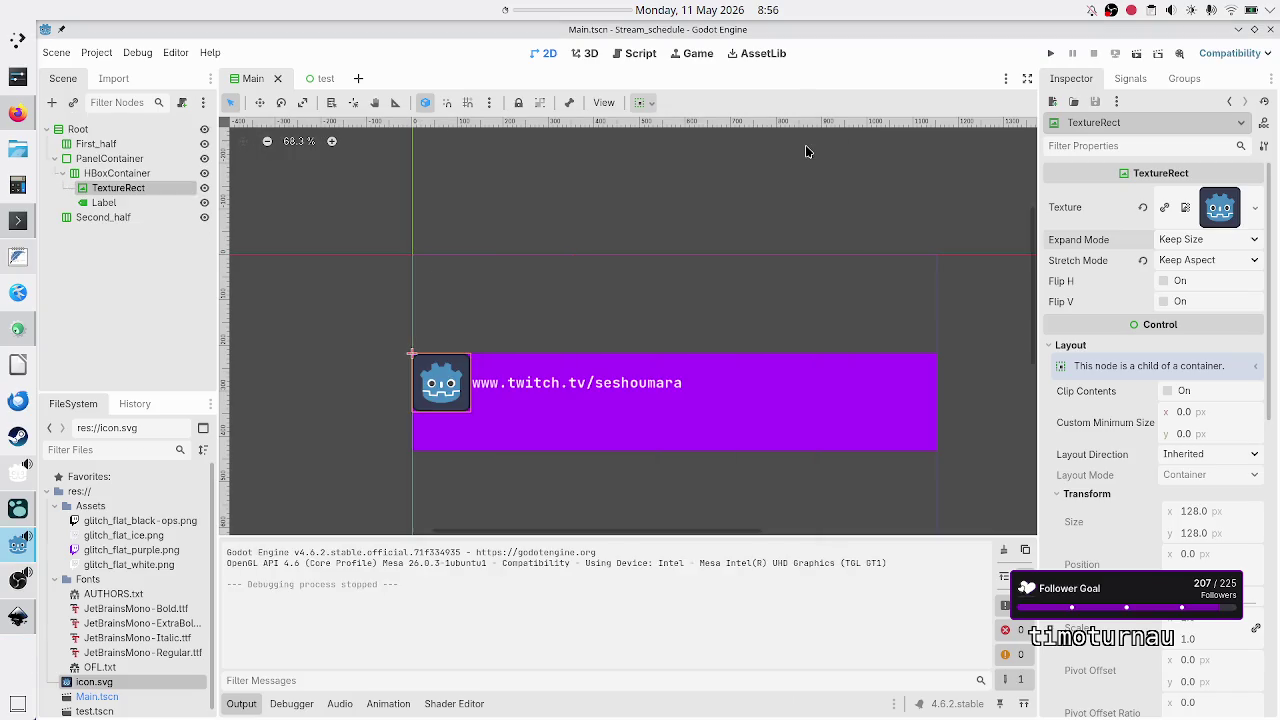
Set the icon's Expand Mode to Ignore Size and its Custom Minimum Size to 25 × 25 px.
left_click(1220, 243)
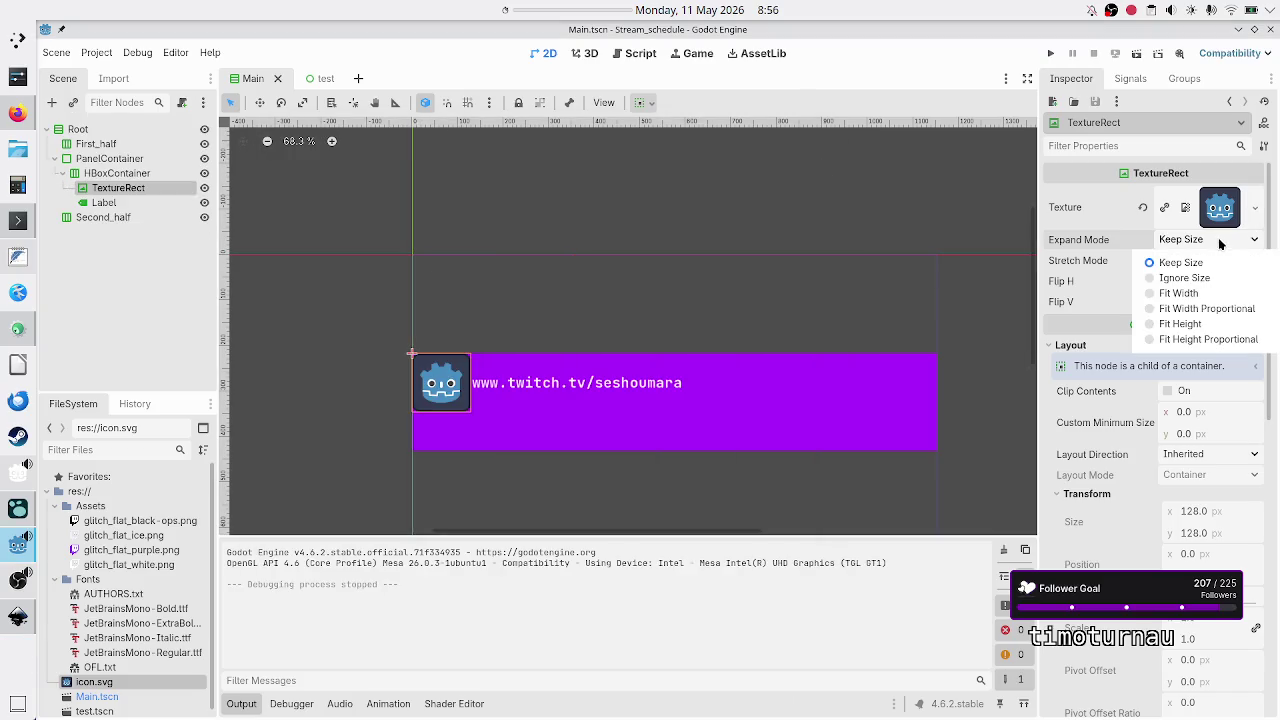
left_click(1175, 278)
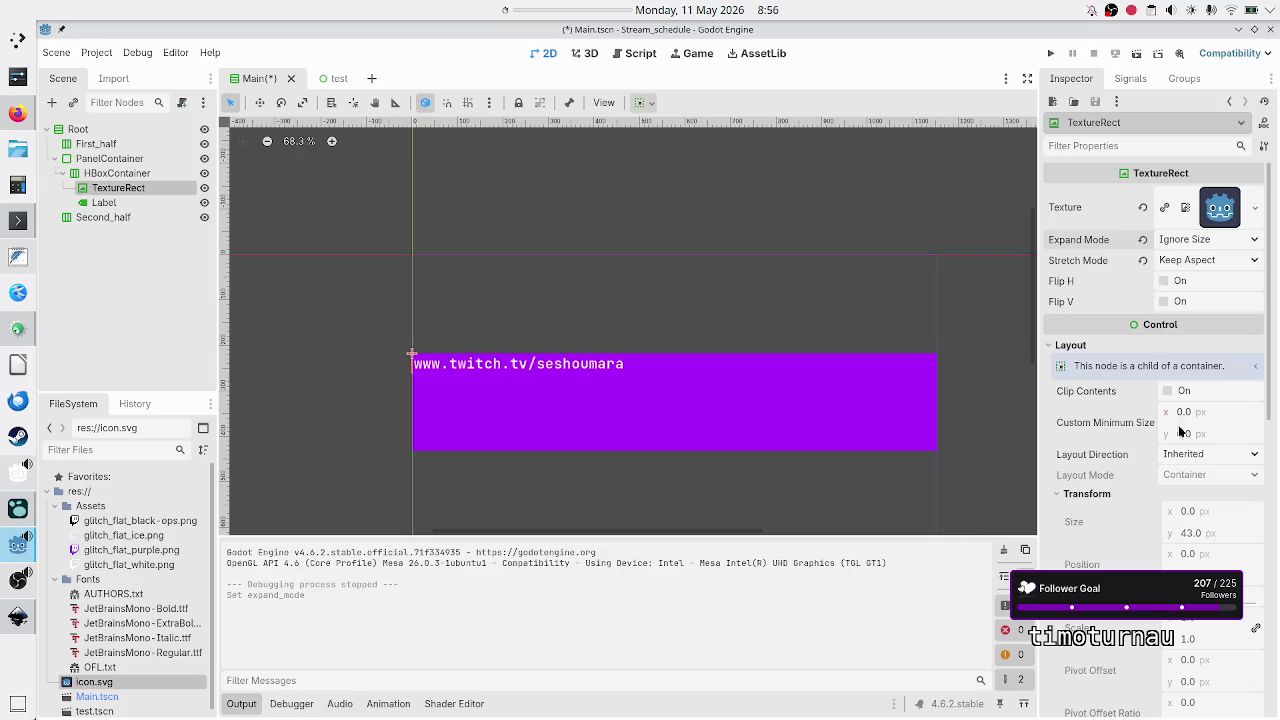
left_click(1213, 415)
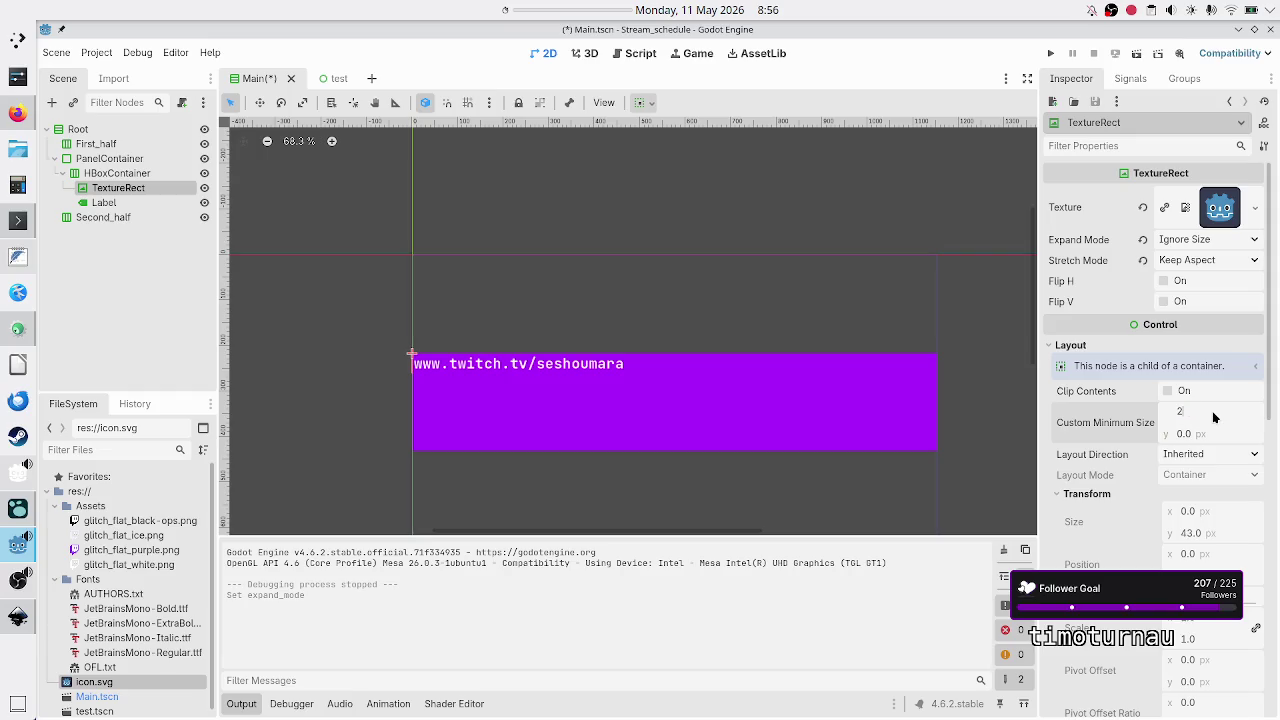
type("5")
key("Return")
left_click(1199, 434)
type("25")
key("Return")
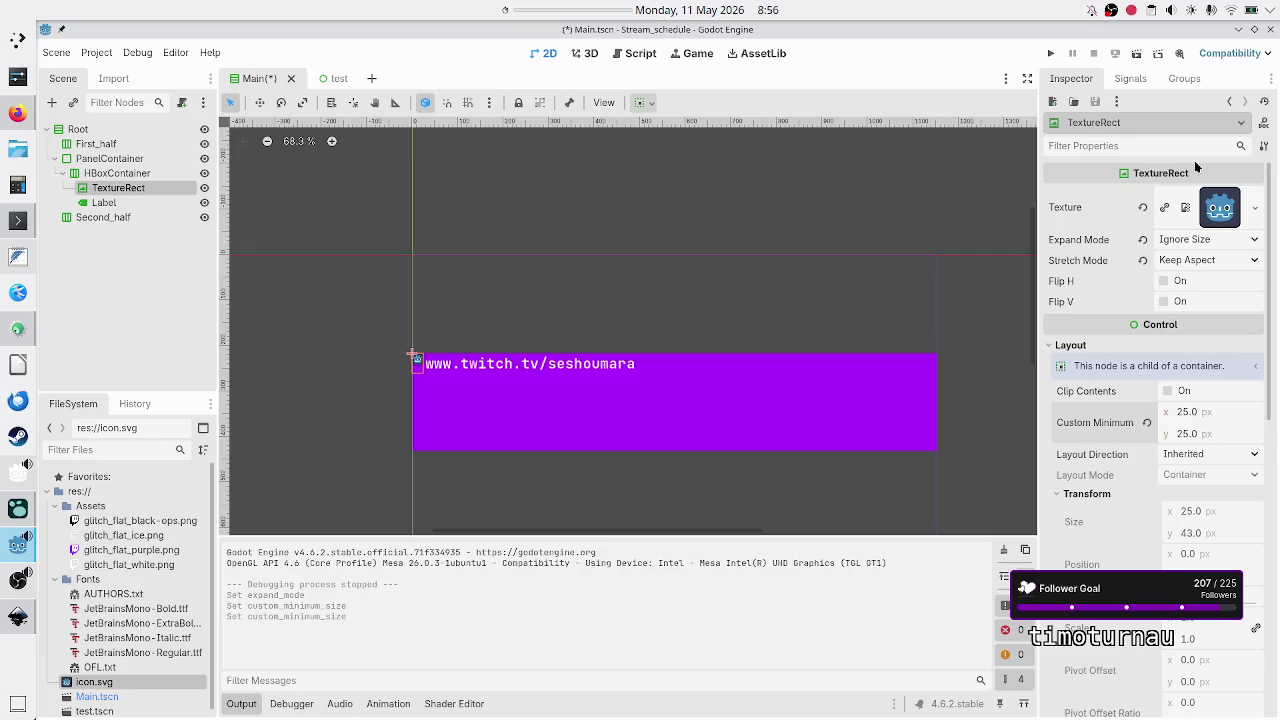
Save and run the project, drag the game window's edges to test the 25 px icon layout.
left_click(1057, 52)
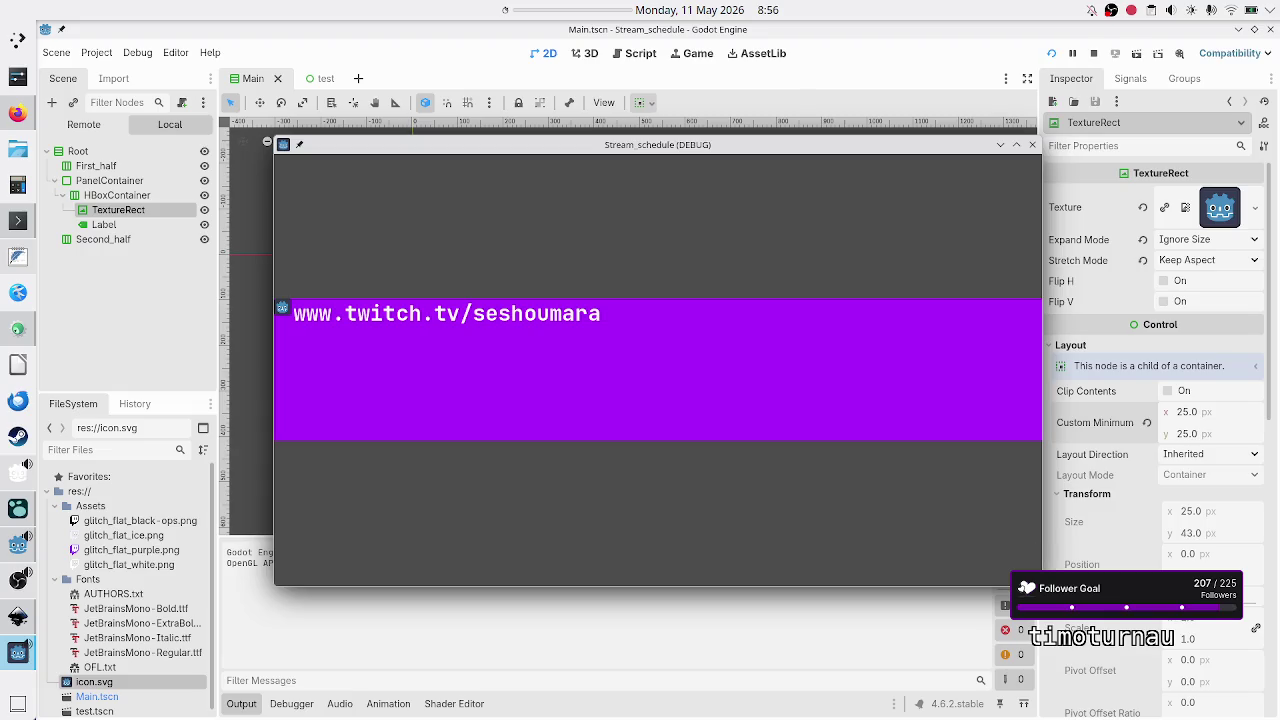
mouse_move(1040, 572)
left_mouse_down()
mouse_move(1118, 571)
mouse_move(945, 586)
mouse_move(1088, 550)
mouse_move(520, 540)
mouse_move(417, 487)
mouse_move(454, 488)
left_mouse_up()
mouse_move(511, 491)
left_mouse_down()
mouse_move(668, 514)
mouse_move(580, 474)
mouse_move(458, 467)
left_mouse_up()
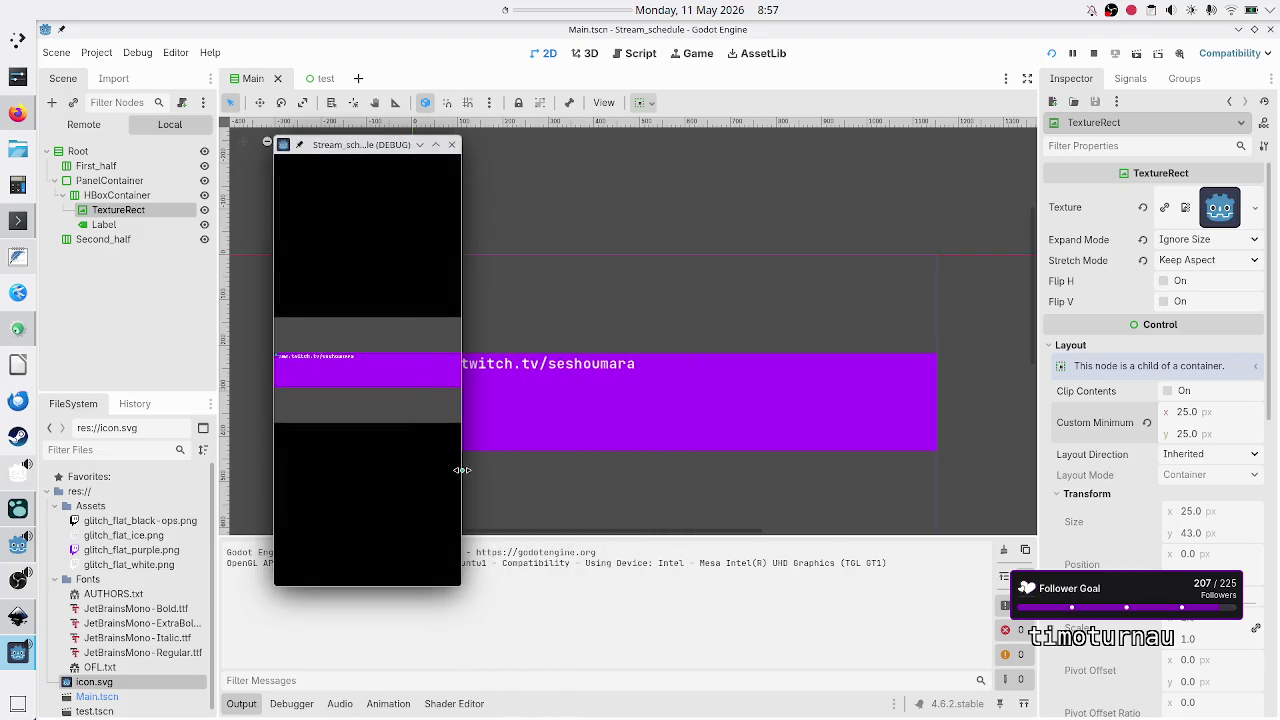
right_click(461, 469)
left_click(403, 241)
Stop the old run, set Display > Window Stretch Mode to disabled with Aspect keep, and rerun.
left_click(451, 144)
left_click(128, 56)
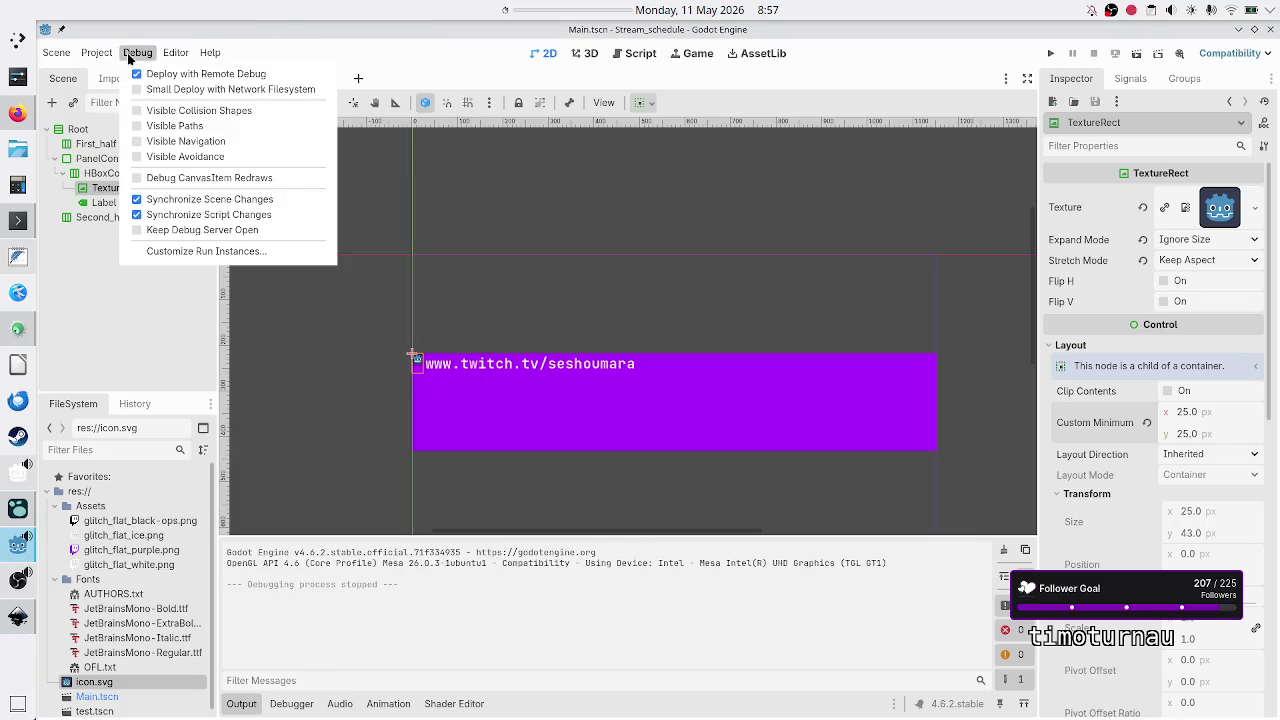
mouse_move(96, 52)
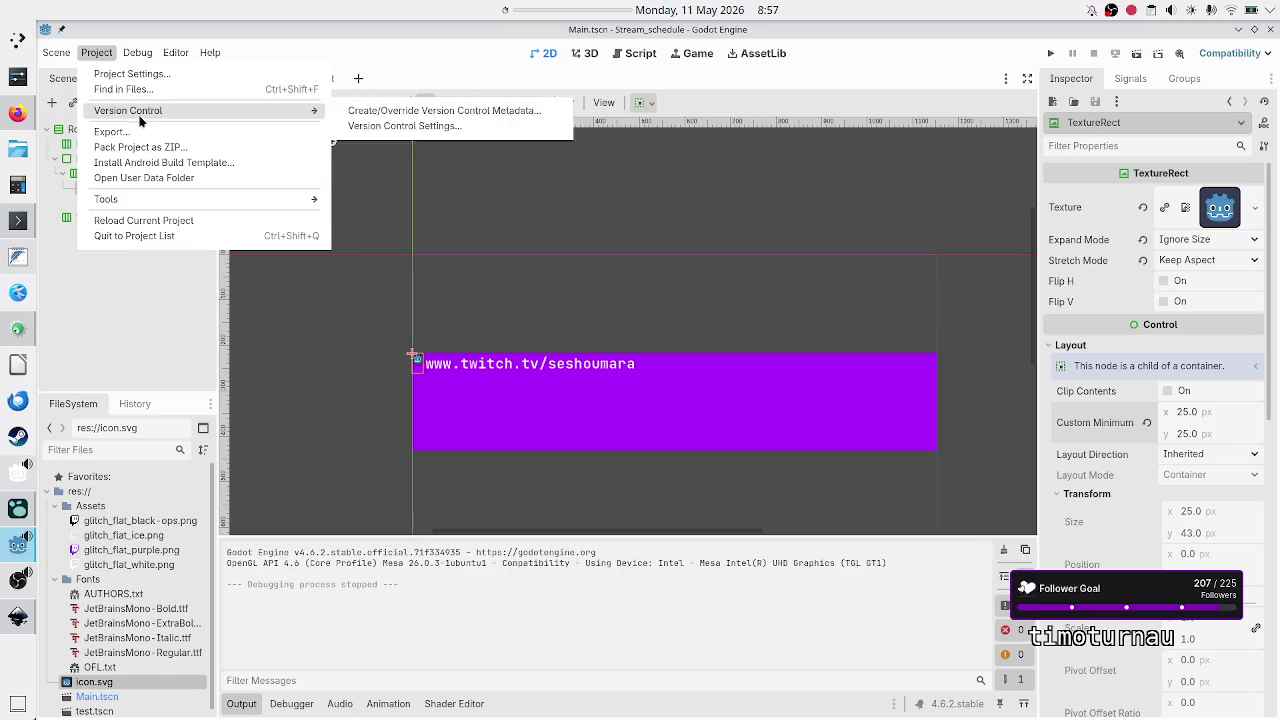
left_click(143, 76)
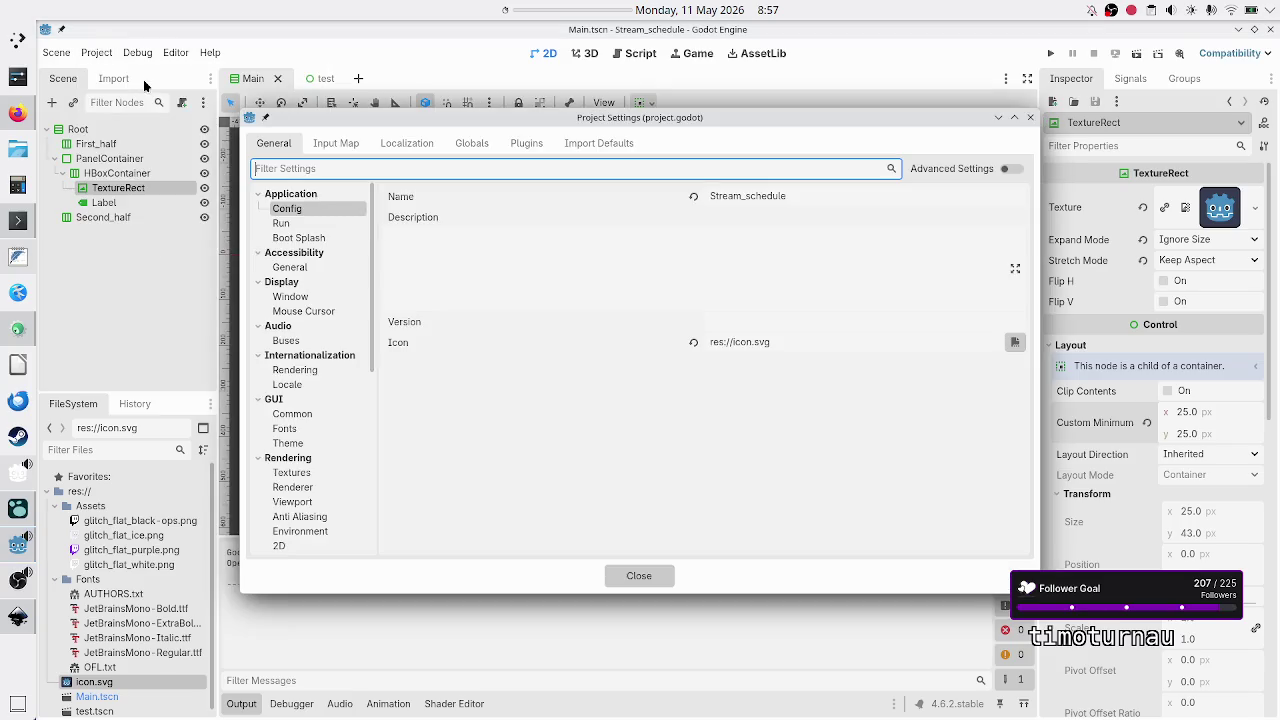
left_click(316, 226)
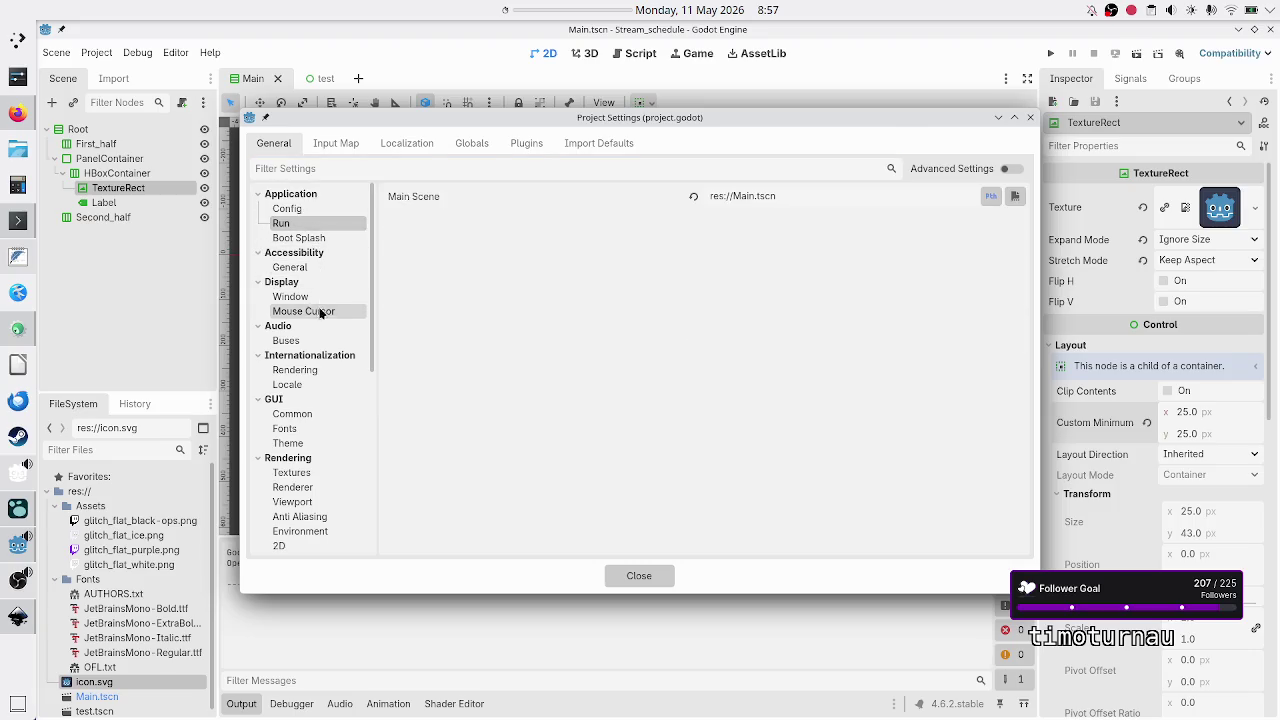
left_click(312, 297)
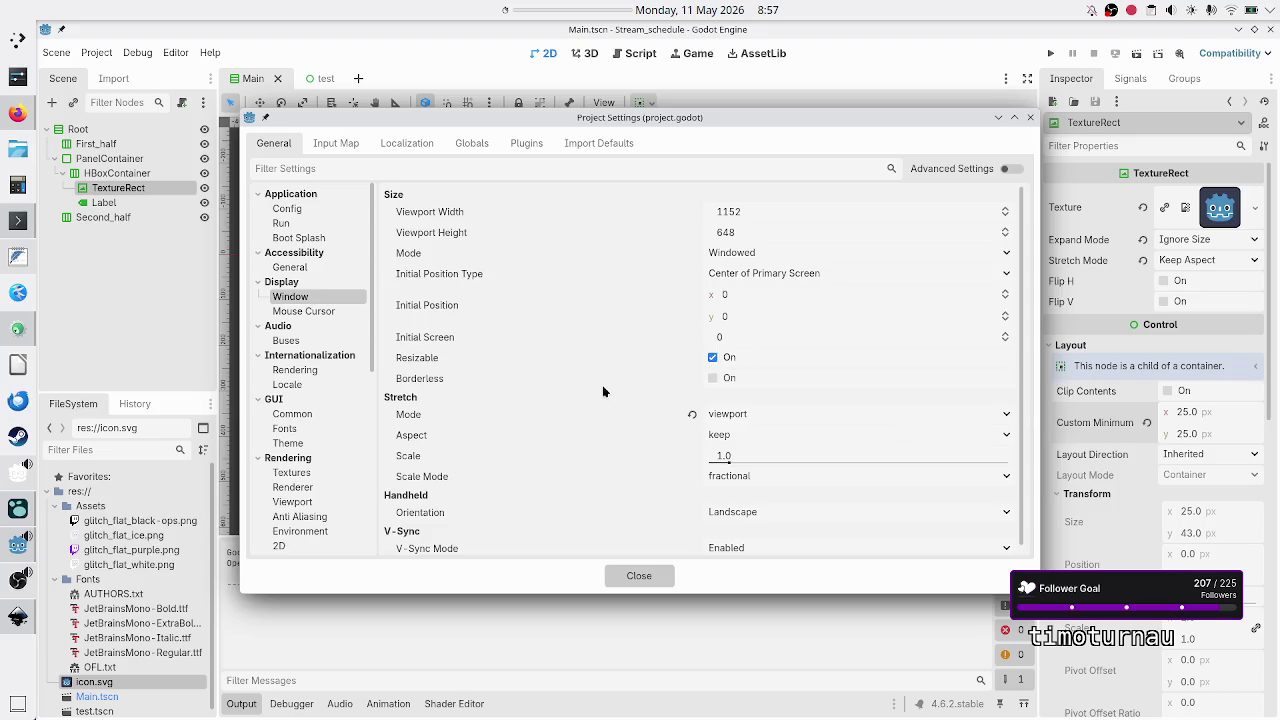
scroll(608, 394, "down", 1)
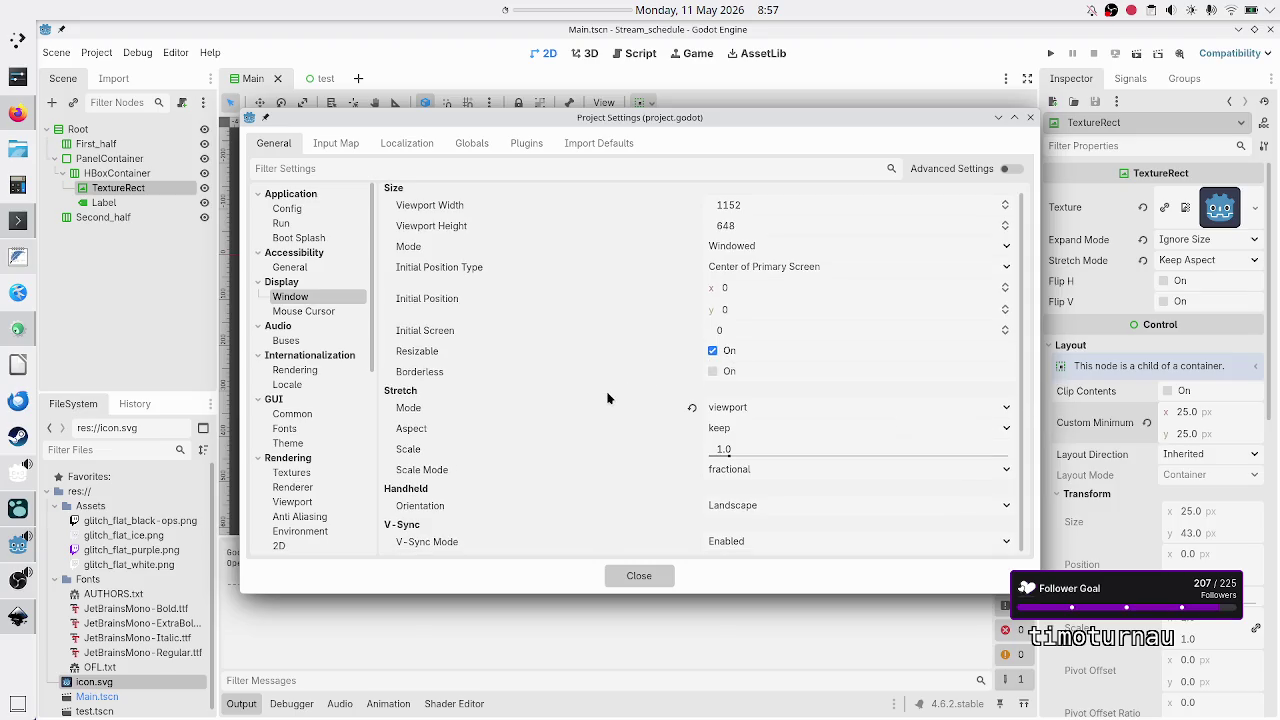
left_click(815, 406)
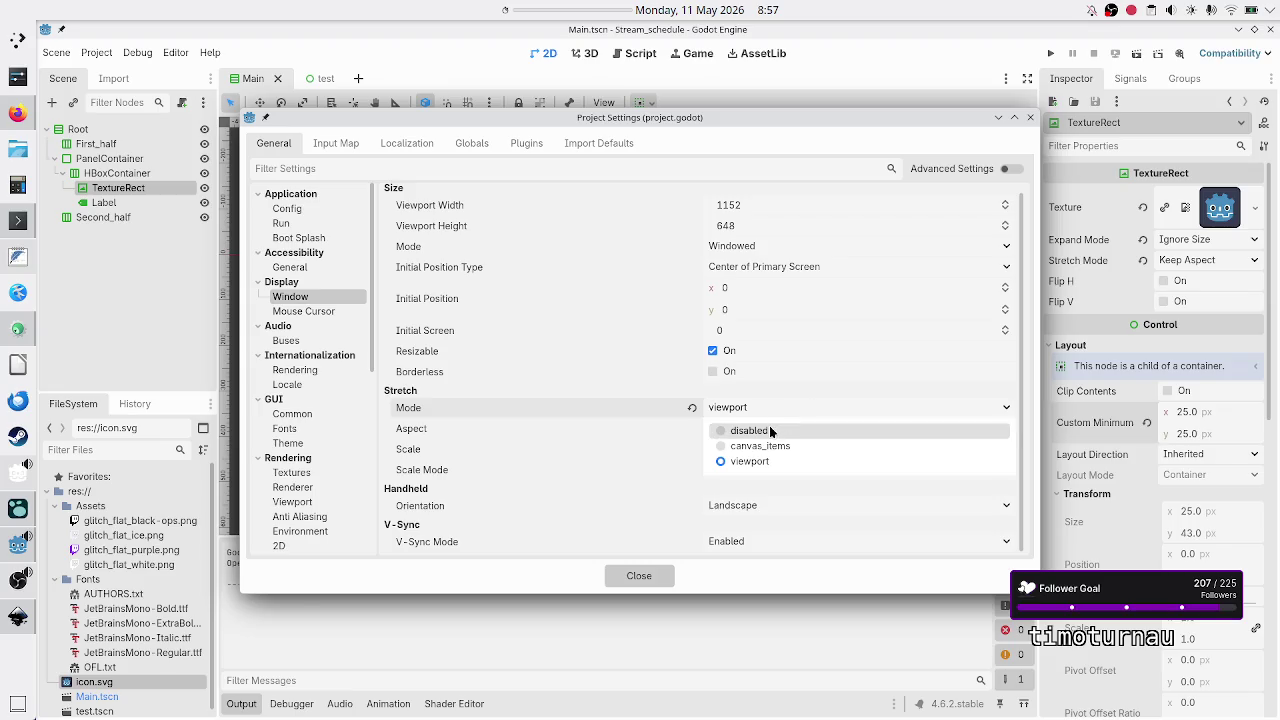
left_click(740, 429)
left_click(733, 427)
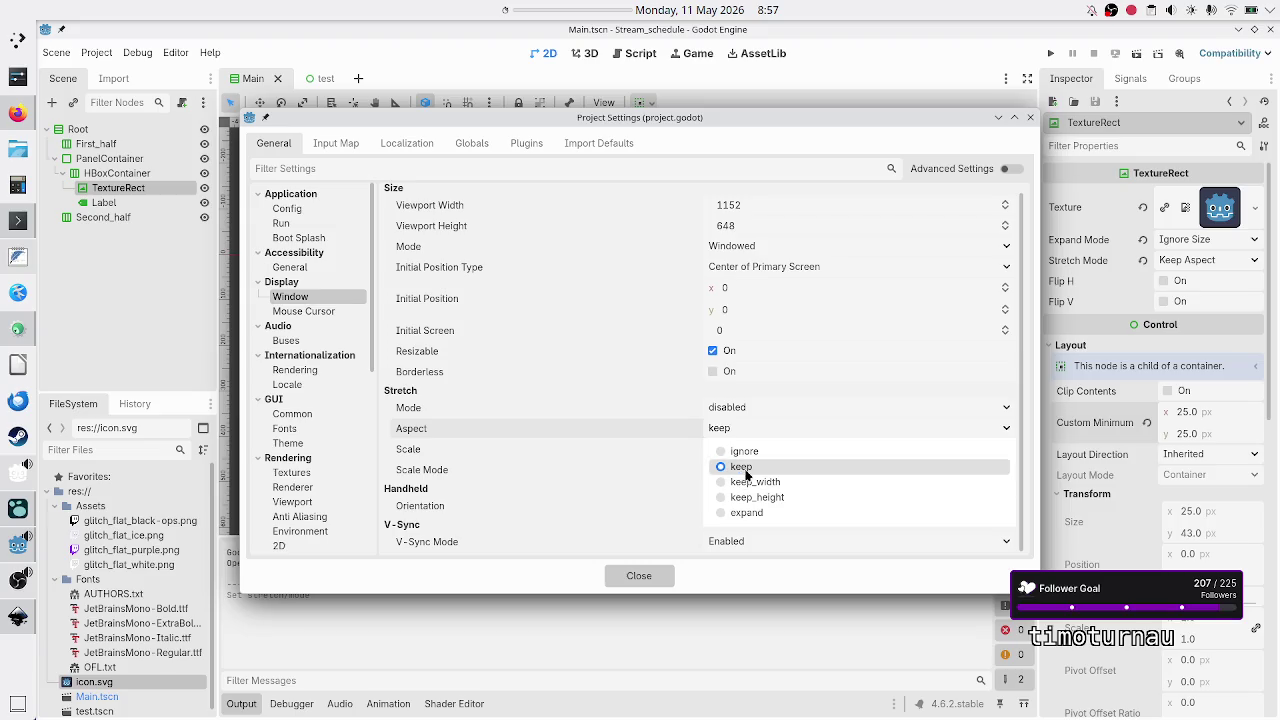
left_click(744, 470)
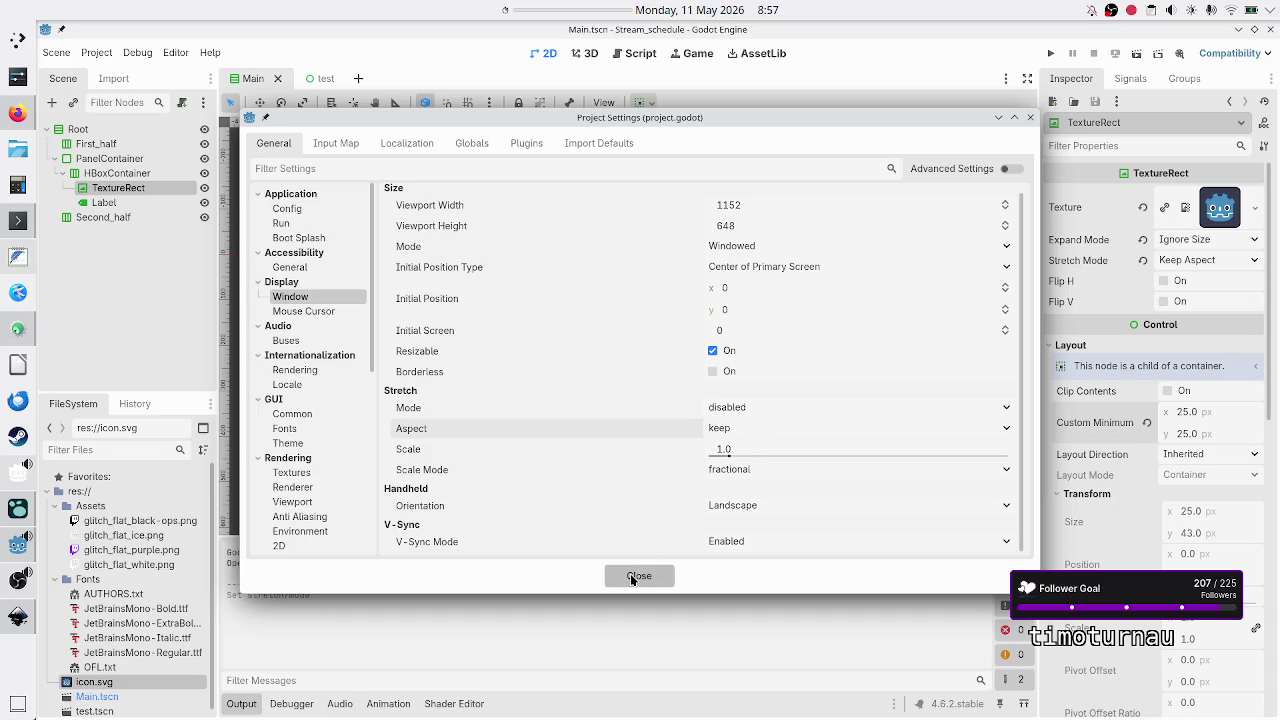
left_click(632, 578)
left_click(1051, 54)
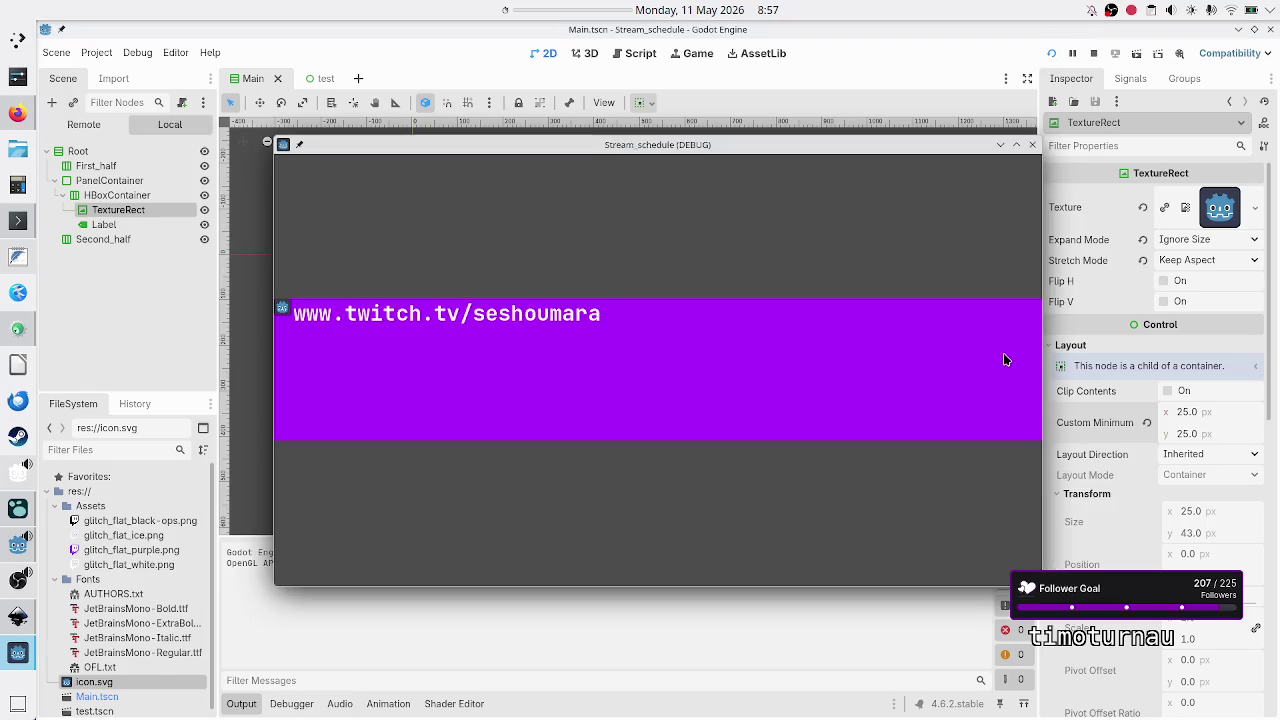
Drag the game window narrower, shorter, taller and wider again to test the banner, then close it.
mouse_move(1043, 549)
left_mouse_down()
mouse_move(620, 530)
mouse_move(538, 514)
mouse_move(632, 485)
mouse_move(562, 478)
mouse_move(509, 453)
mouse_move(658, 455)
left_mouse_up()
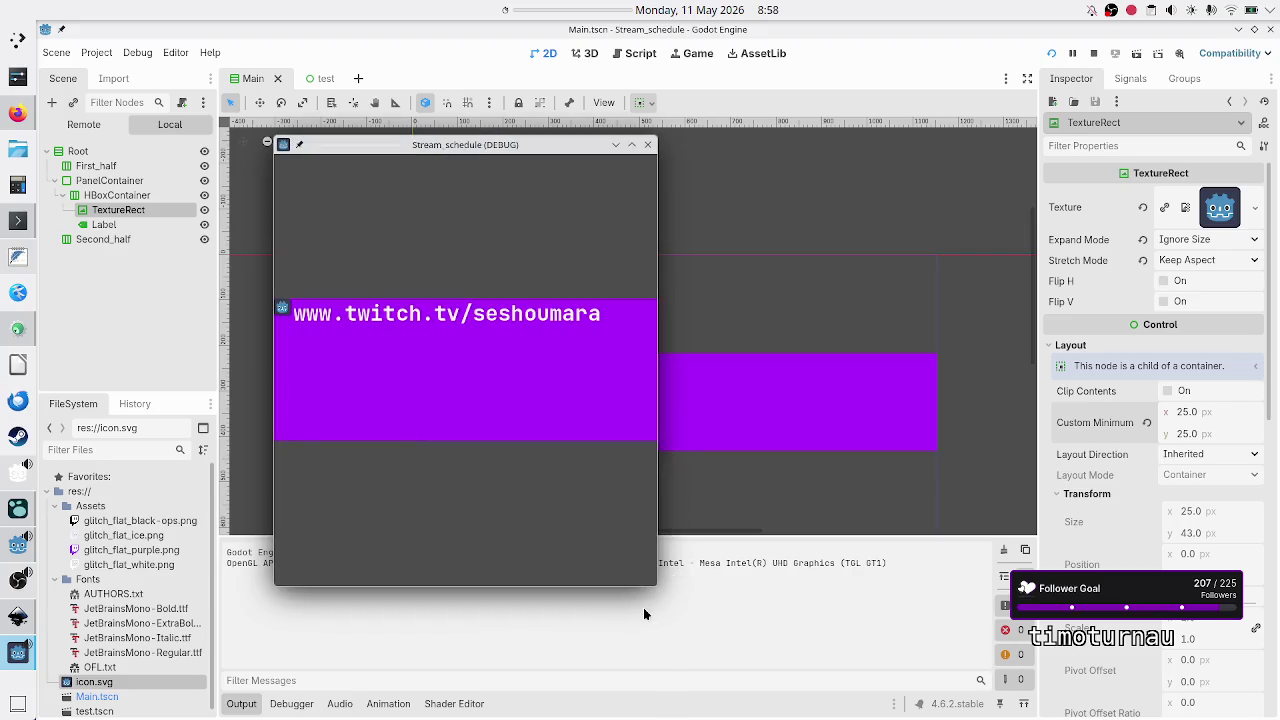
left_click_drag(611, 586, 546, 190)
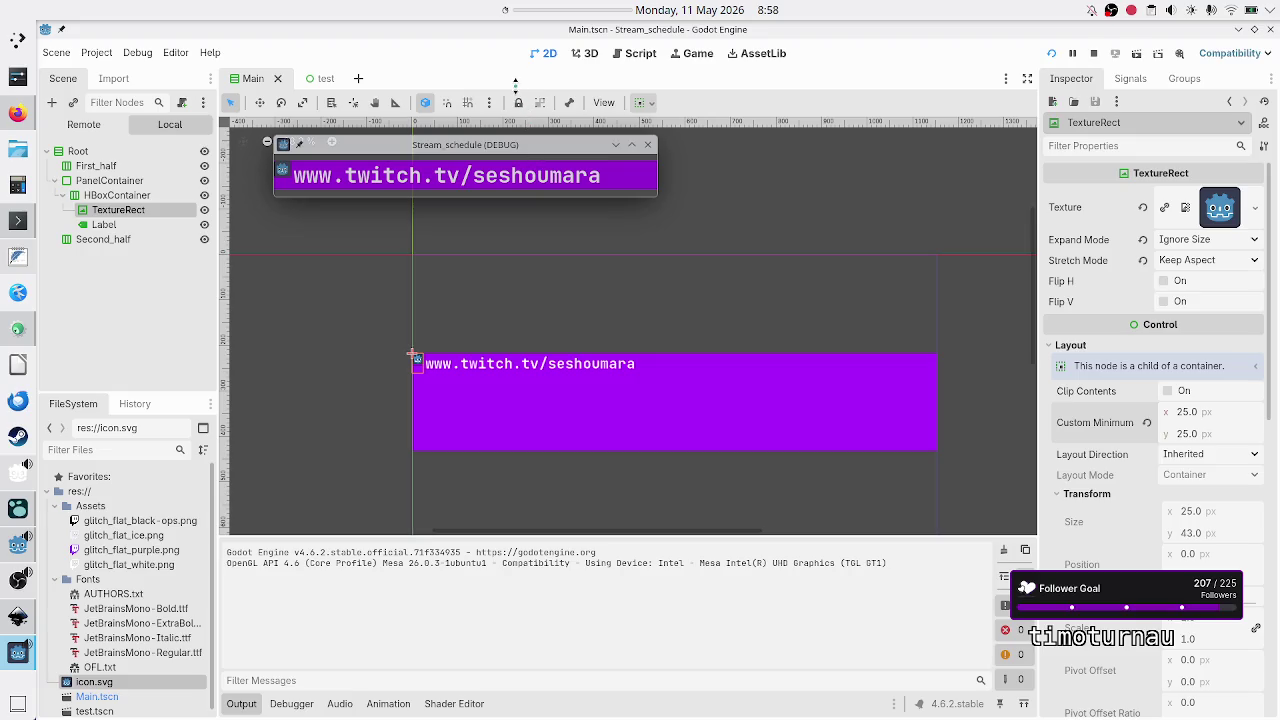
mouse_move(555, 196)
left_mouse_down()
mouse_move(555, 397)
mouse_move(583, 524)
left_mouse_up()
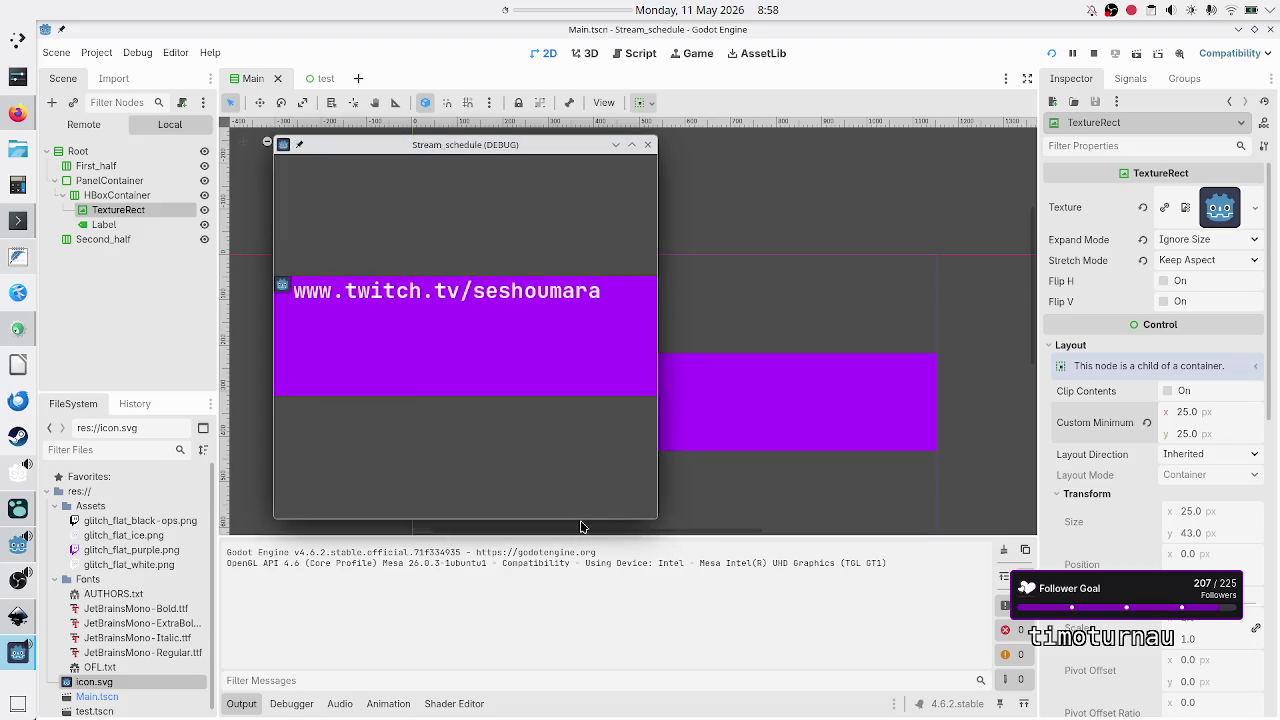
mouse_move(660, 436)
left_mouse_down()
mouse_move(364, 437)
mouse_move(692, 438)
left_mouse_up()
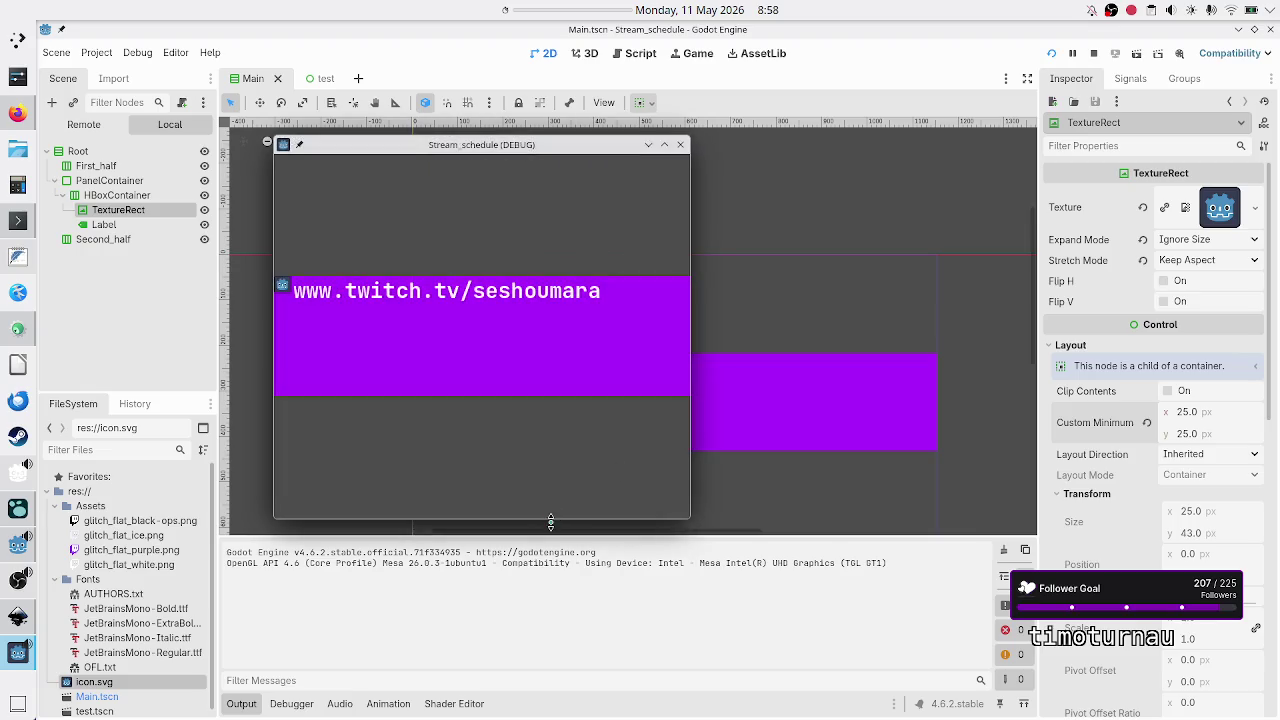
mouse_move(550, 519)
left_mouse_down()
mouse_move(537, 218)
mouse_move(516, 126)
left_mouse_up()
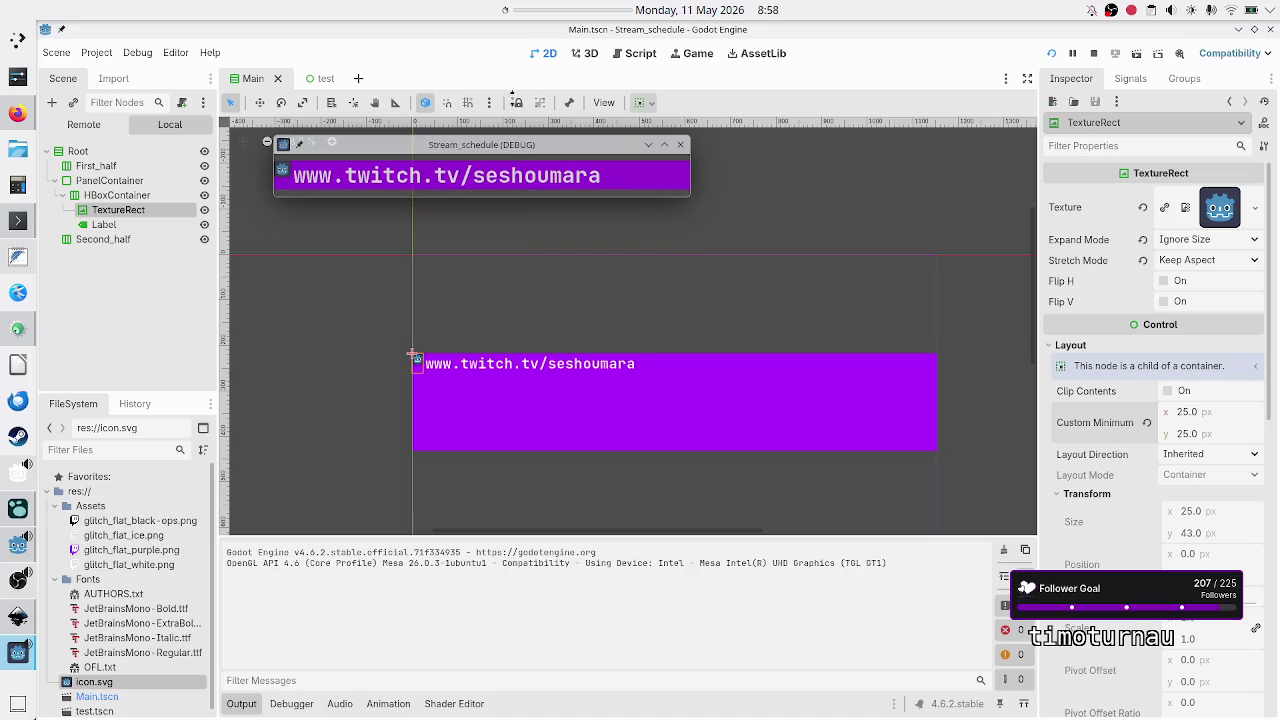
left_click_drag(515, 88, 548, 320)
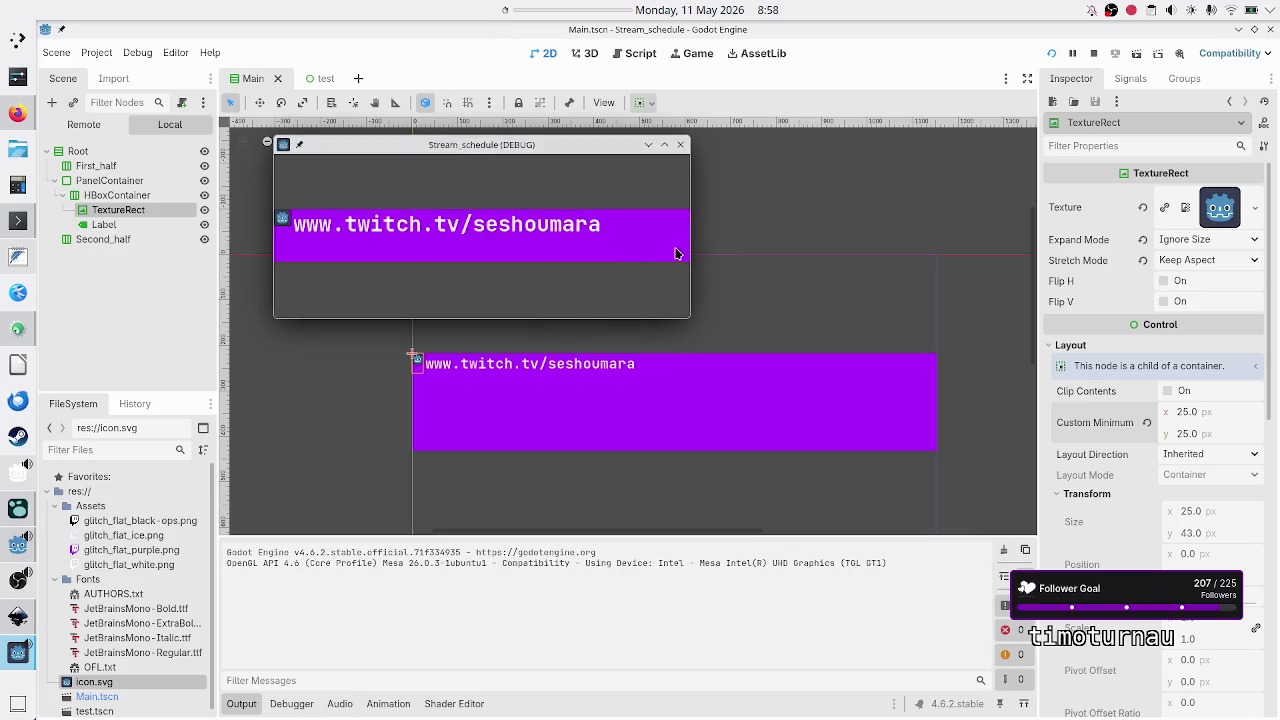
left_click_drag(695, 256, 275, 283)
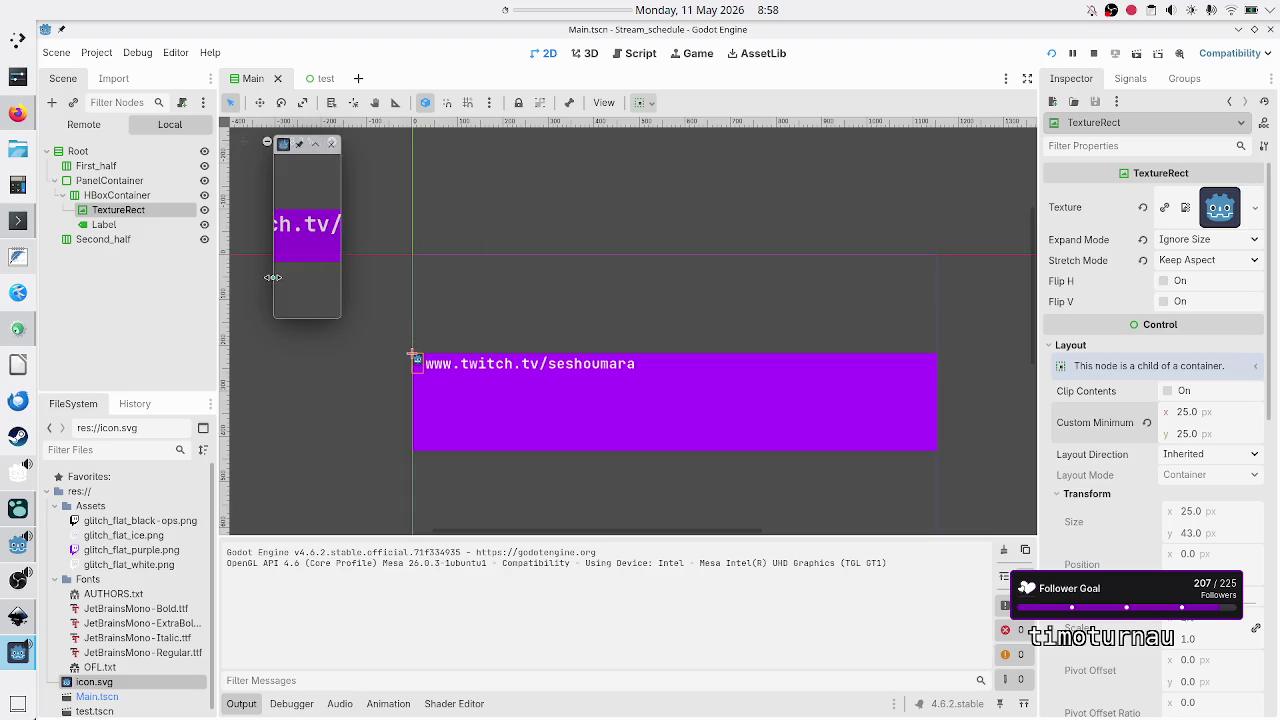
left_click_drag(273, 277, 726, 282)
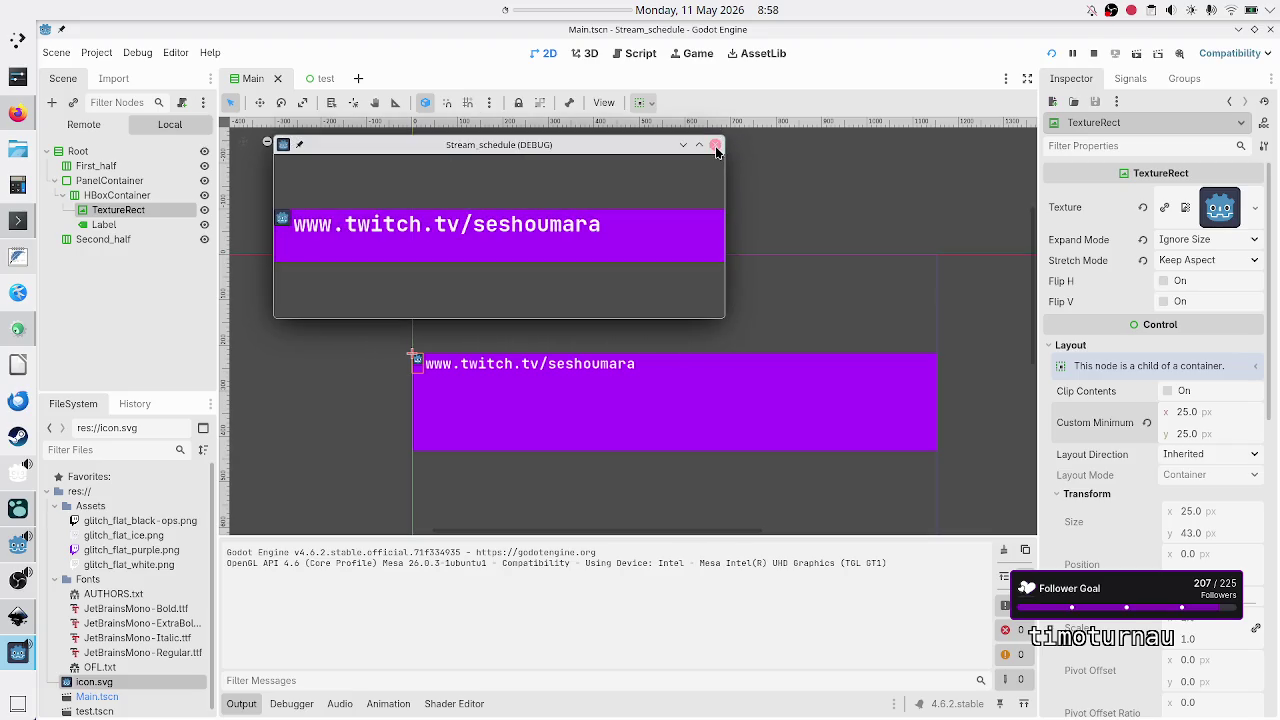
left_click(715, 146)
Change the project's Display > Window Stretch Mode to canvas_items, keep Aspect, and start a test run.
left_click(140, 53)
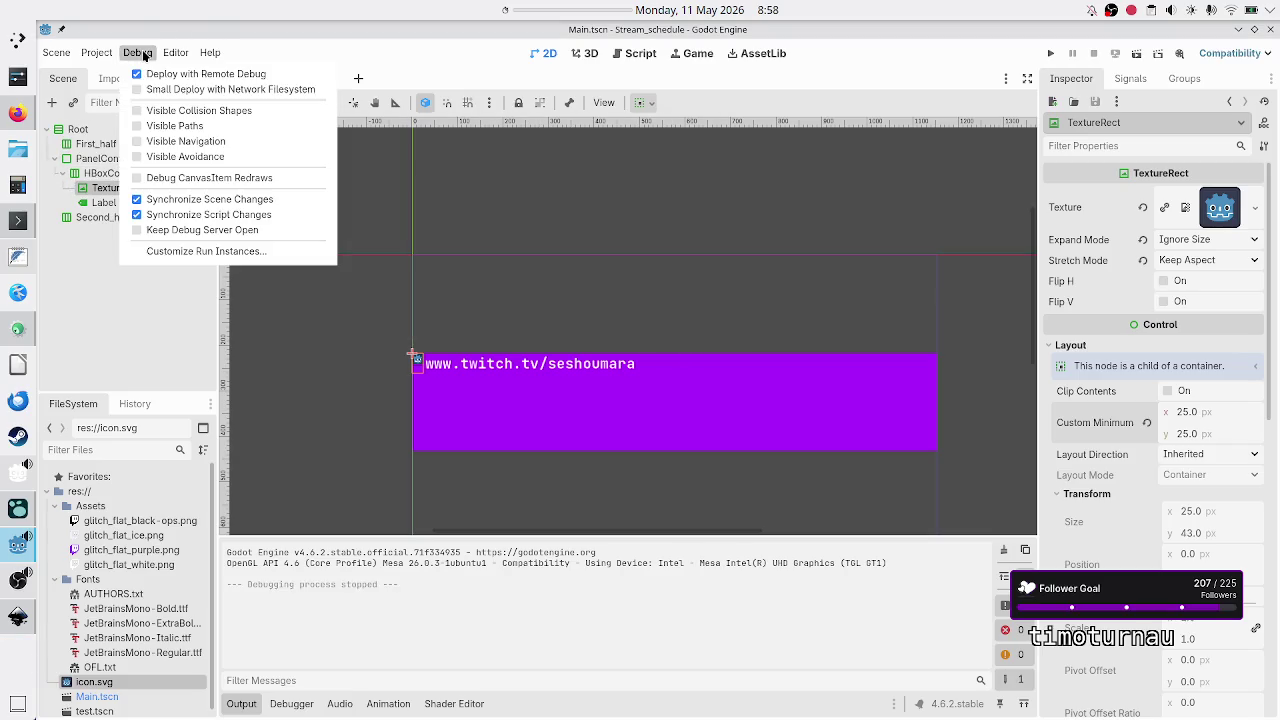
mouse_move(96, 53)
left_click(112, 75)
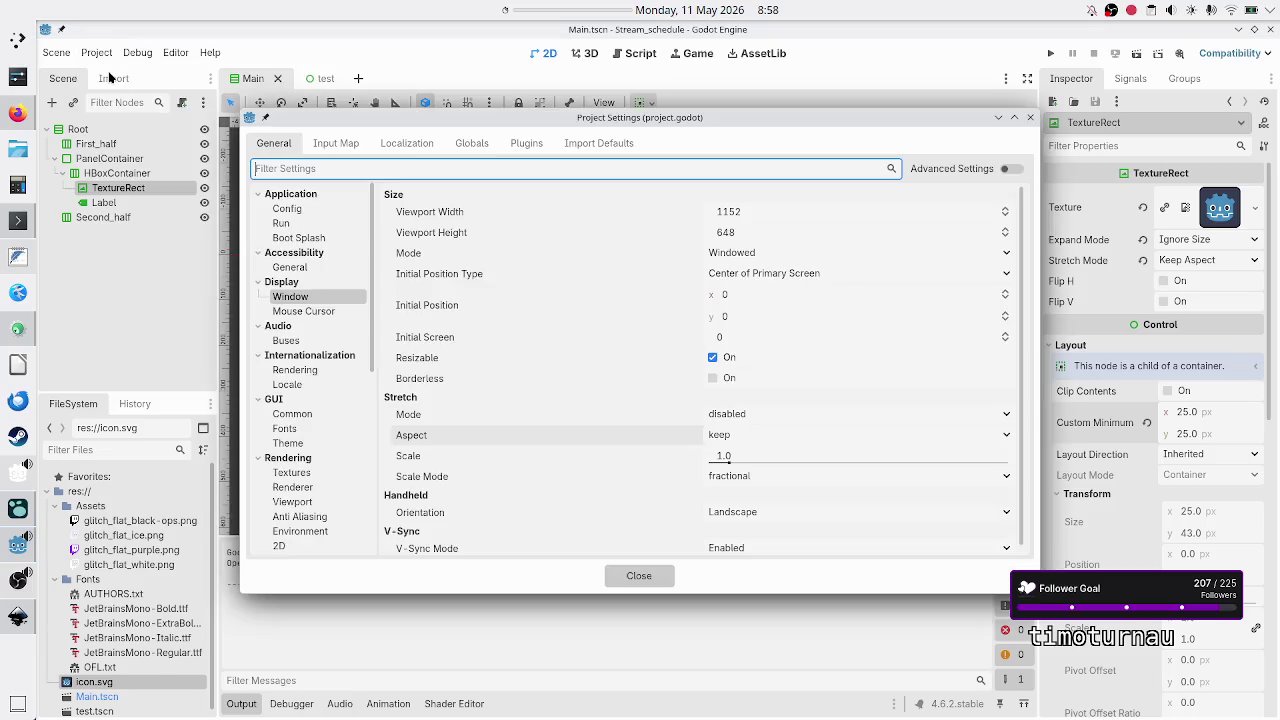
left_click(755, 414)
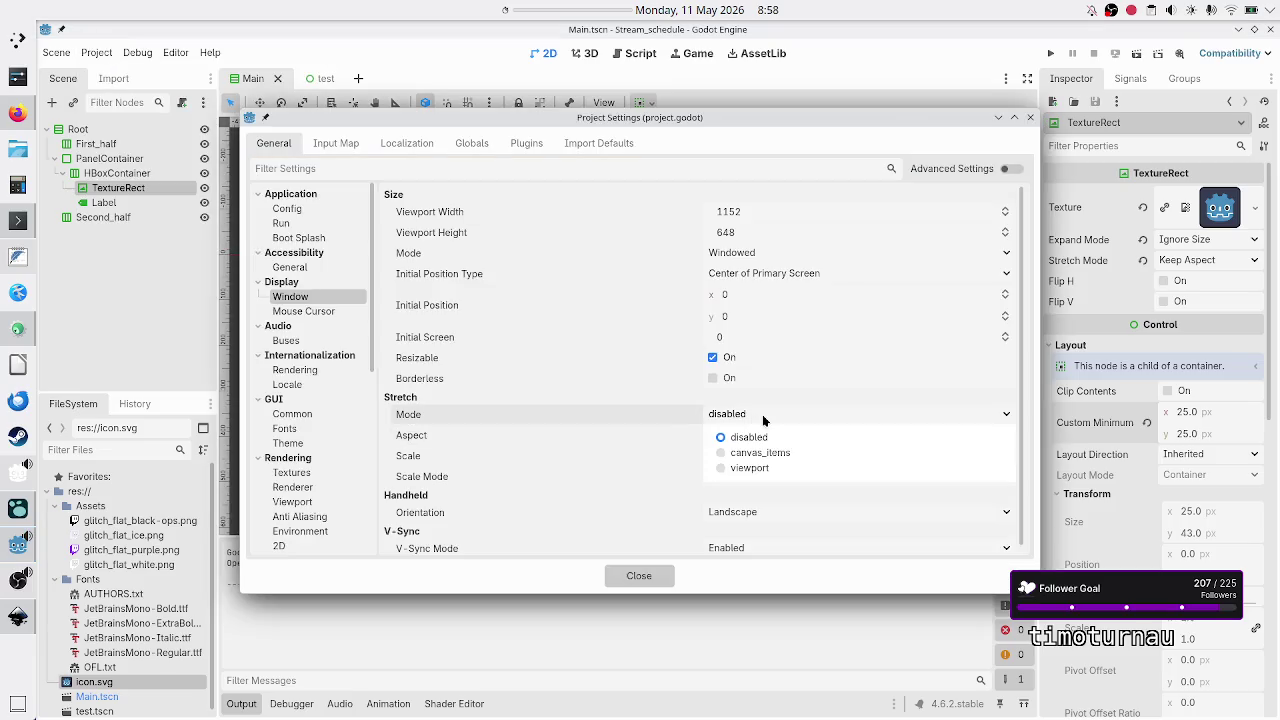
left_click(762, 416)
left_click(742, 436)
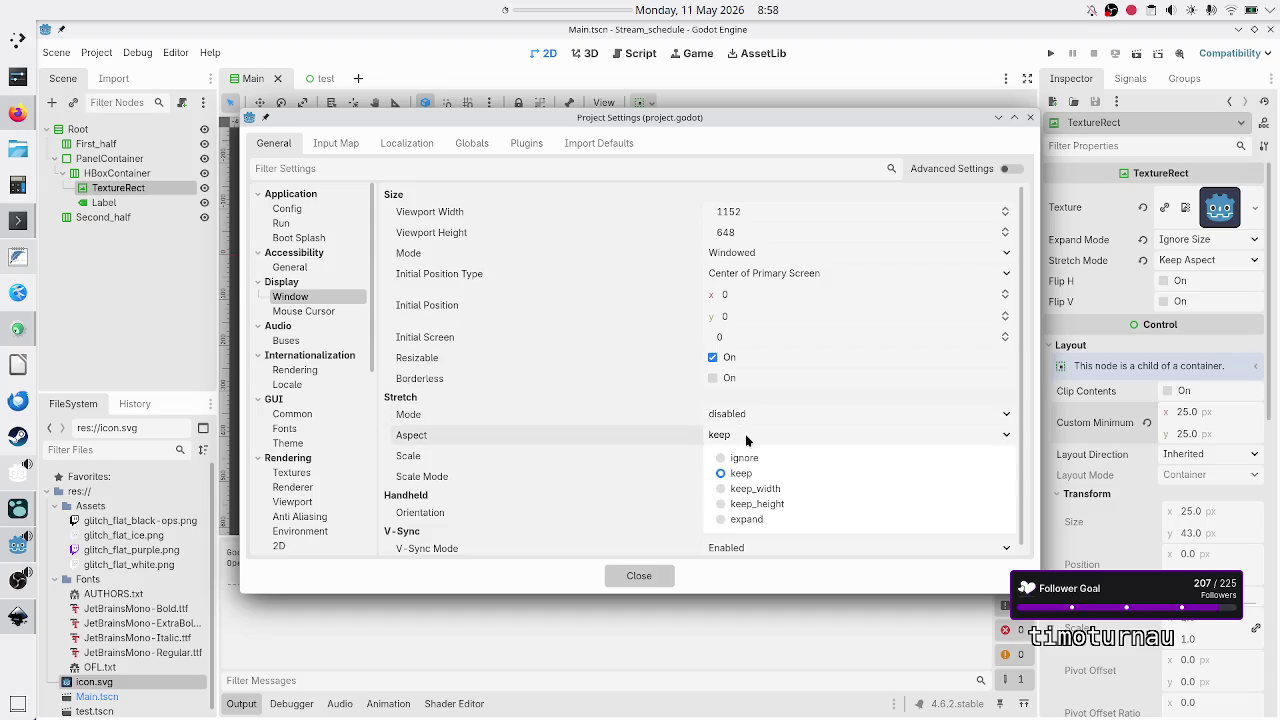
left_click(745, 434)
left_click(770, 404)
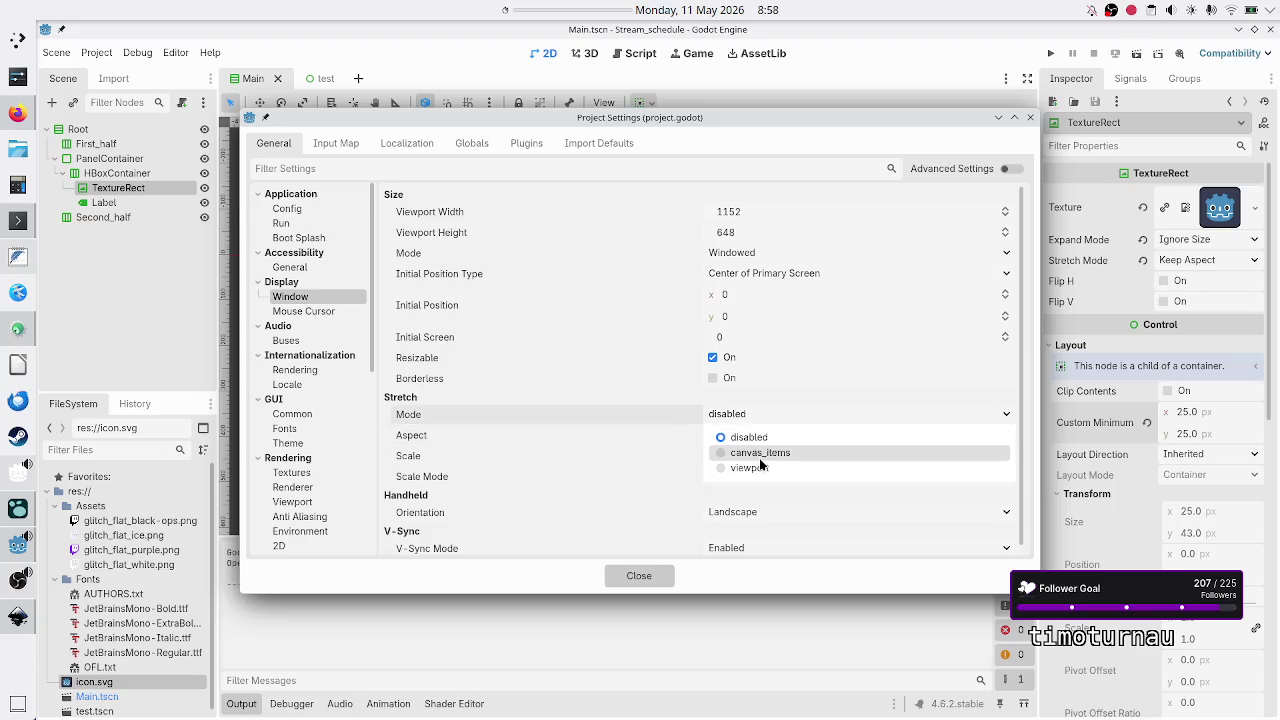
left_click(760, 450)
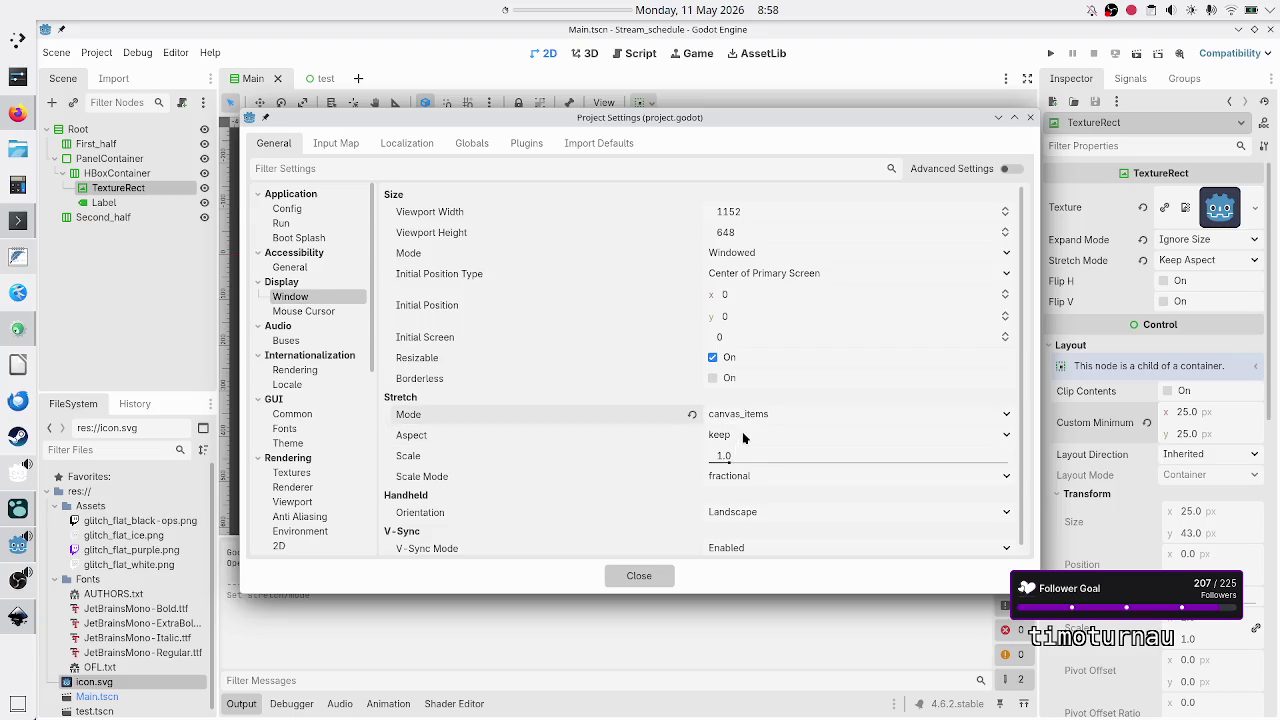
left_click(641, 578)
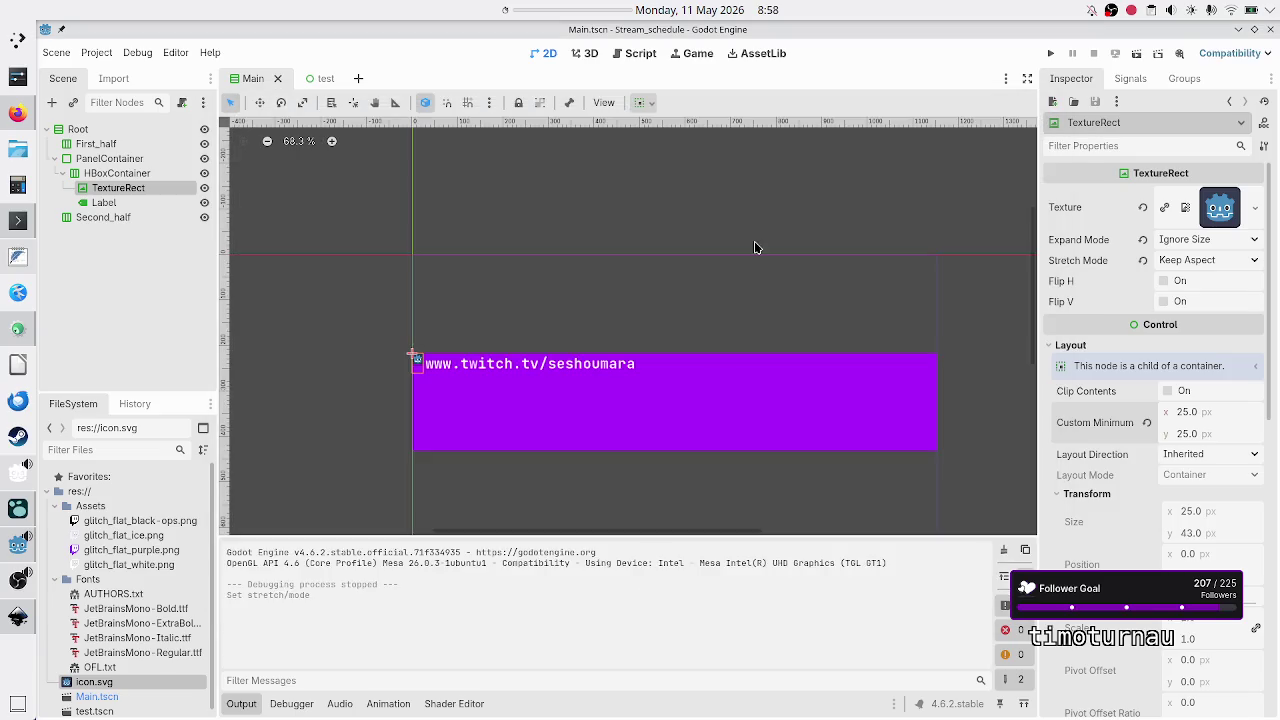
left_click(1053, 54)
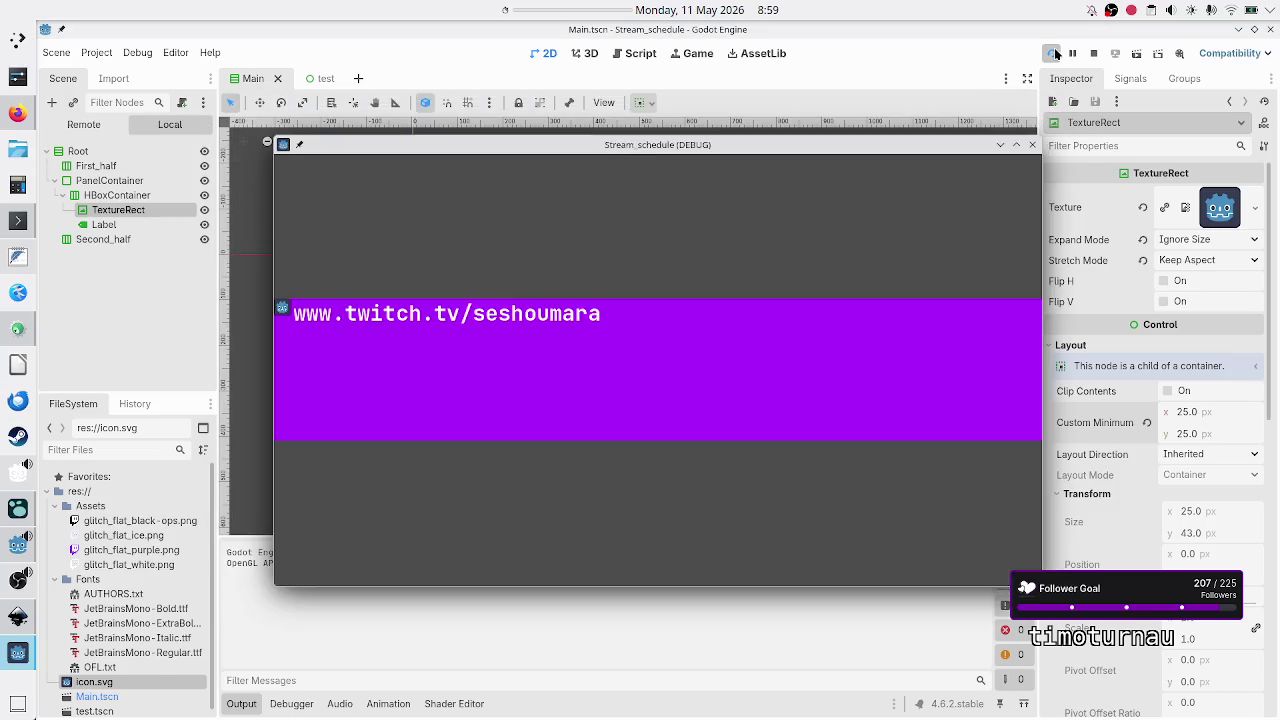
Shrink the running game window's height and width to check banner scaling, then close it.
mouse_move(960, 587)
left_mouse_down()
mouse_move(930, 268)
mouse_move(906, 443)
mouse_move(900, 250)
mouse_move(861, 553)
mouse_move(866, 252)
mouse_move(844, 715)
mouse_move(868, 650)
left_mouse_up()
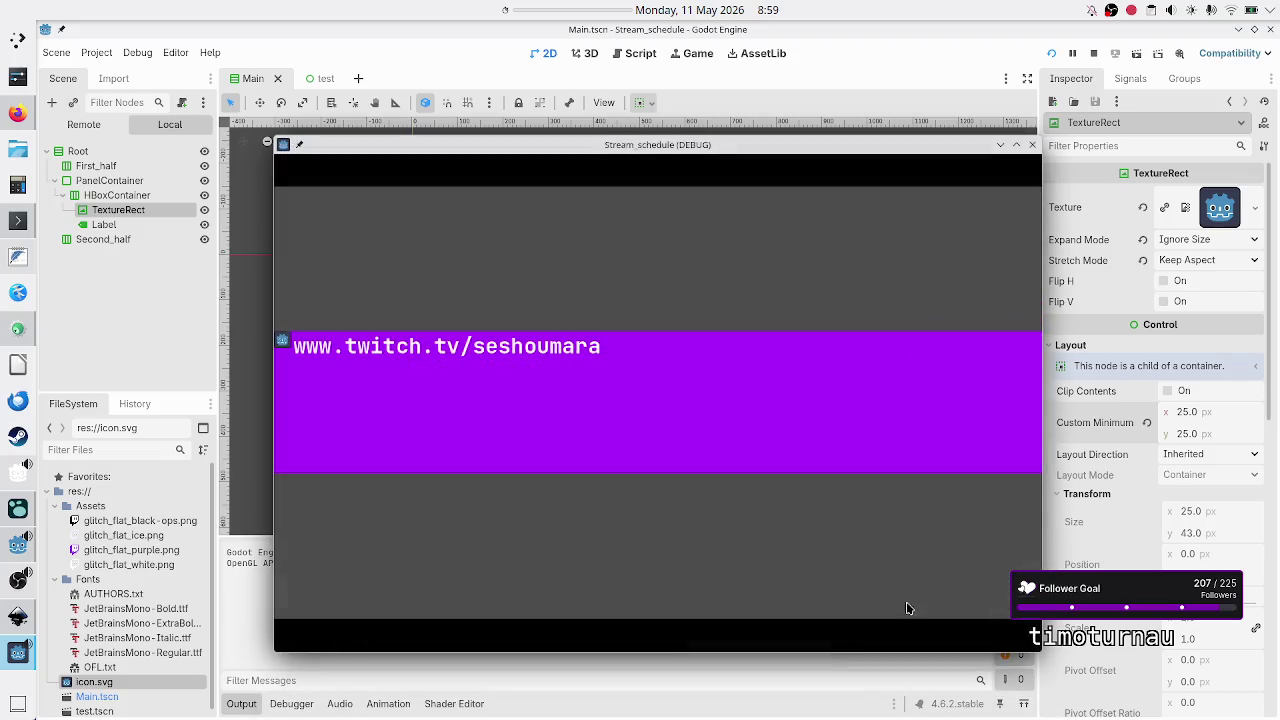
mouse_move(1043, 499)
left_mouse_down()
mouse_move(634, 511)
mouse_move(481, 443)
mouse_move(407, 379)
mouse_move(503, 352)
mouse_move(528, 330)
left_mouse_up()
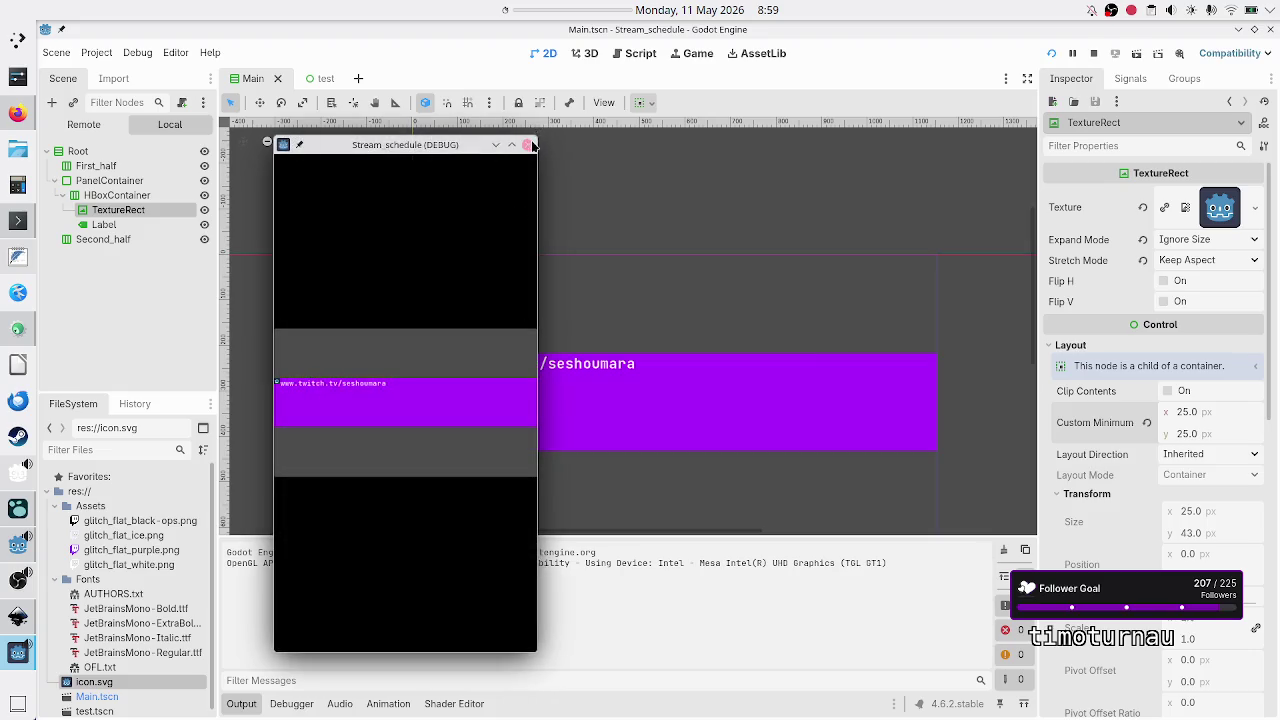
left_click(528, 145)
Change the project's display Stretch Mode to viewport in Project Settings and run the project again.
left_click(96, 52)
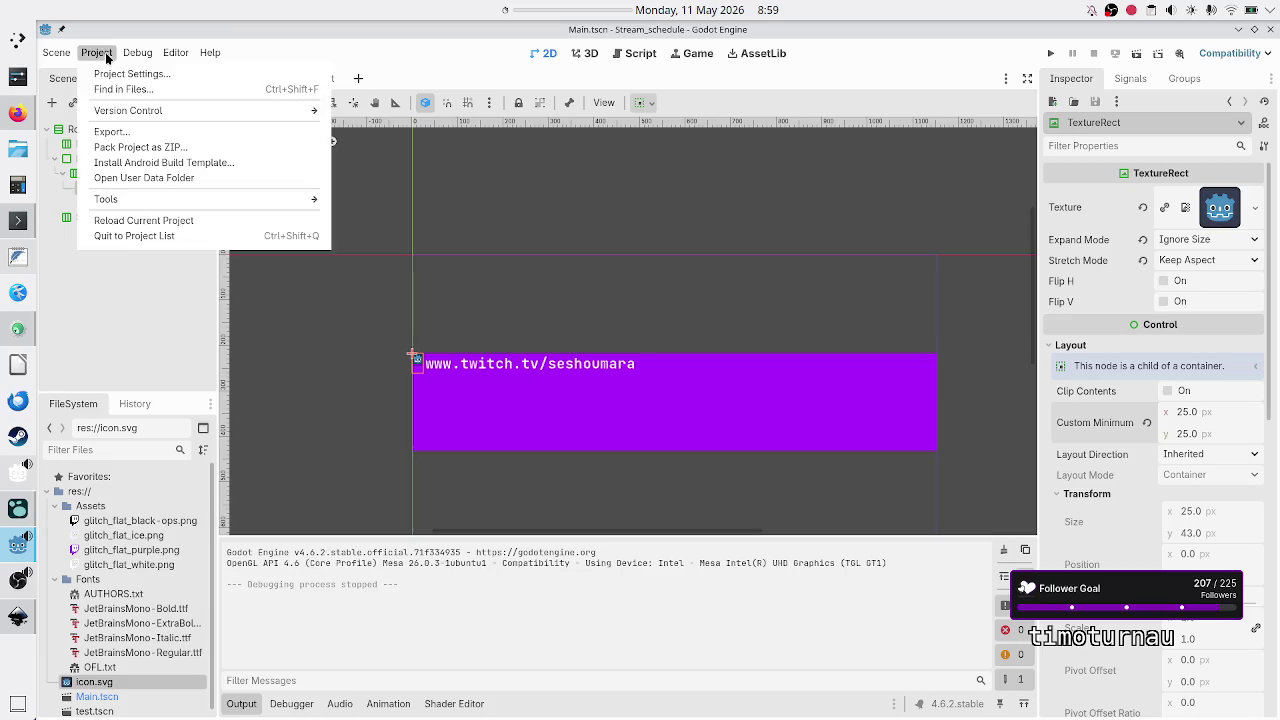
left_click(112, 78)
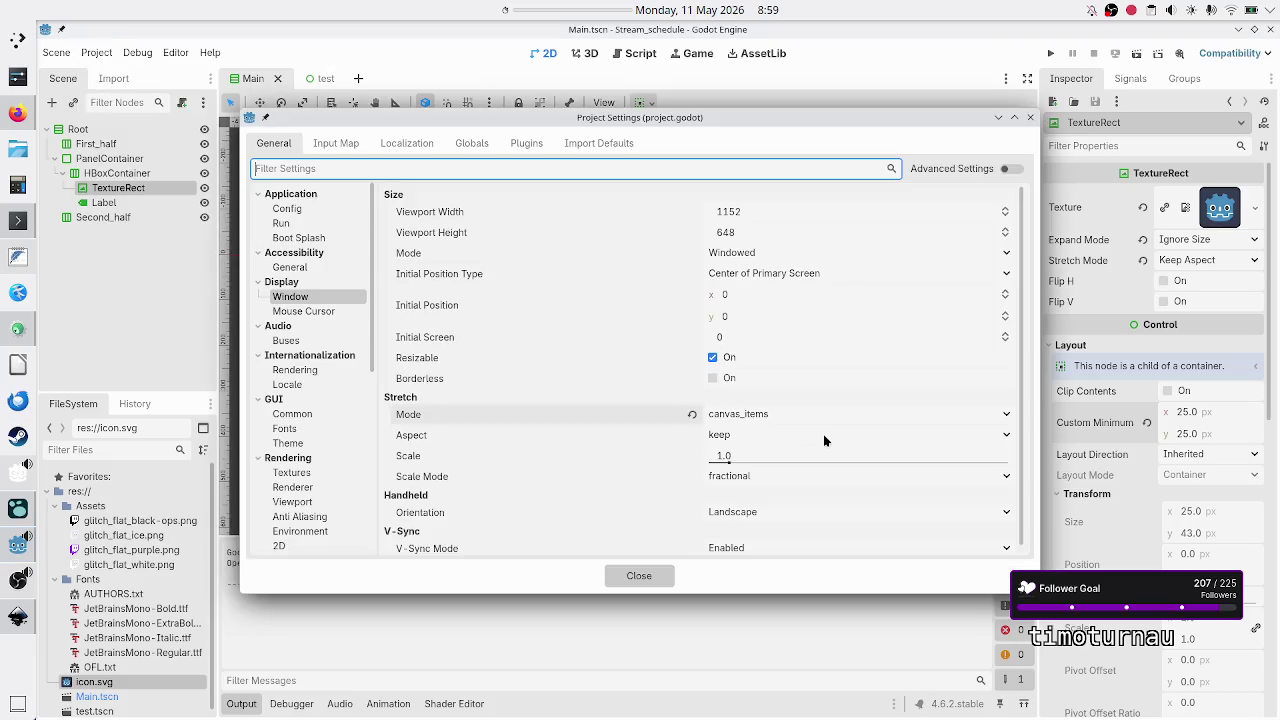
left_click(788, 420)
left_click(755, 470)
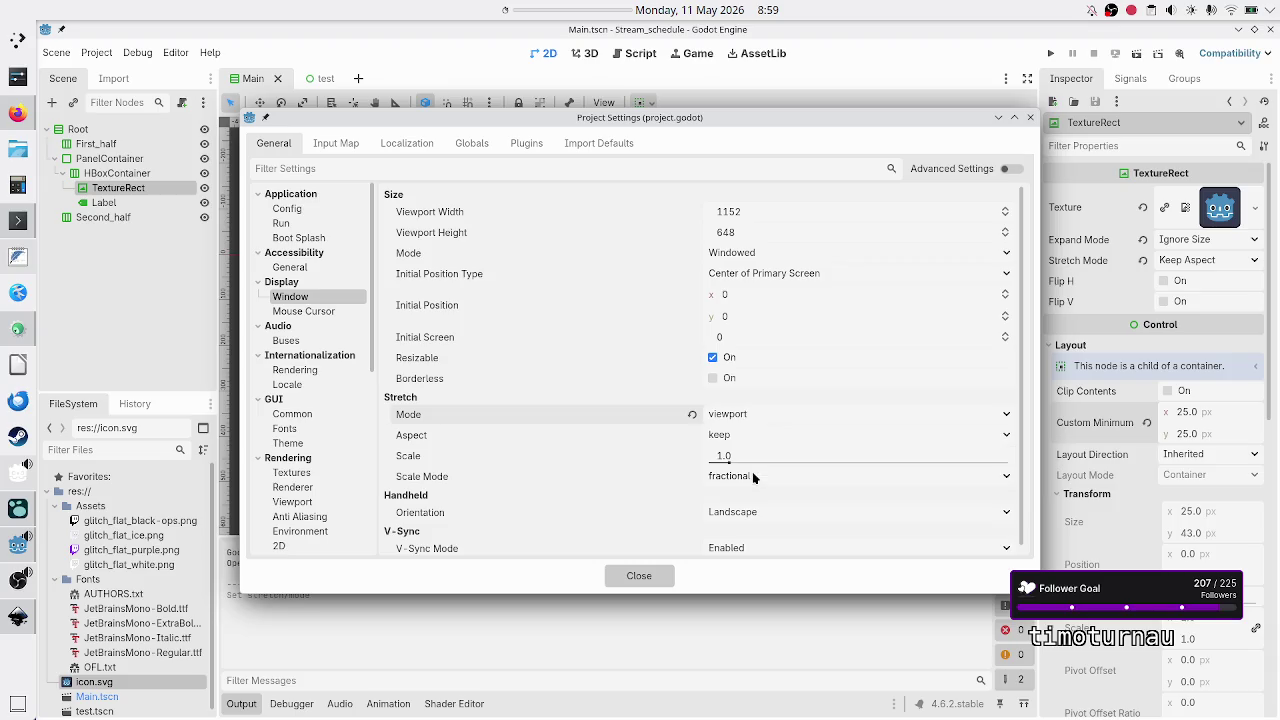
left_click(632, 583)
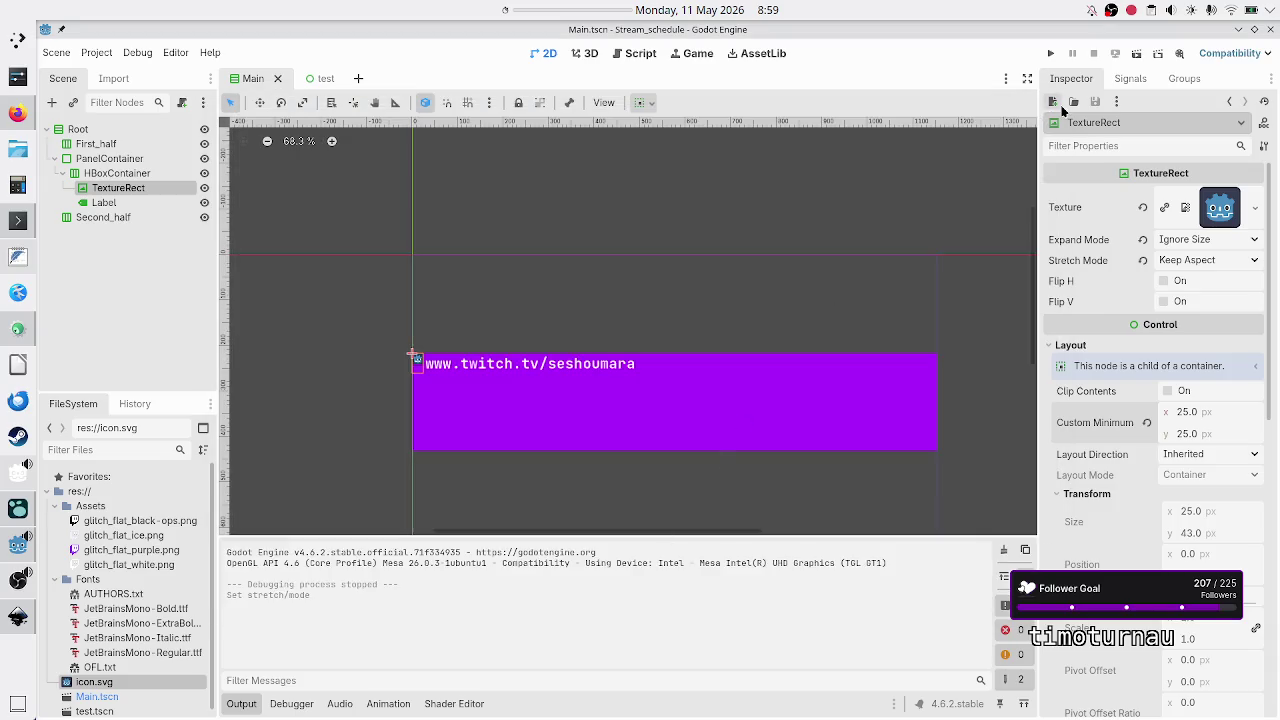
left_click(1050, 53)
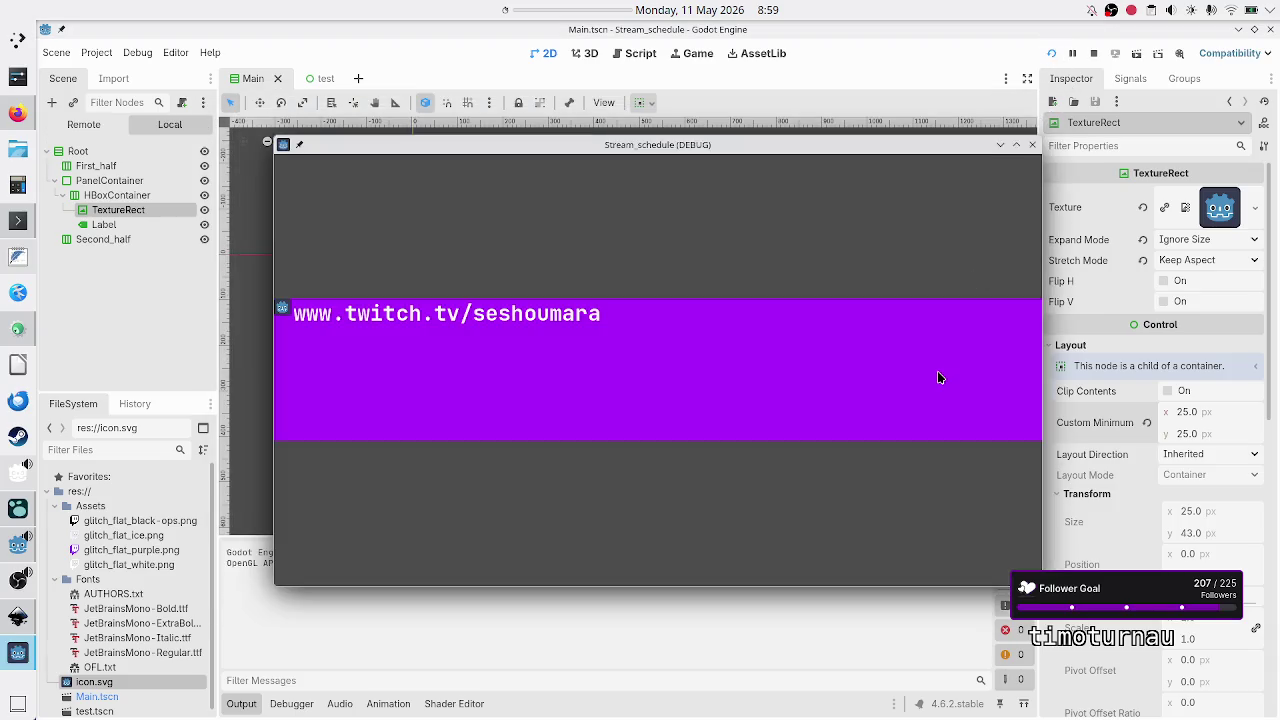
mouse_move(1046, 402)
left_mouse_down()
mouse_move(1123, 404)
mouse_move(620, 430)
left_mouse_up()
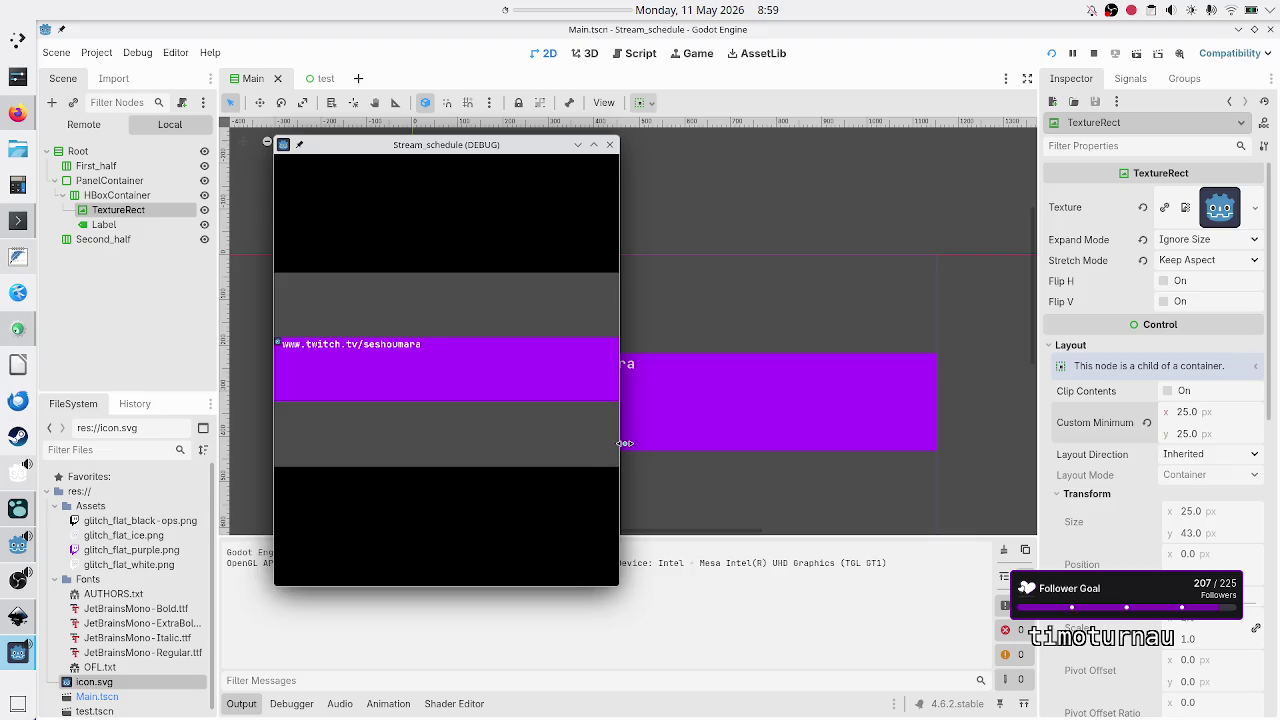
left_click_drag(619, 448, 533, 448)
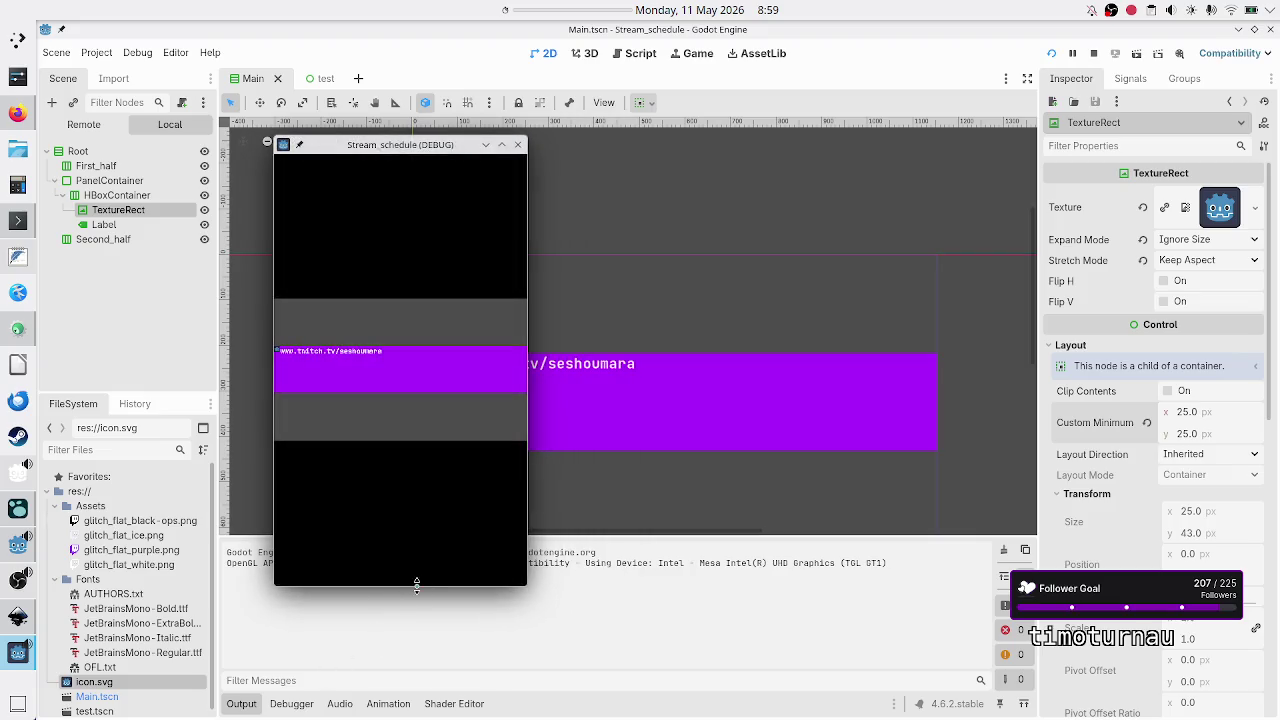
mouse_move(415, 586)
left_mouse_down()
mouse_move(415, 222)
mouse_move(458, 460)
mouse_move(458, 550)
left_mouse_up()
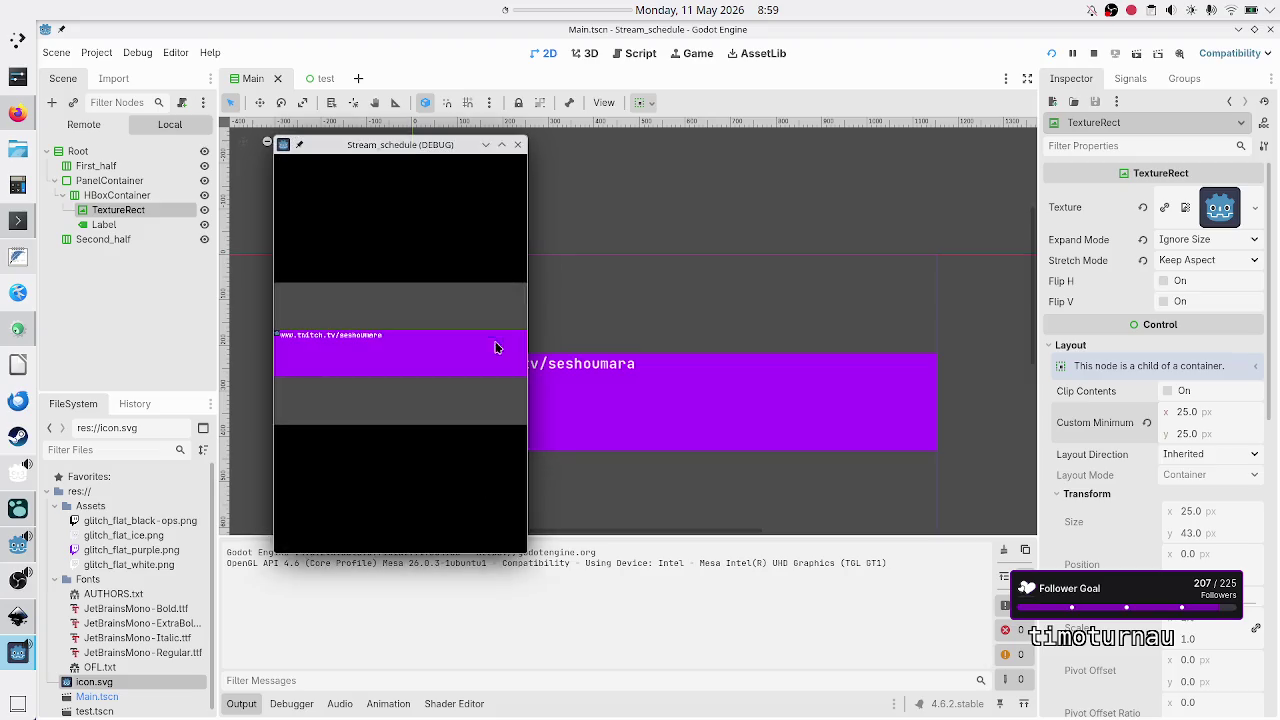
left_click_drag(531, 323, 882, 334)
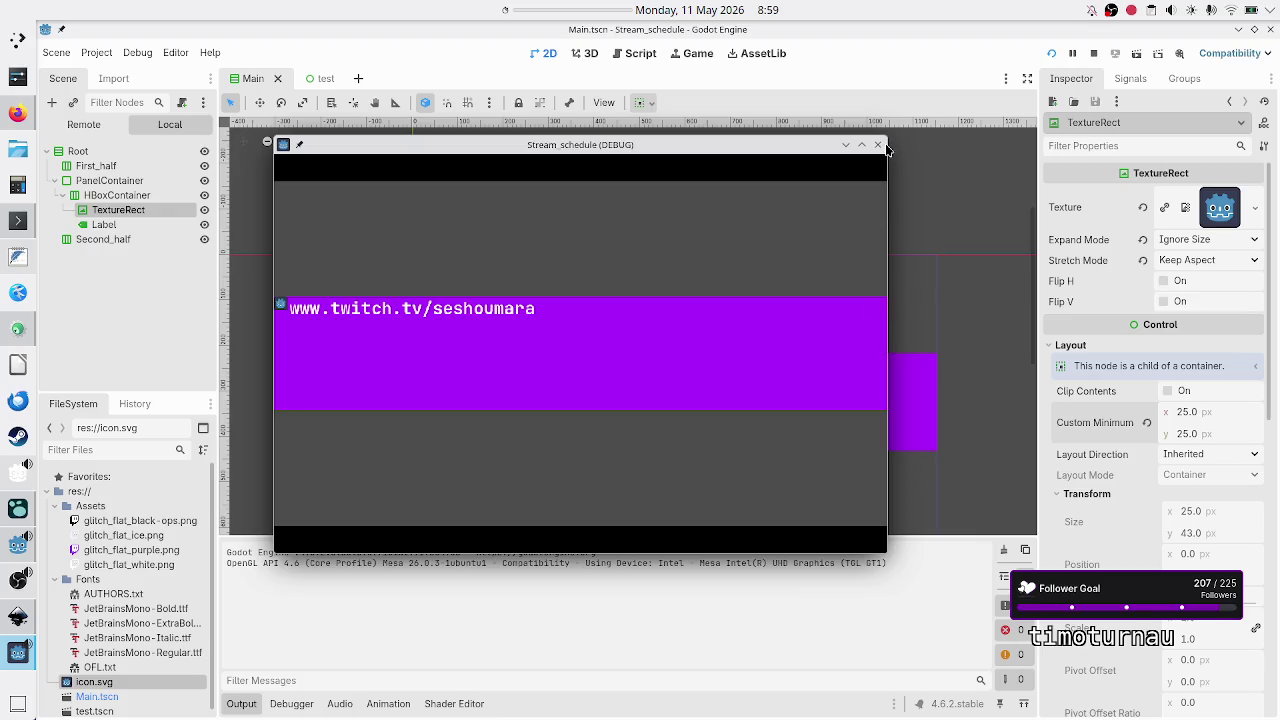
left_click(877, 144)
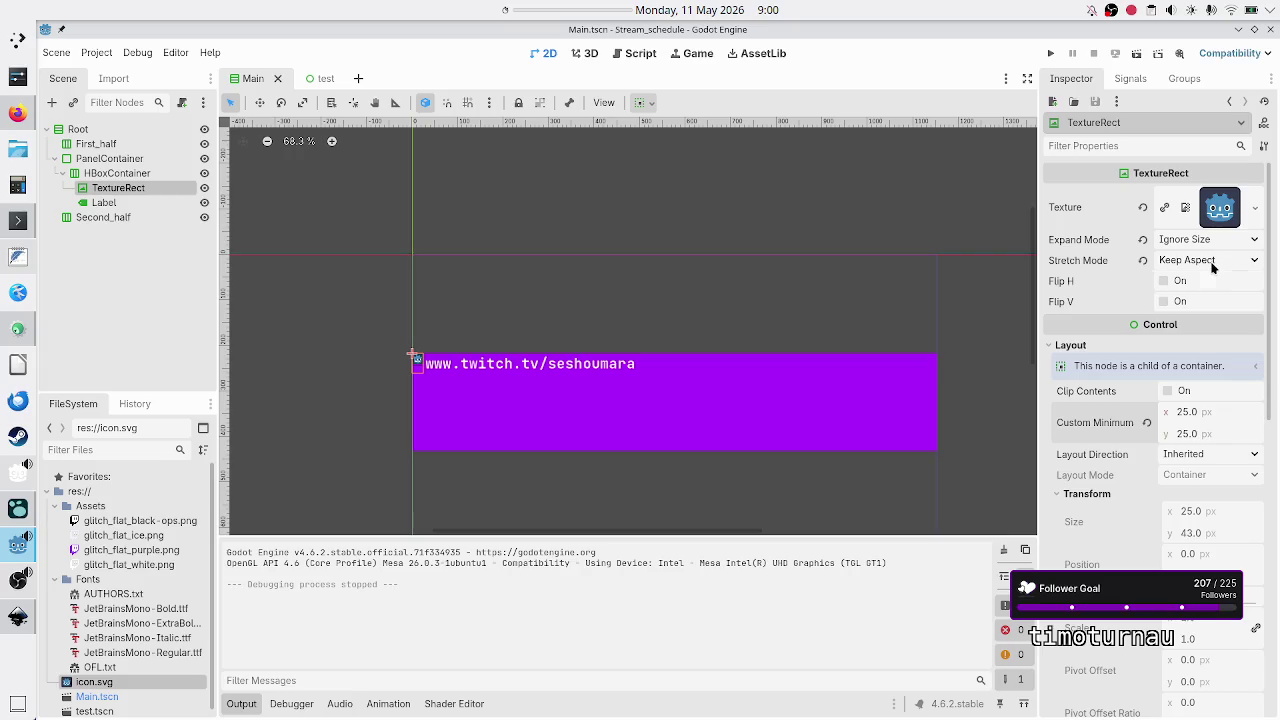
left_click(1212, 262)
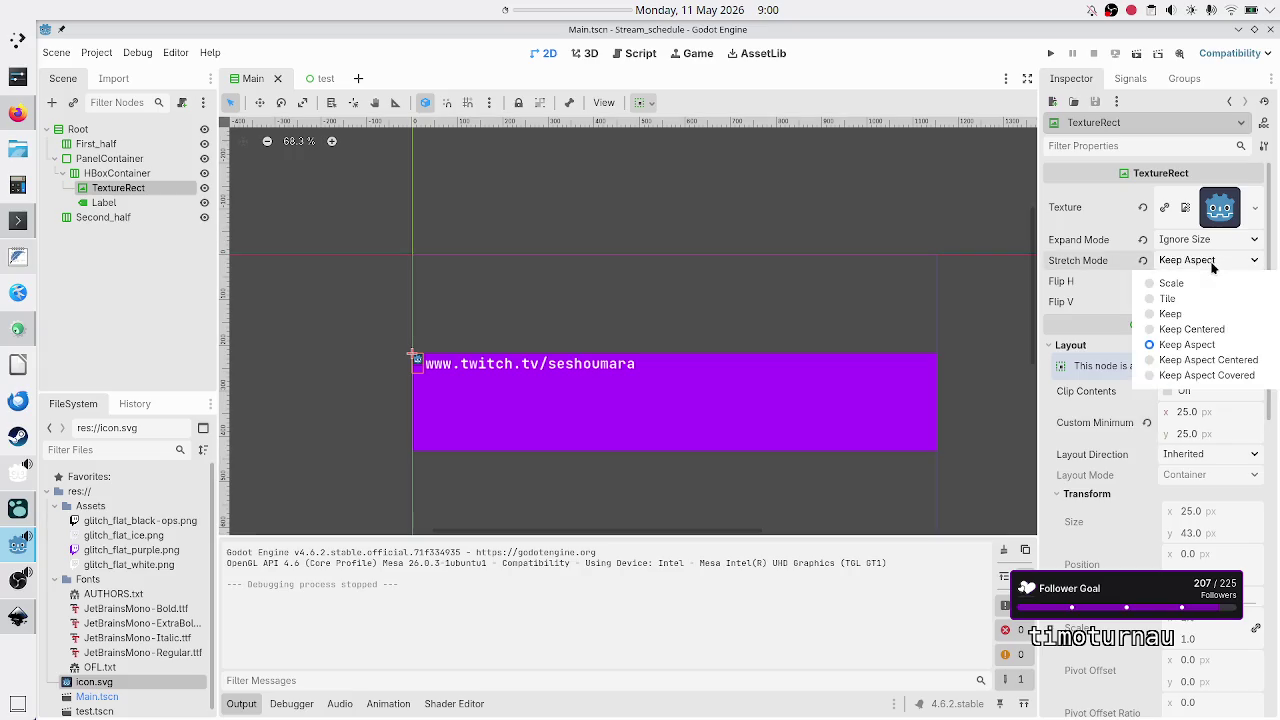
left_click(1215, 344)
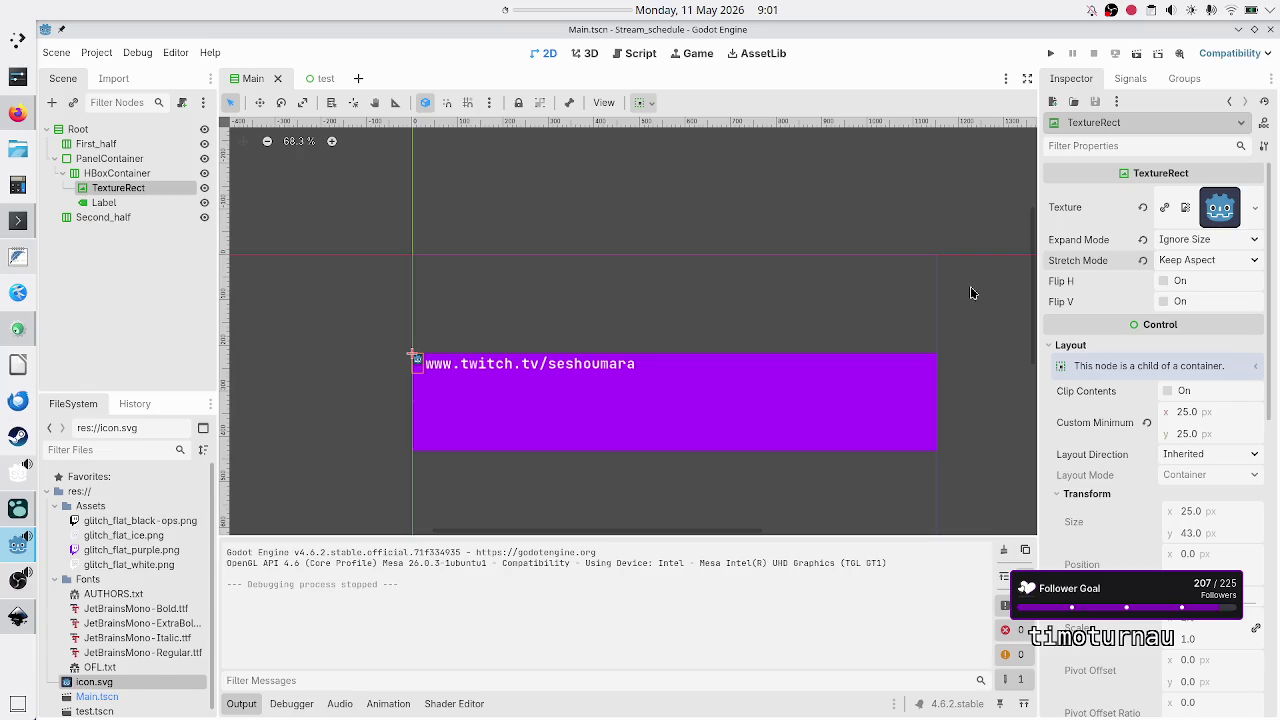
left_click(1247, 260)
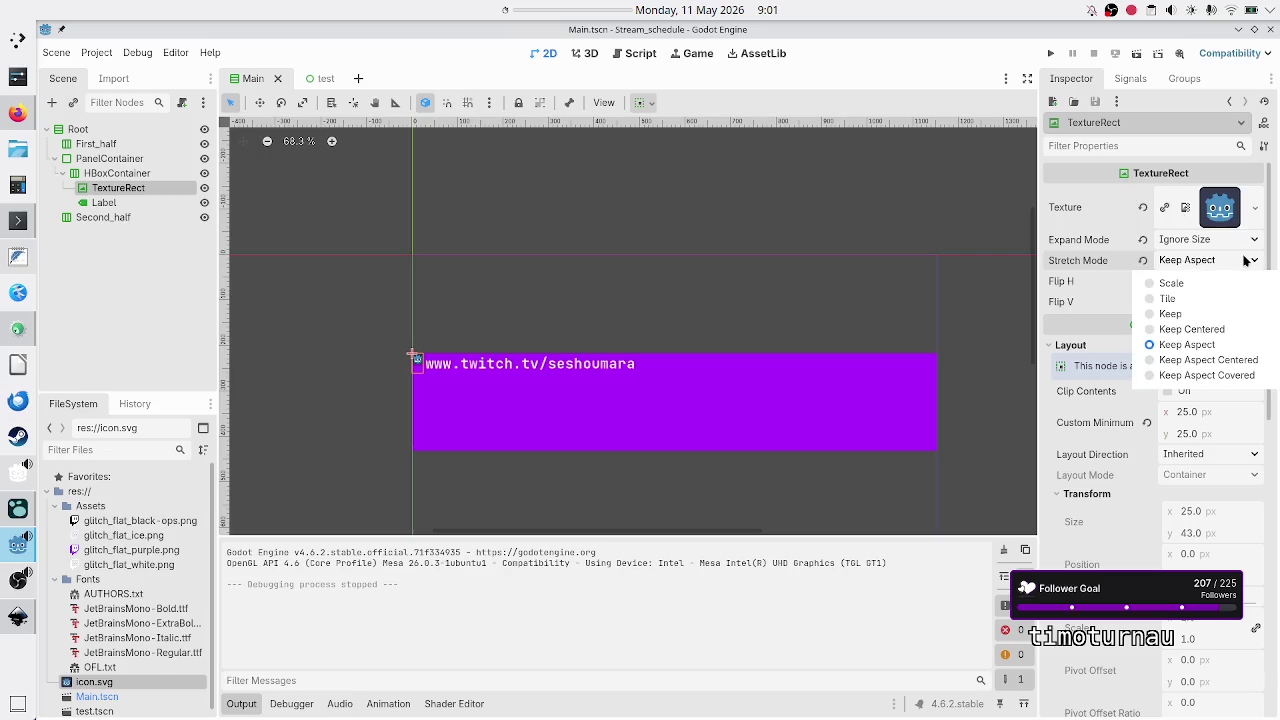
left_click(1247, 260)
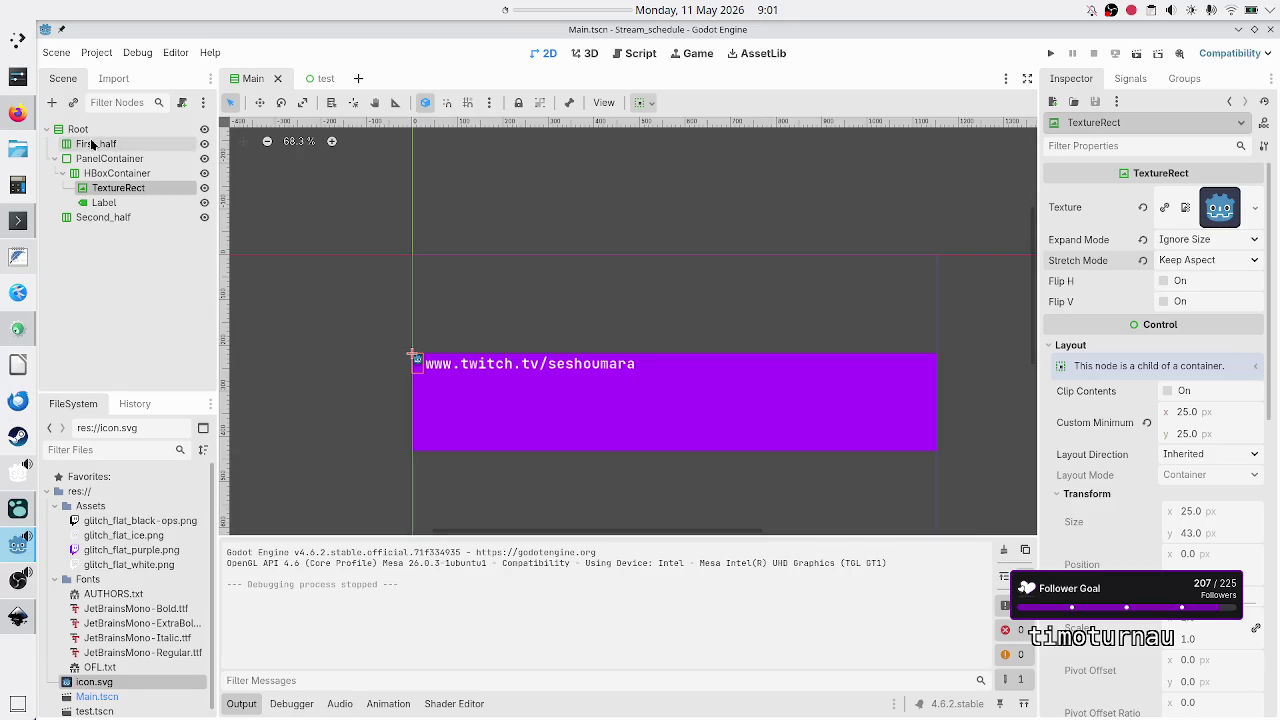
left_click(53, 103)
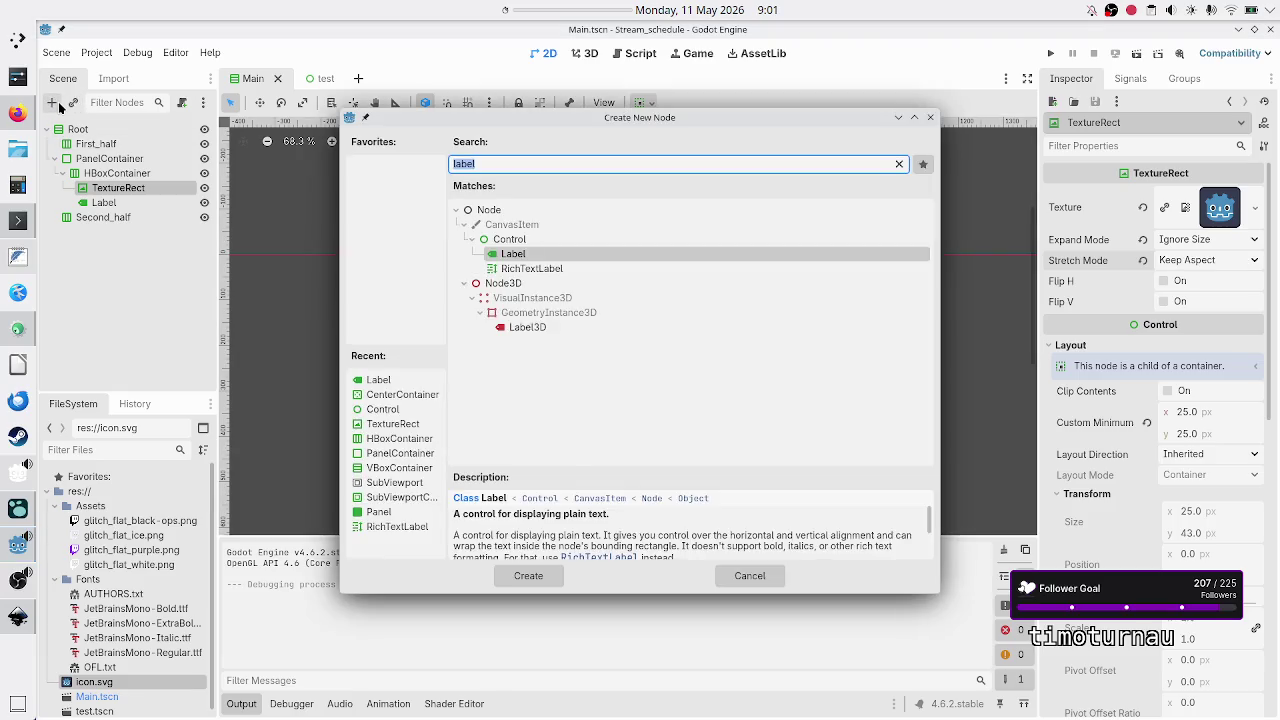
type("aspect")
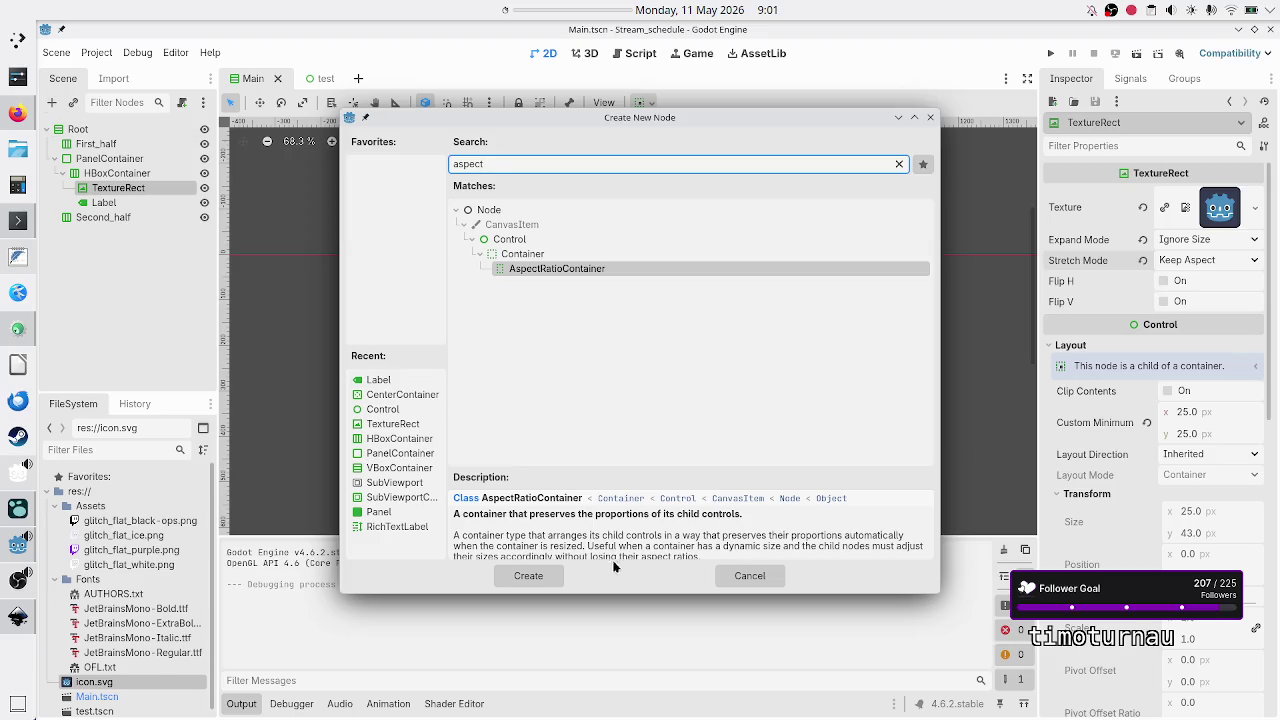
left_click_drag(598, 594, 598, 635)
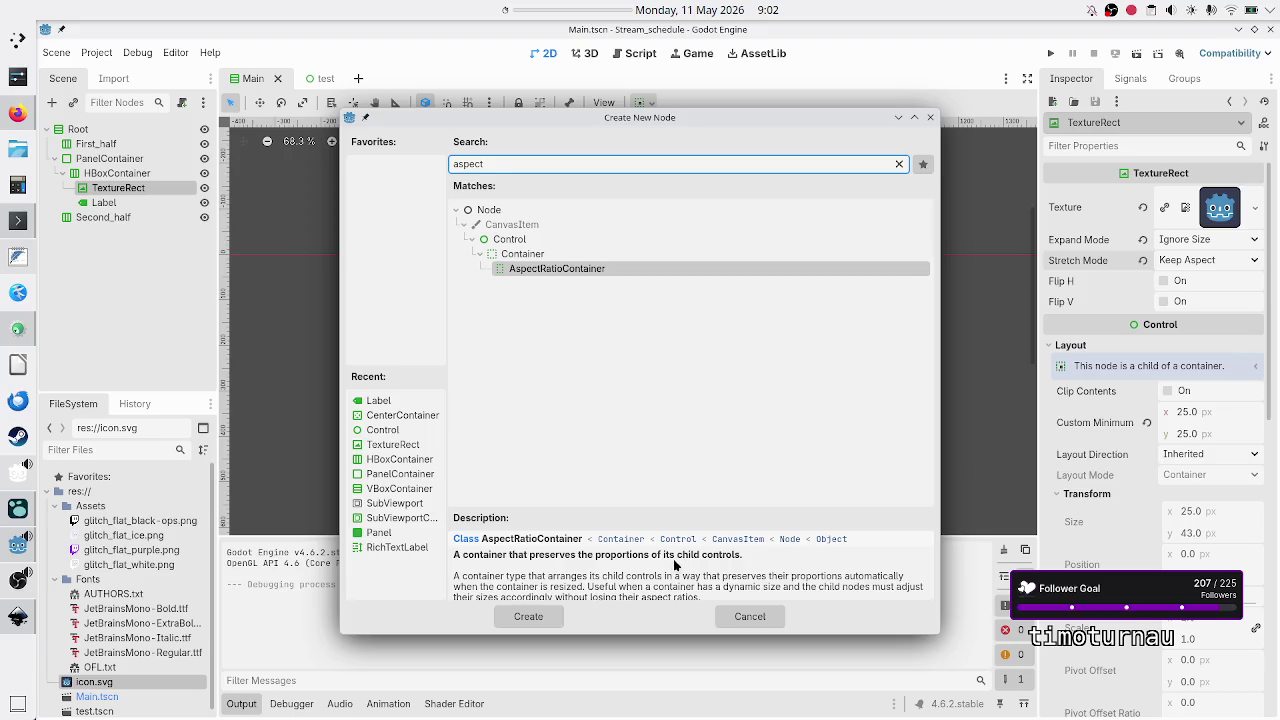
scroll(674, 566, "down", 1)
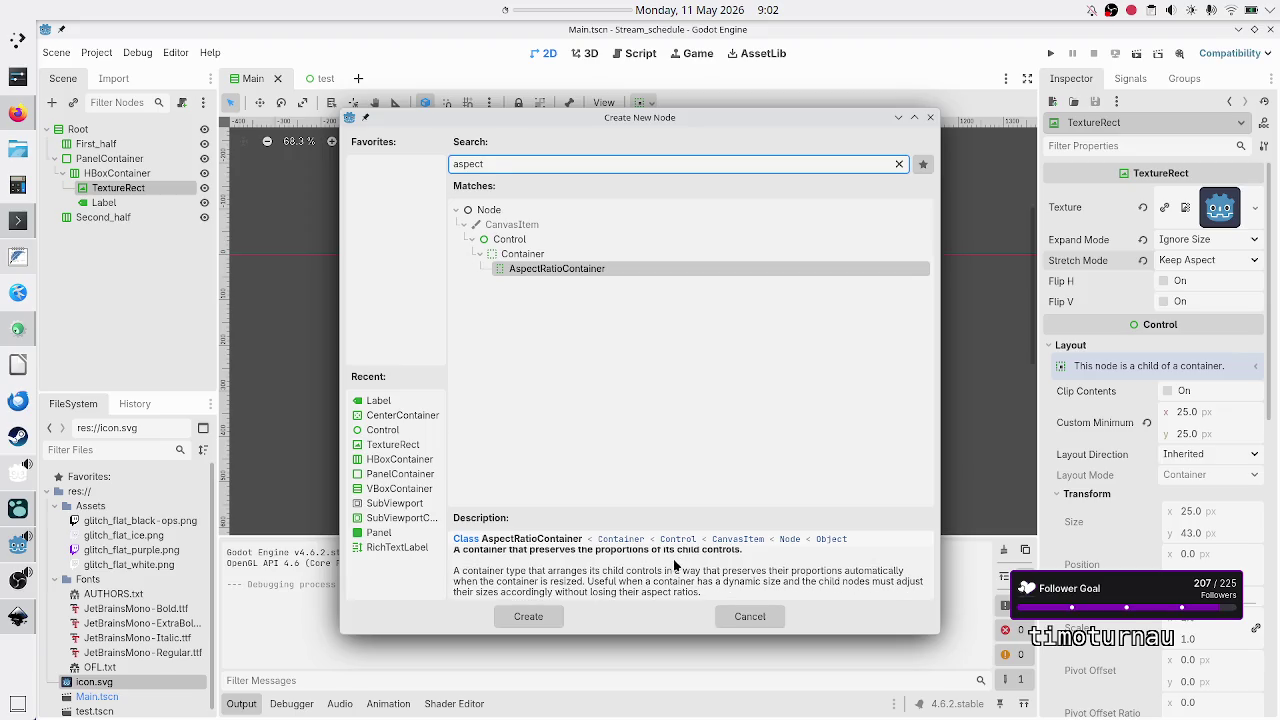
left_click(768, 617)
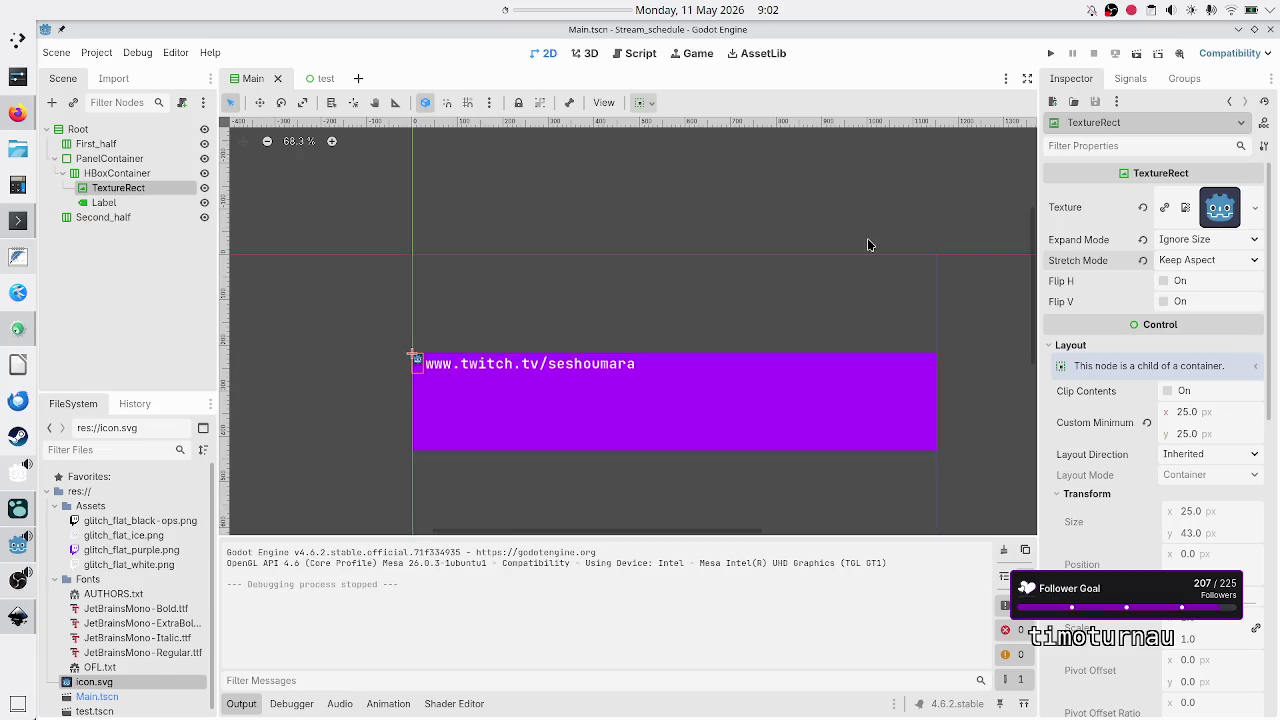
Preview the banner in a test run, then set the icon's Expand Mode to Keep Size.
left_click(1050, 53)
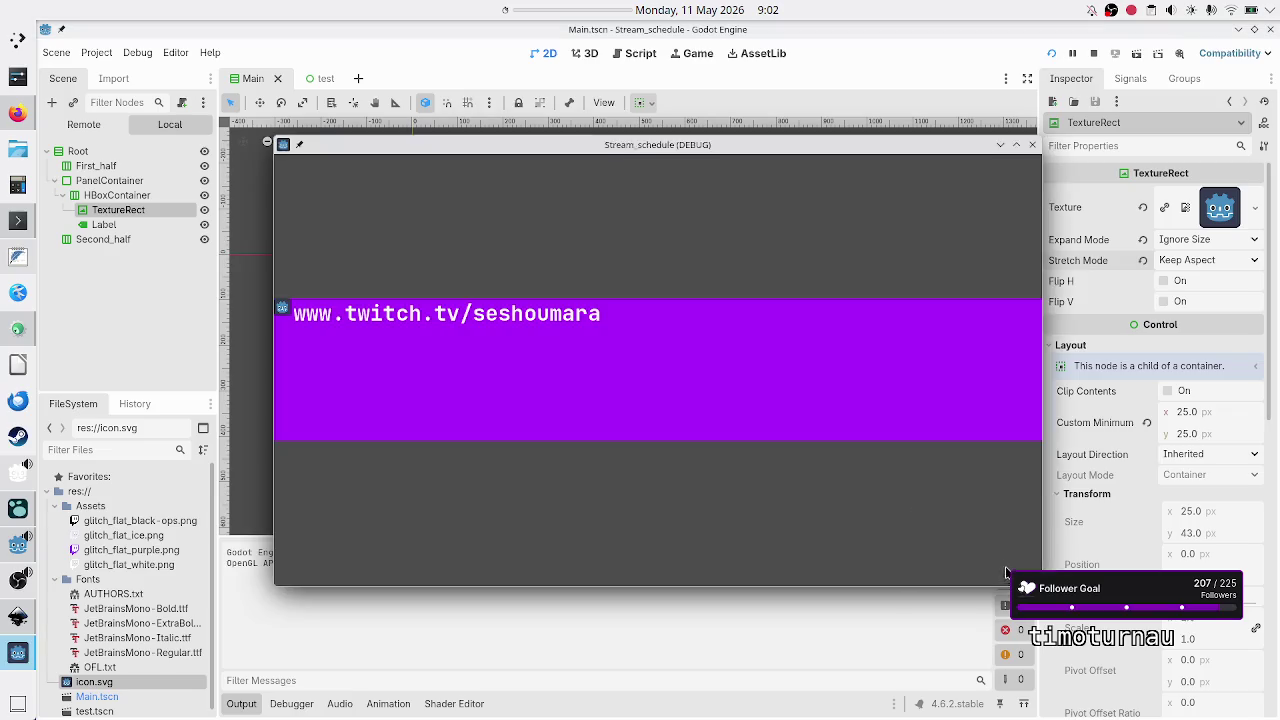
left_click(1017, 144)
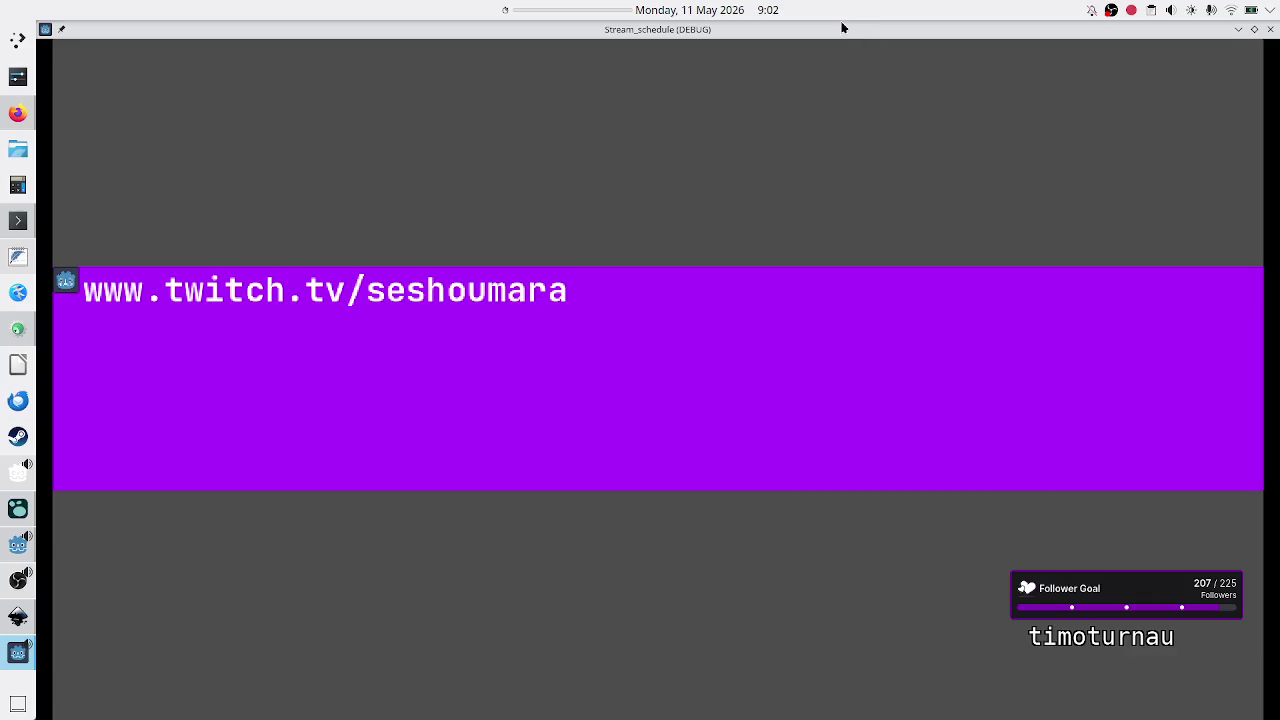
double_click(805, 33)
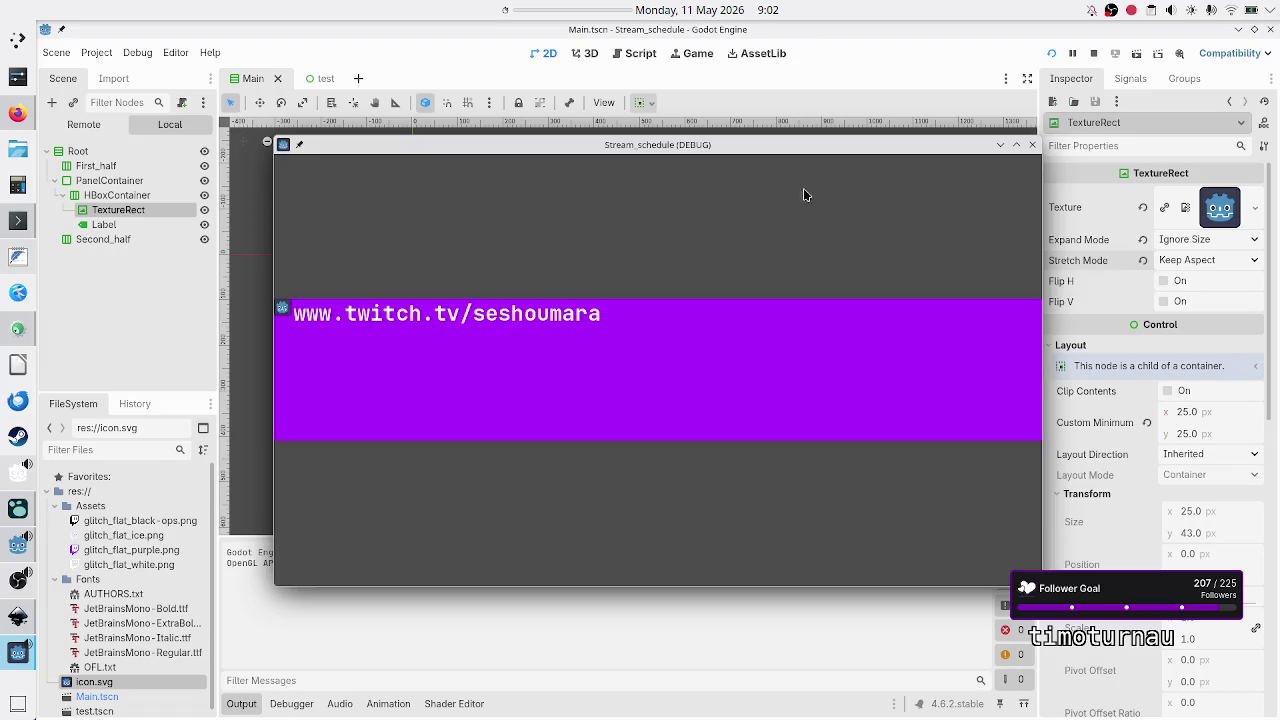
left_click(1032, 144)
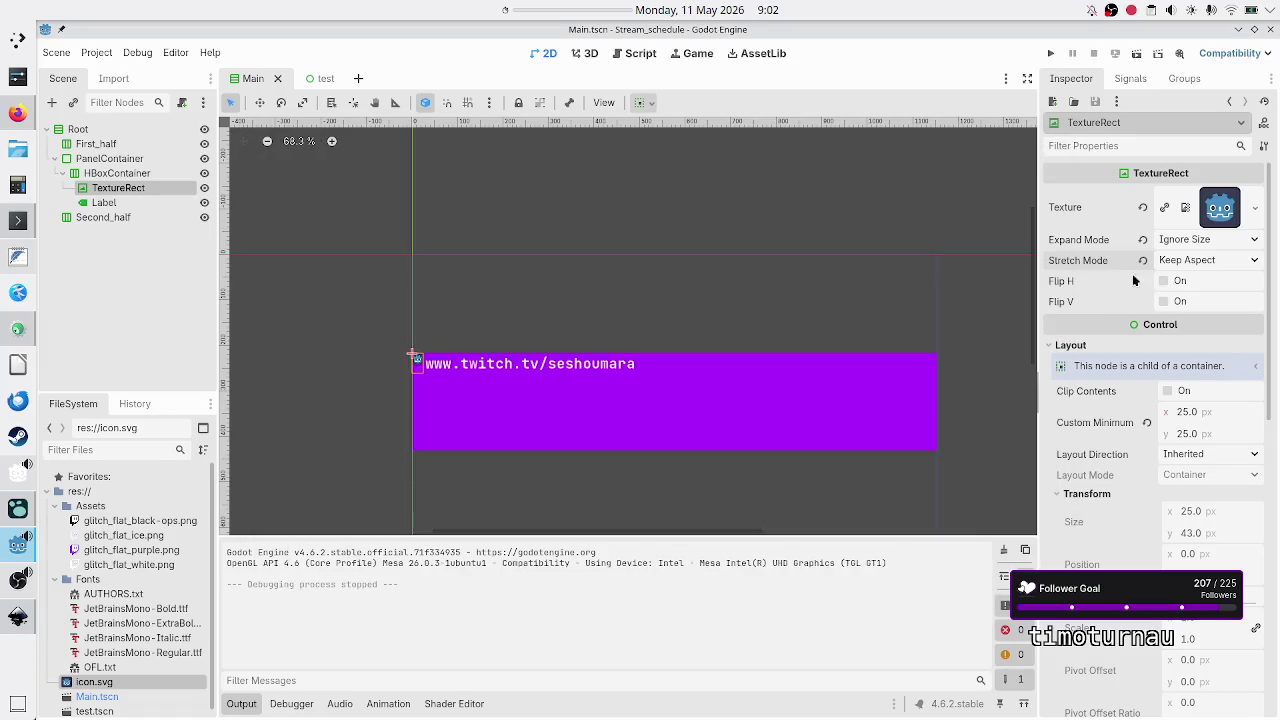
left_click(1199, 244)
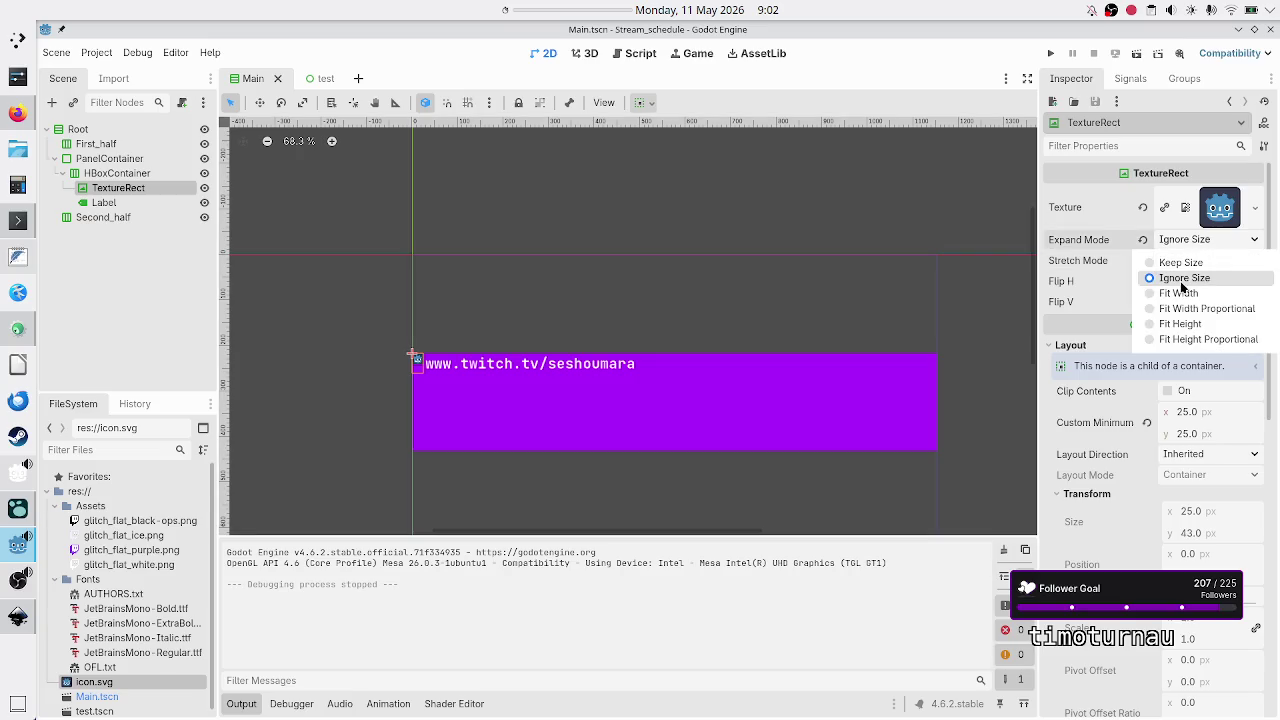
left_click(1189, 263)
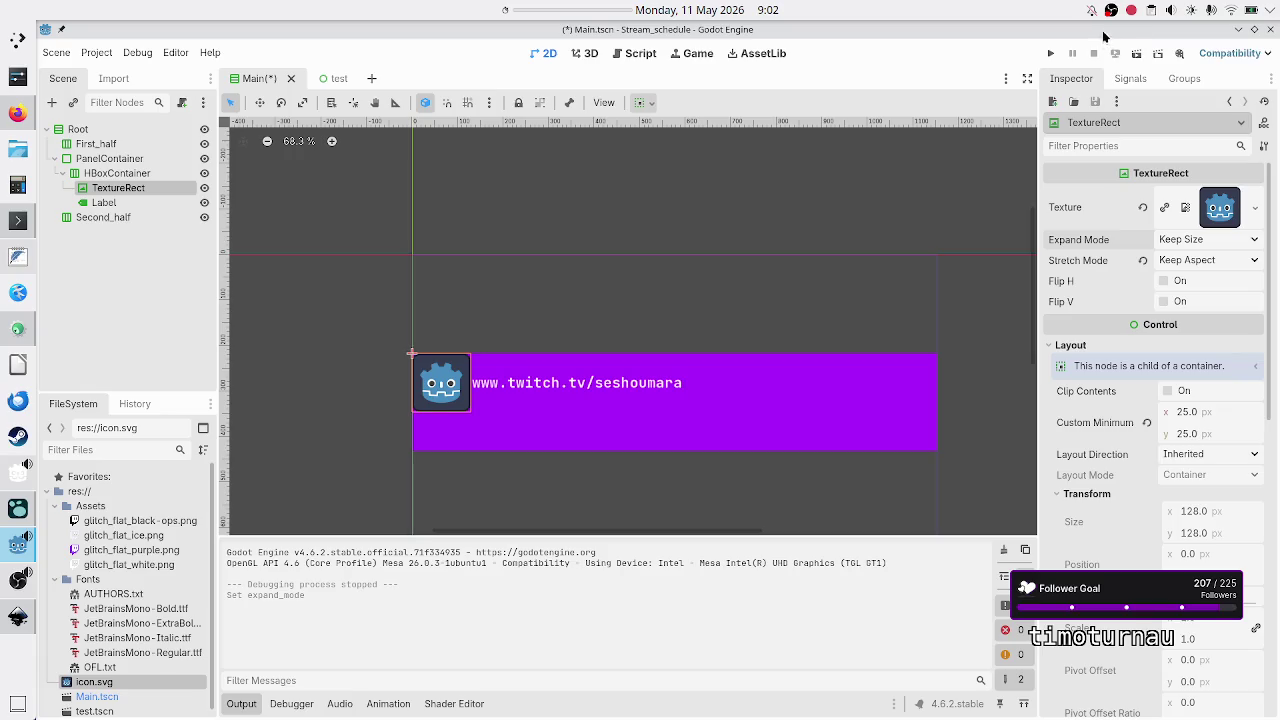
Run again to check the 128×128 icon at different window sizes, then close the game.
left_click(1049, 55)
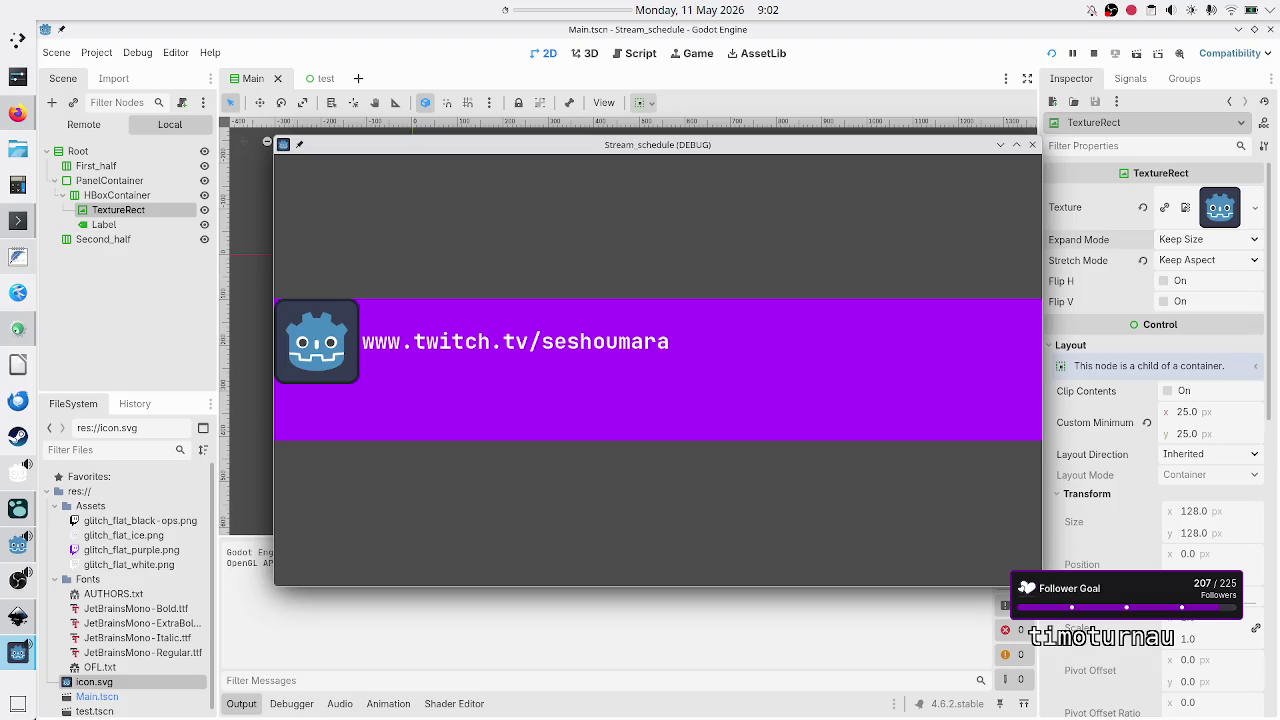
mouse_move(1041, 585)
left_mouse_down()
mouse_move(709, 409)
mouse_move(636, 401)
mouse_move(646, 420)
mouse_move(503, 357)
mouse_move(447, 309)
mouse_move(442, 236)
mouse_move(509, 363)
mouse_move(631, 477)
mouse_move(754, 464)
mouse_move(1034, 537)
mouse_move(1243, 634)
mouse_move(1245, 678)
mouse_move(1265, 700)
mouse_move(1135, 680)
mouse_move(1068, 652)
left_mouse_up()
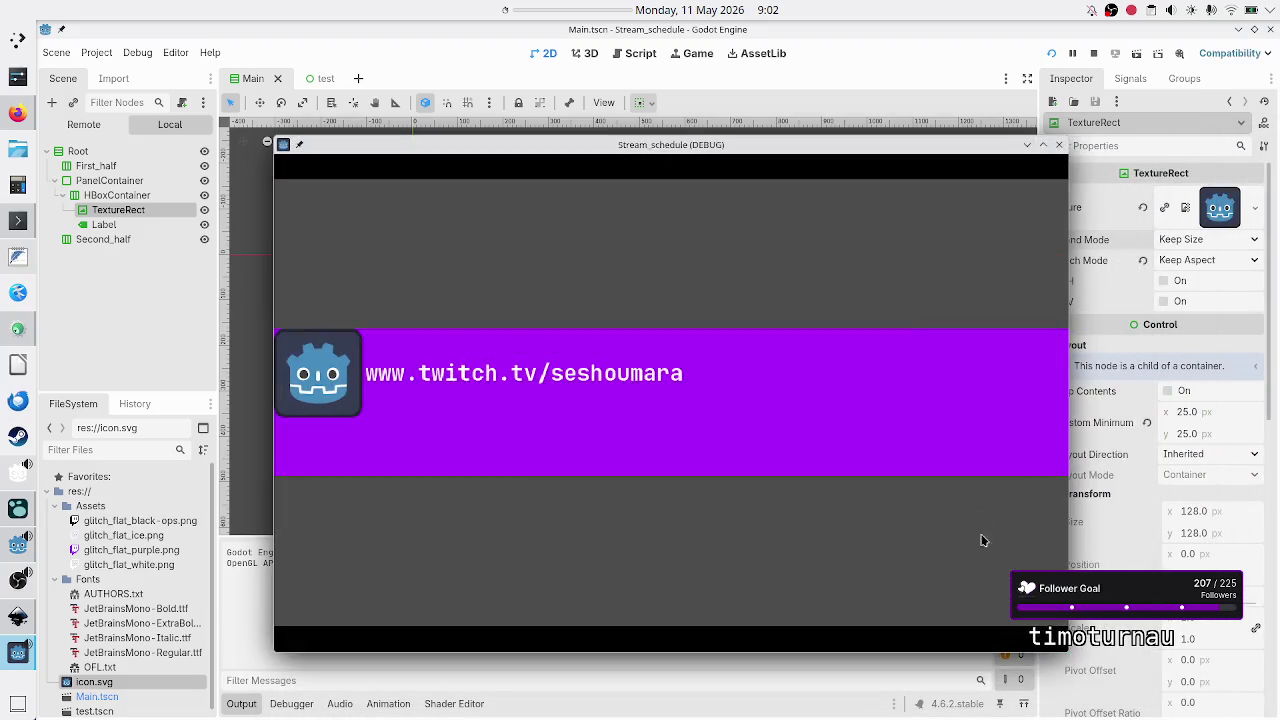
double_click(878, 145)
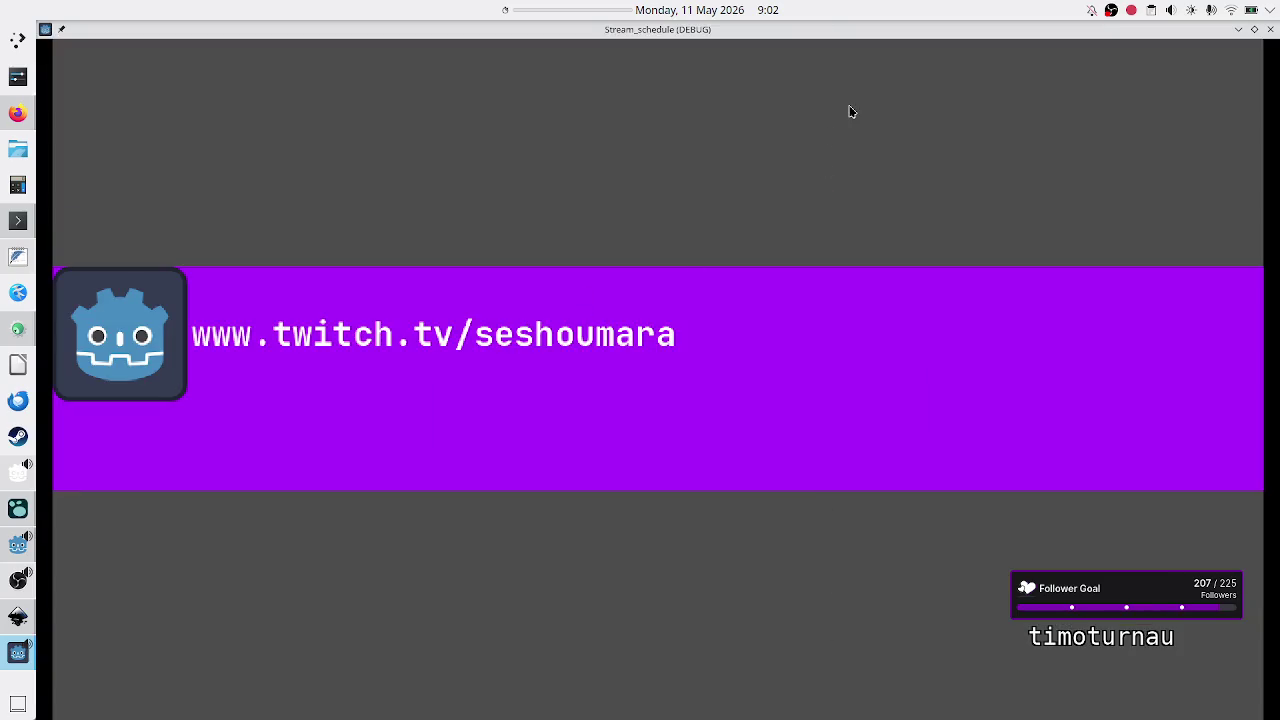
double_click(898, 30)
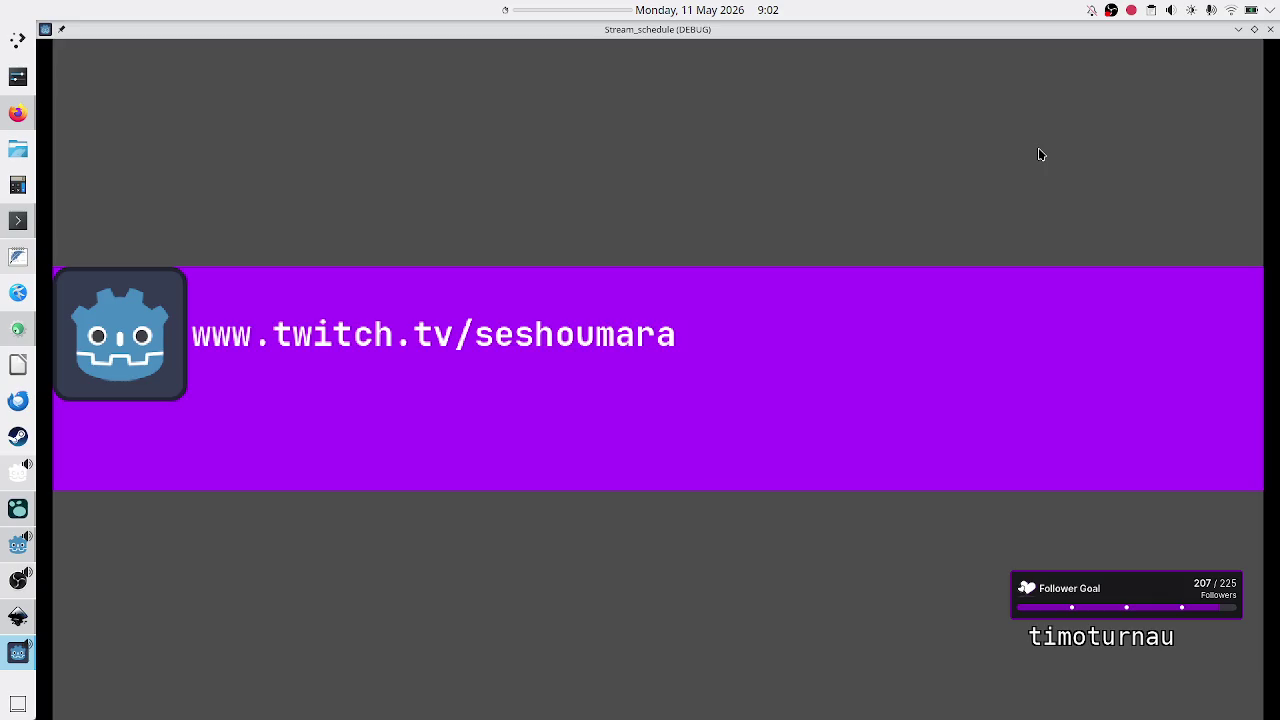
left_click(1043, 146)
left_click(1254, 29)
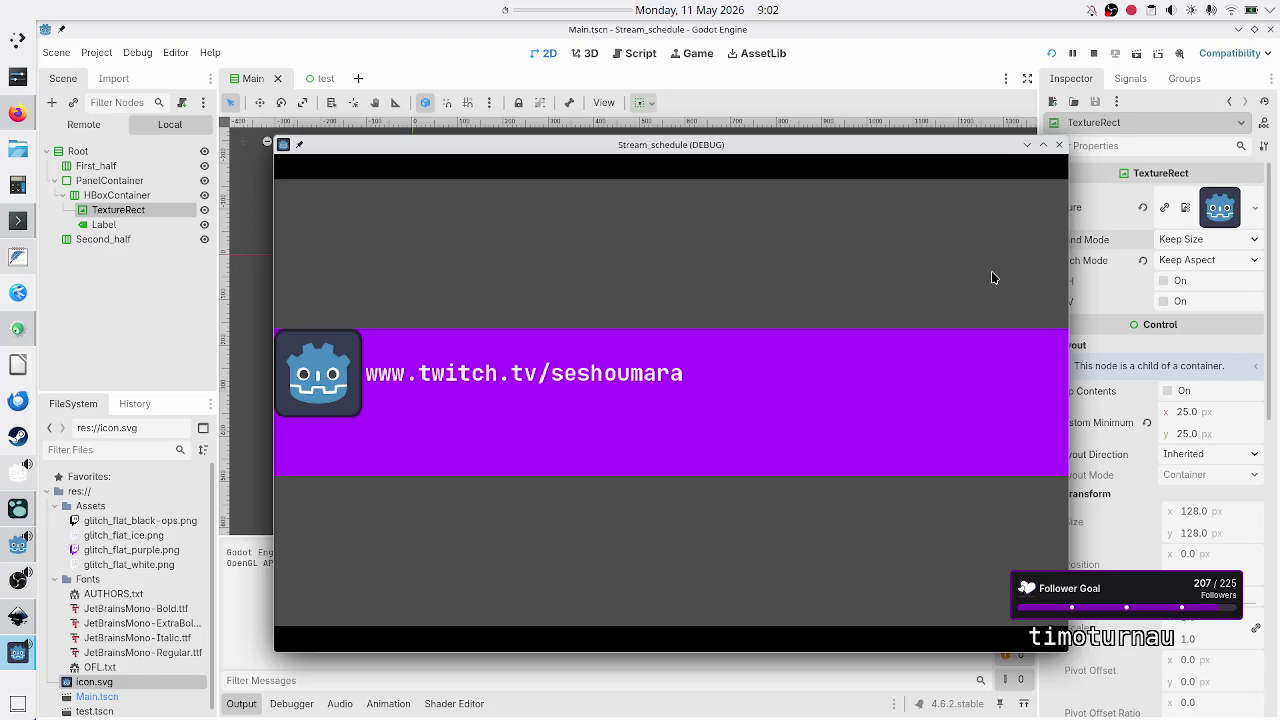
left_click(1061, 147)
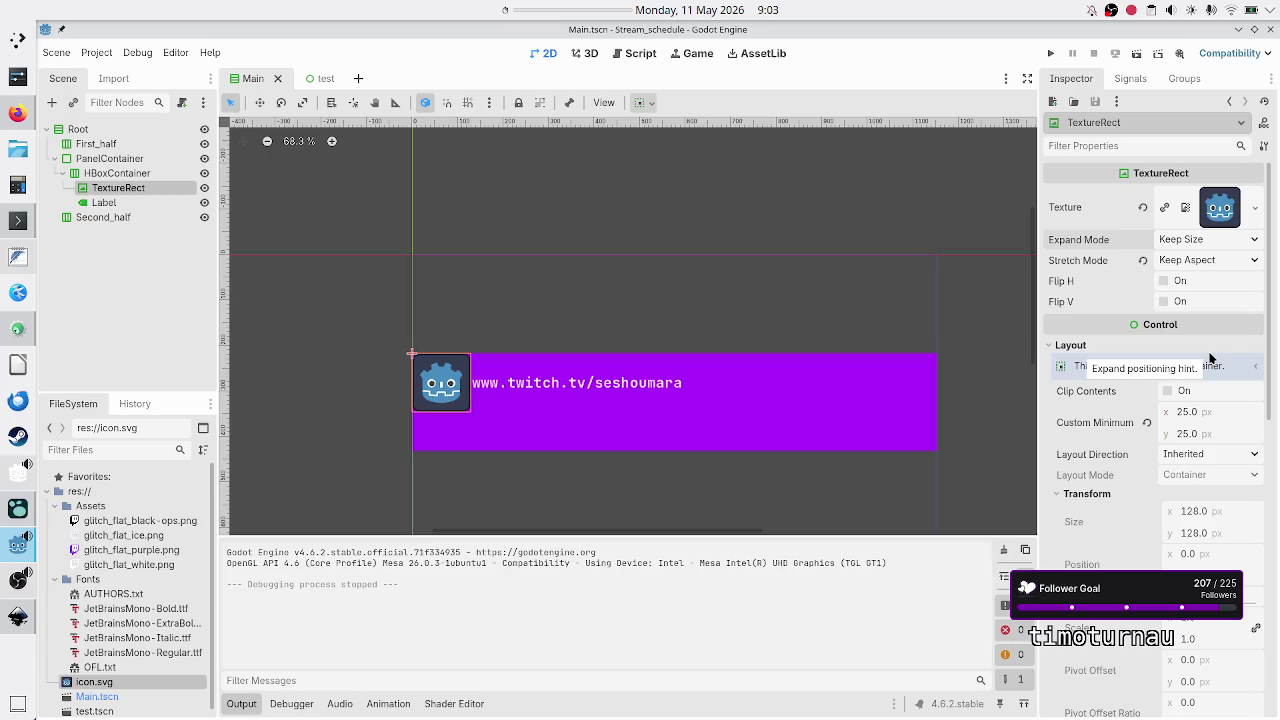
Switch the icon's Expand Mode to Ignore Size and revert Custom Minimum Size to 0×0.
left_click(1218, 238)
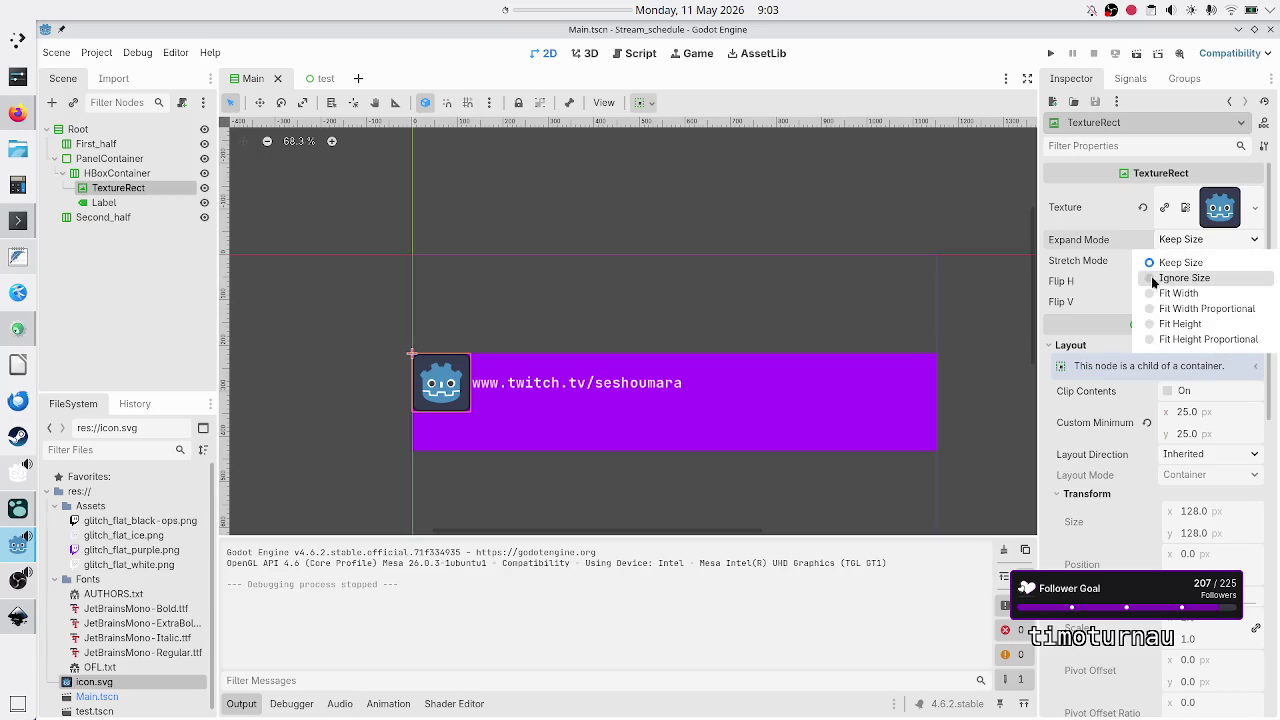
left_click(1203, 263)
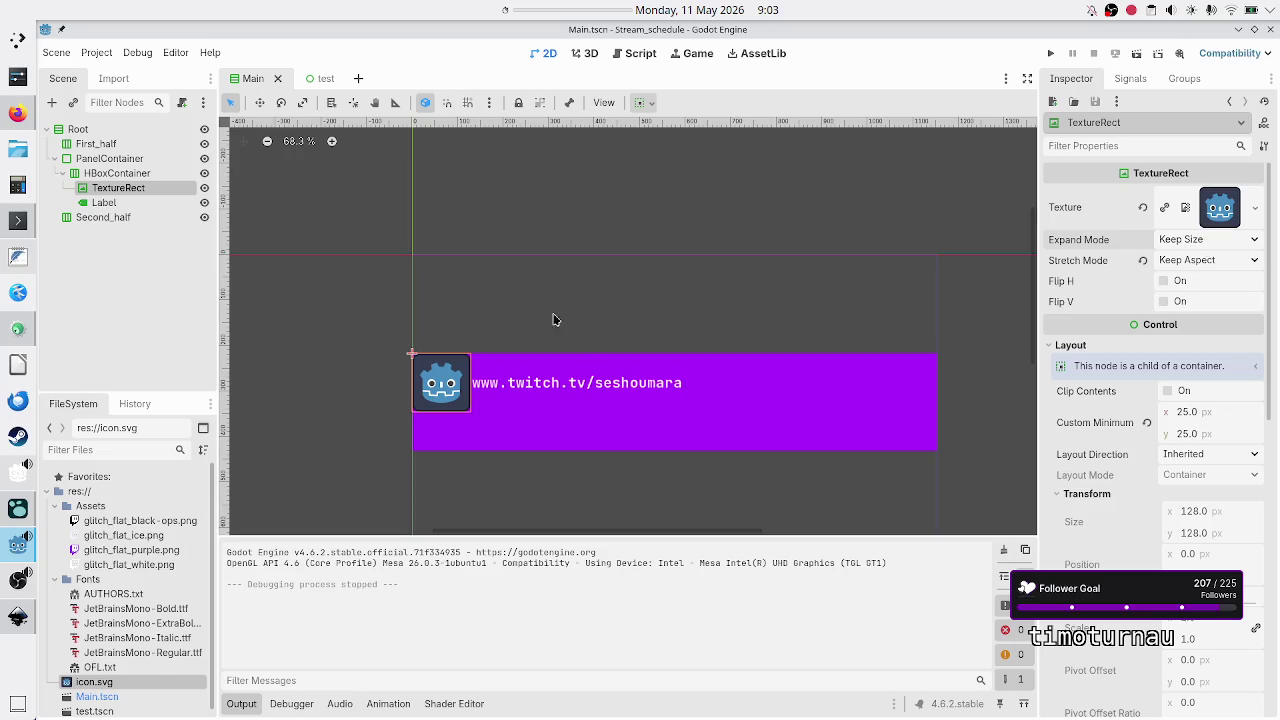
left_click(1201, 237)
left_click(1193, 277)
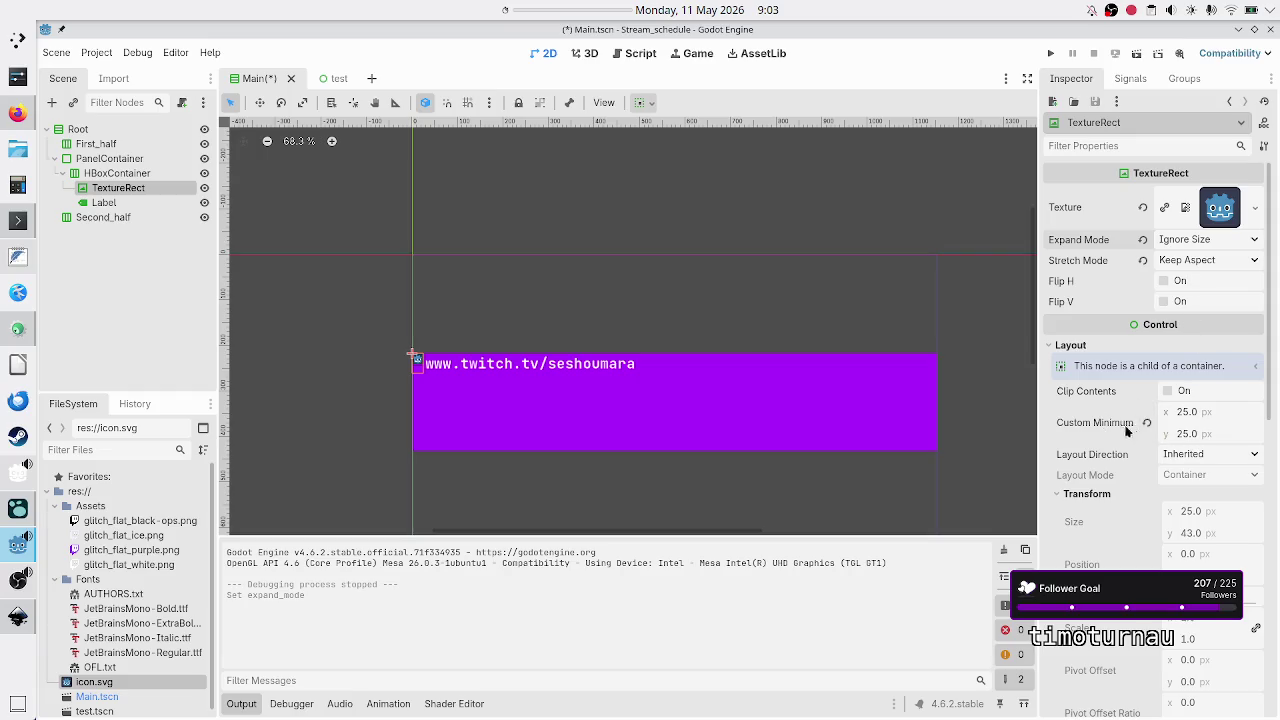
mouse_move(1133, 432)
left_click(1147, 423)
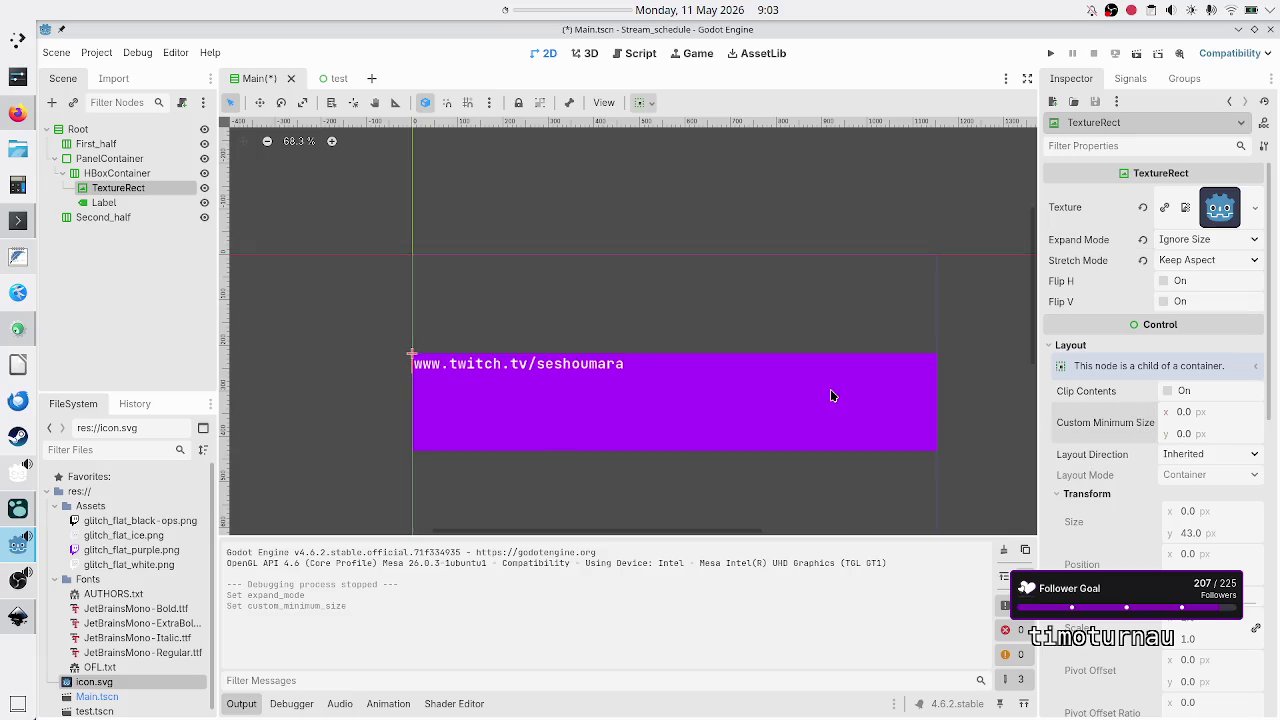
left_click(115, 174)
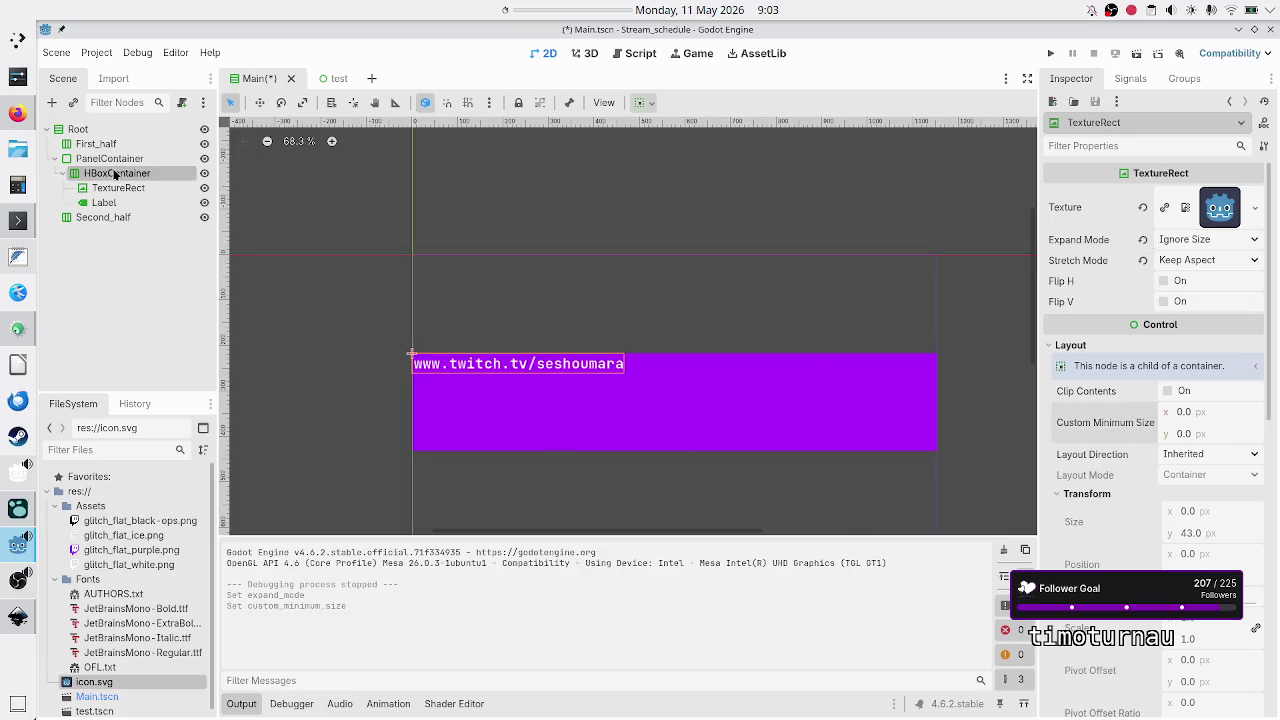
Add a Panel node and move it to the root level beside First_half.
left_click(114, 159)
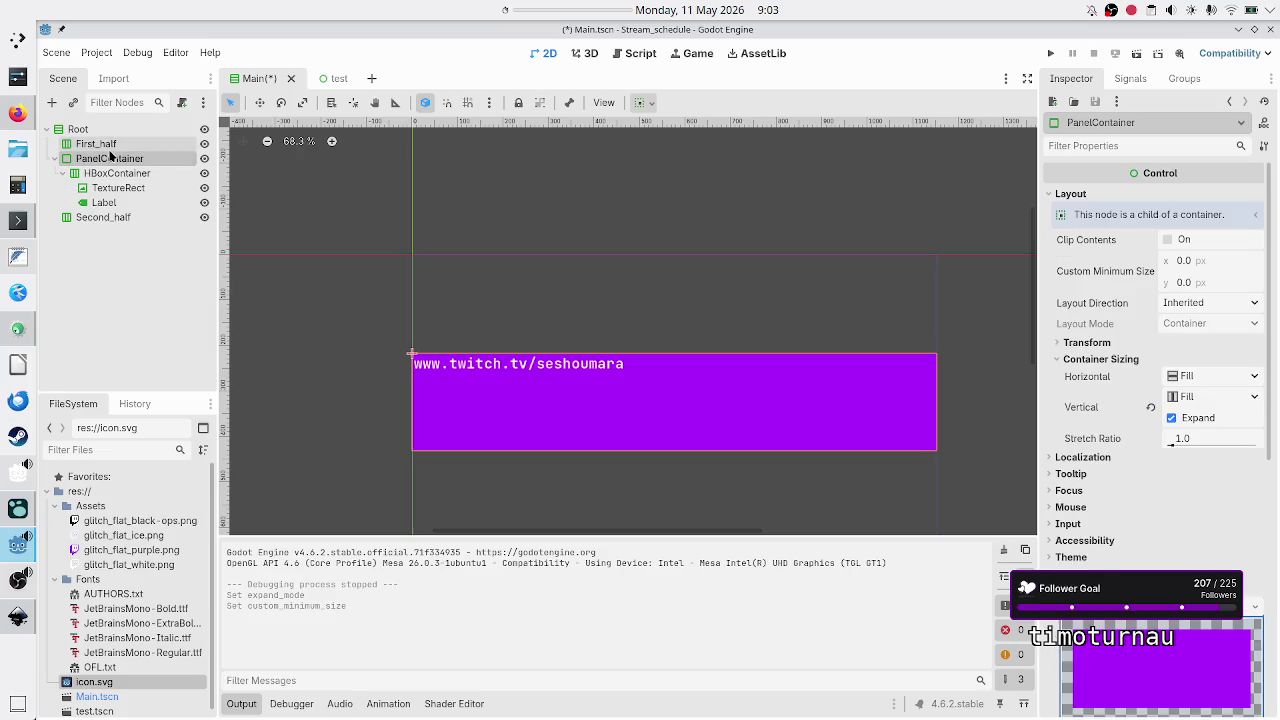
left_click(109, 148)
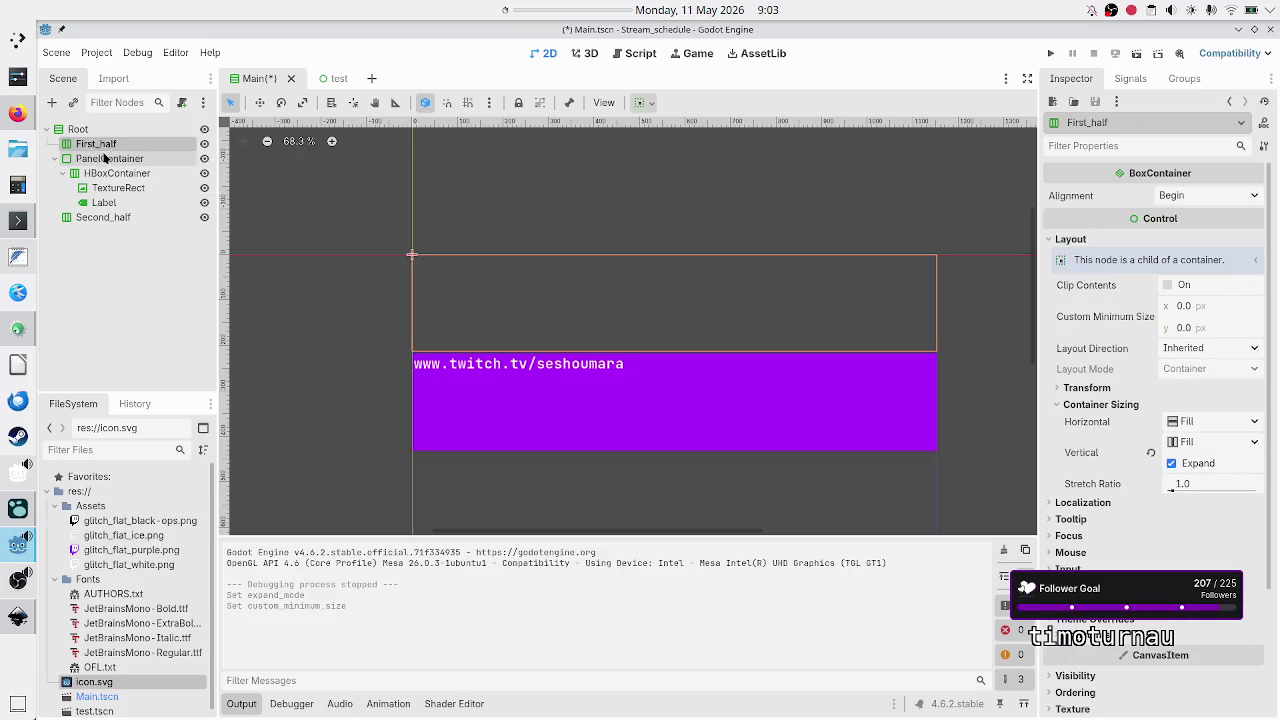
left_click(52, 104)
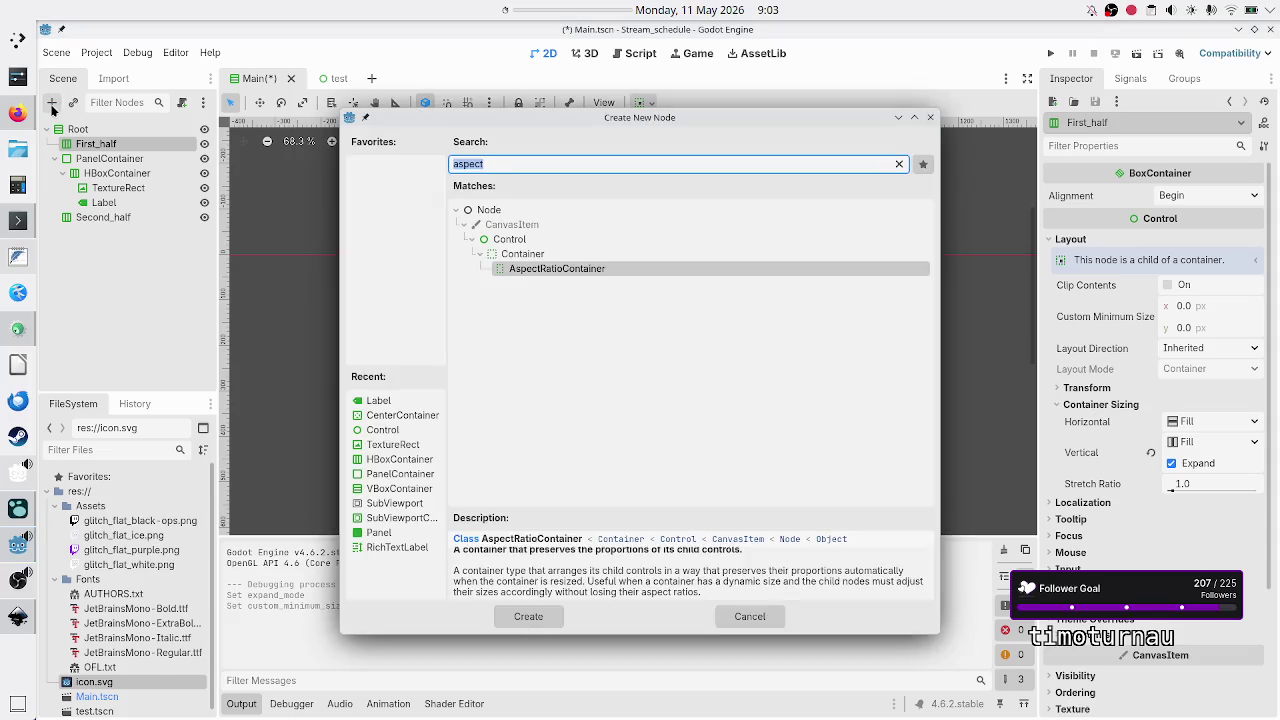
type("panel")
key("Return")
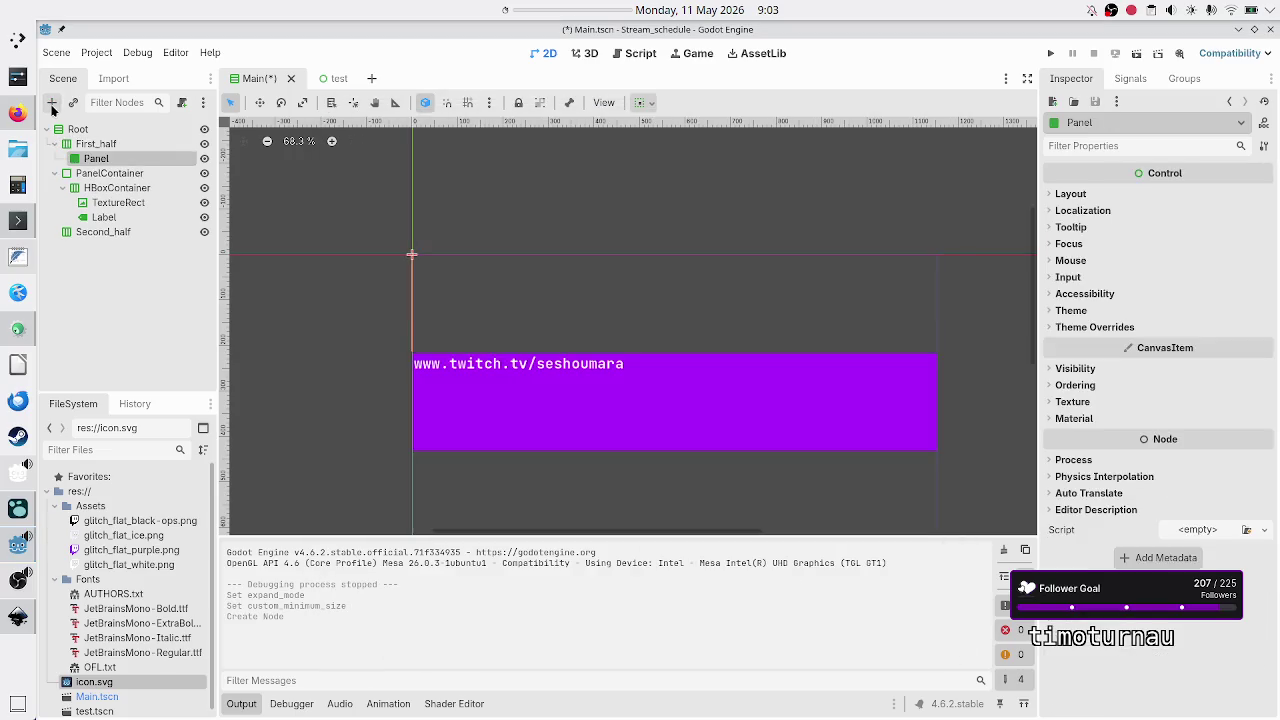
left_click_drag(80, 158, 63, 130)
mouse_move(84, 233)
left_mouse_down()
mouse_move(98, 150)
mouse_move(65, 157)
left_mouse_up()
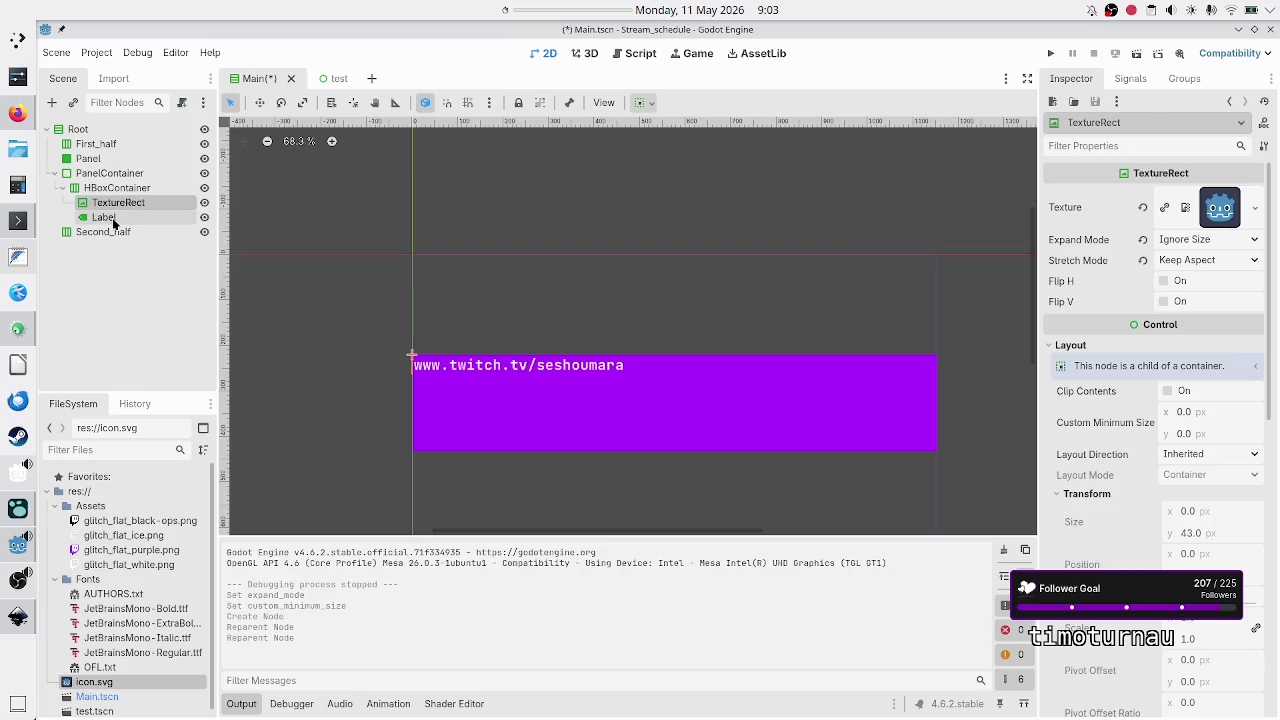
Reparent TextureRect and Label under the Panel and delete PanelContainer and HBoxContainer.
left_click(117, 218, "shift")
left_click_drag(118, 214, 105, 162)
left_click(105, 203)
left_click(117, 217, "shift")
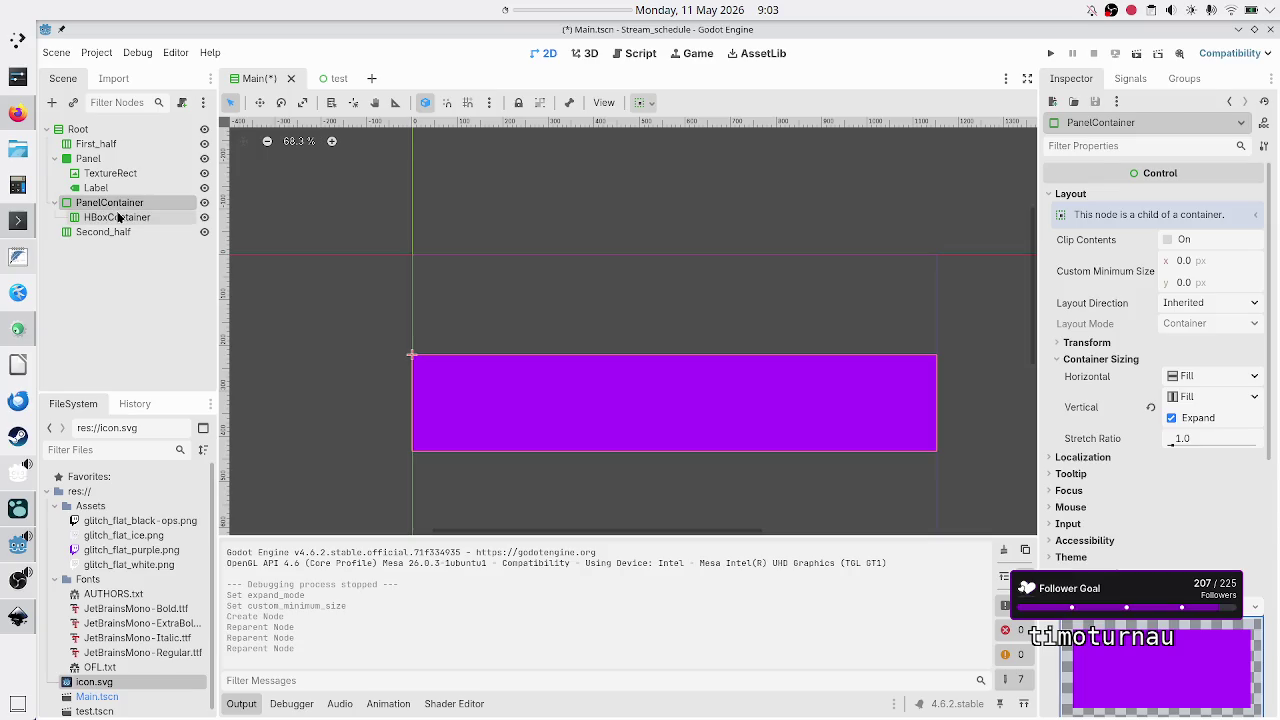
key("Delete")
key("Return")
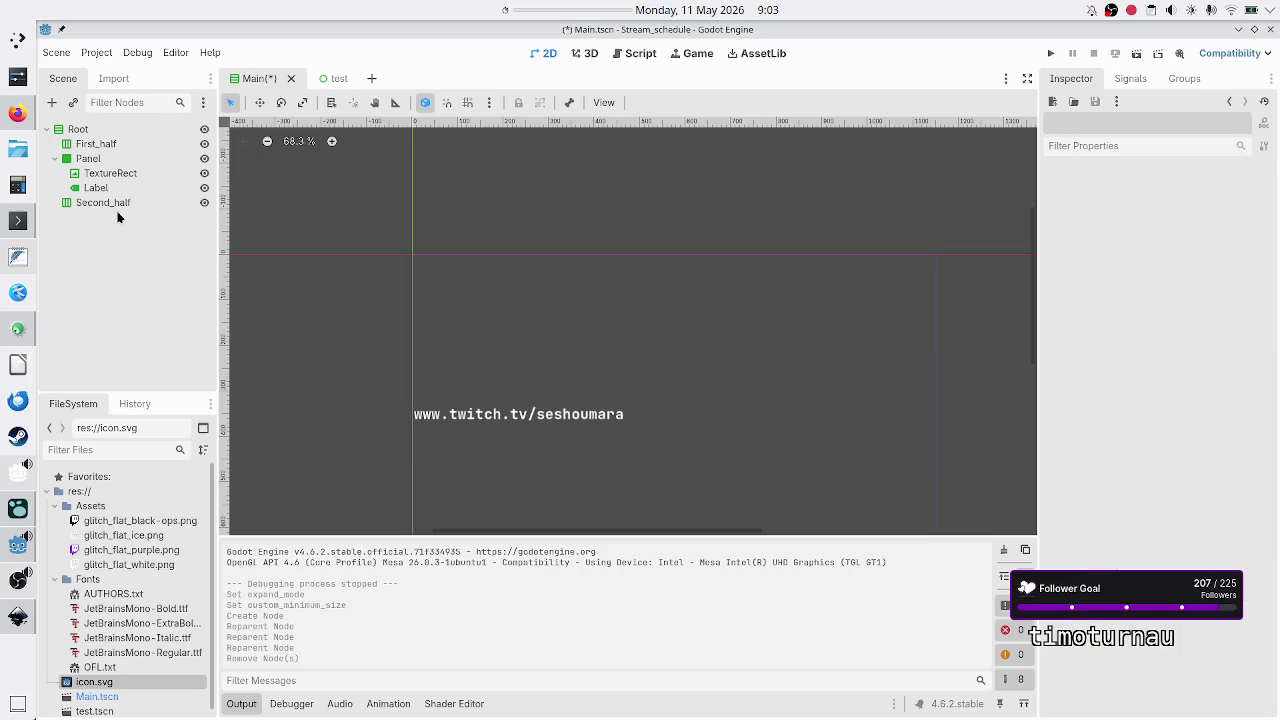
Turn on Vertical Expand in the Panel's Container Sizing.
left_click(100, 163)
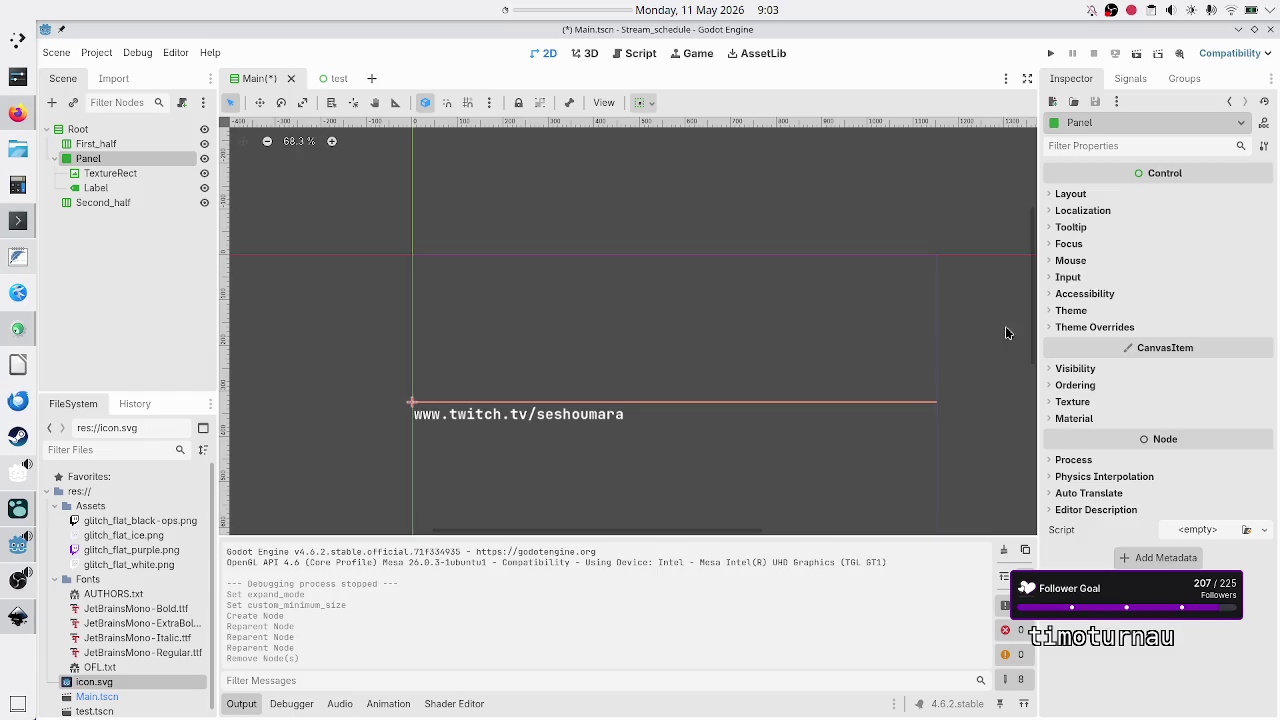
left_click(1080, 196)
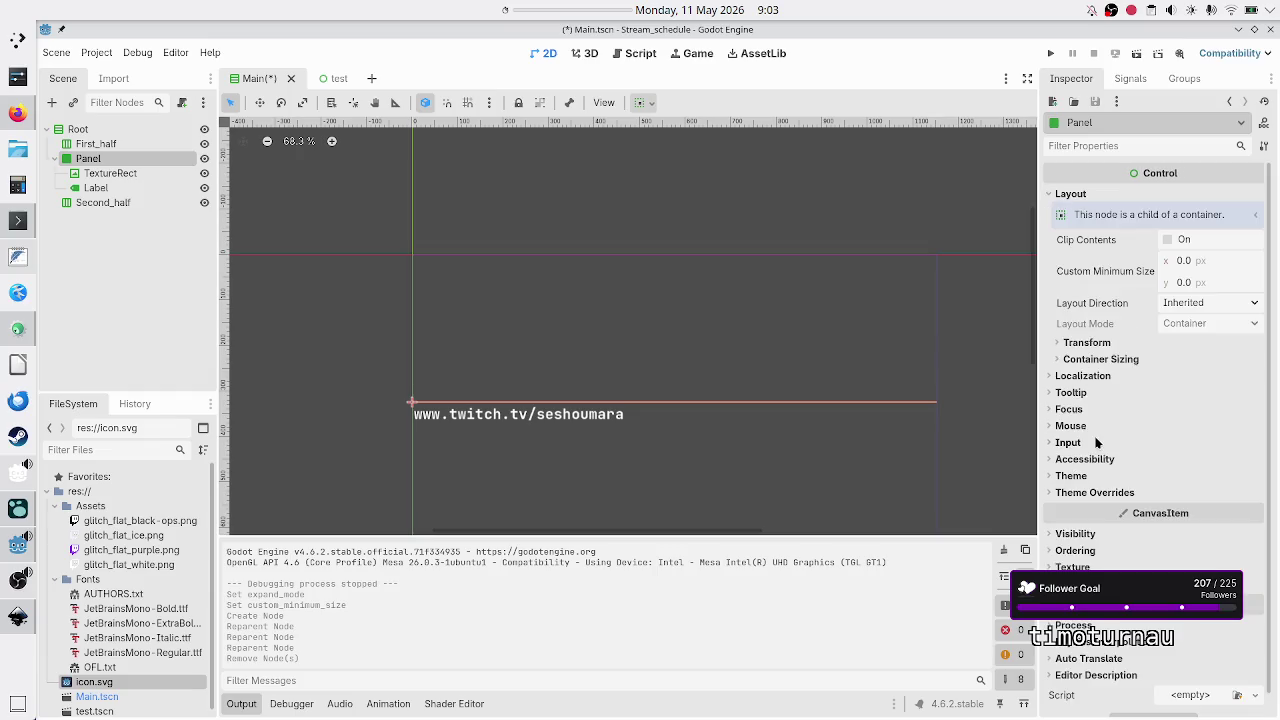
left_click(1106, 494)
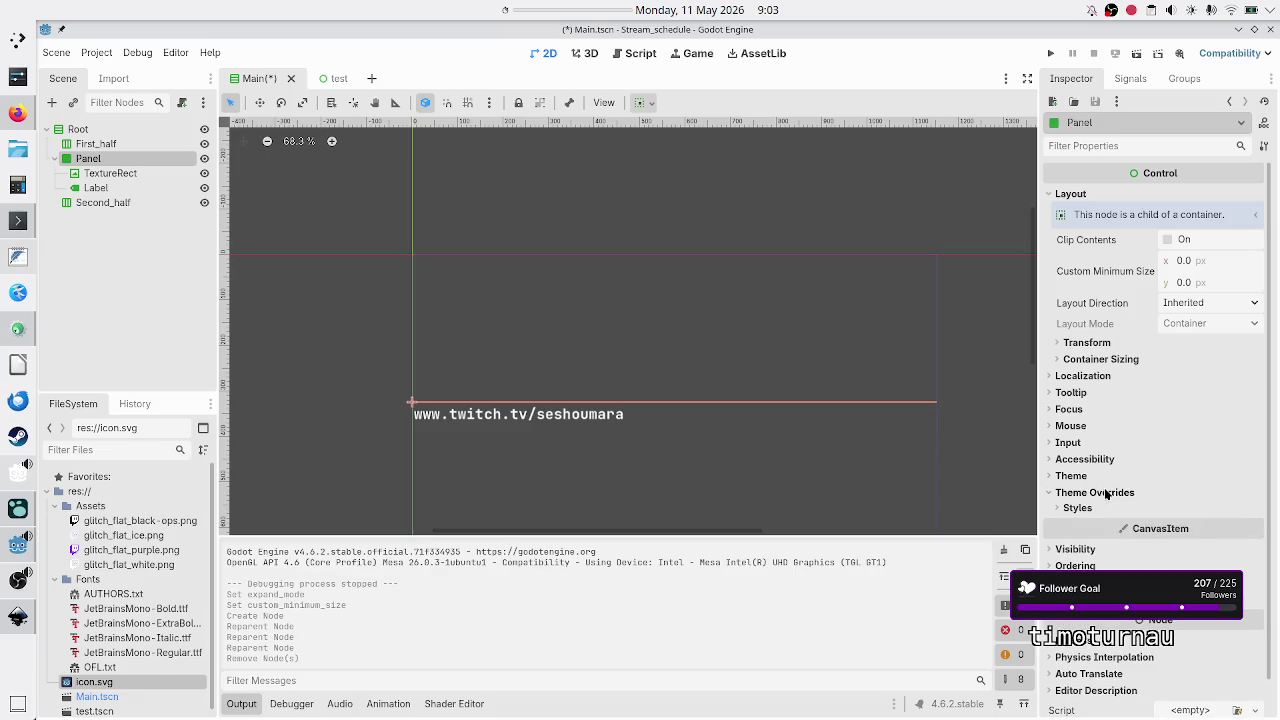
left_click(1108, 359)
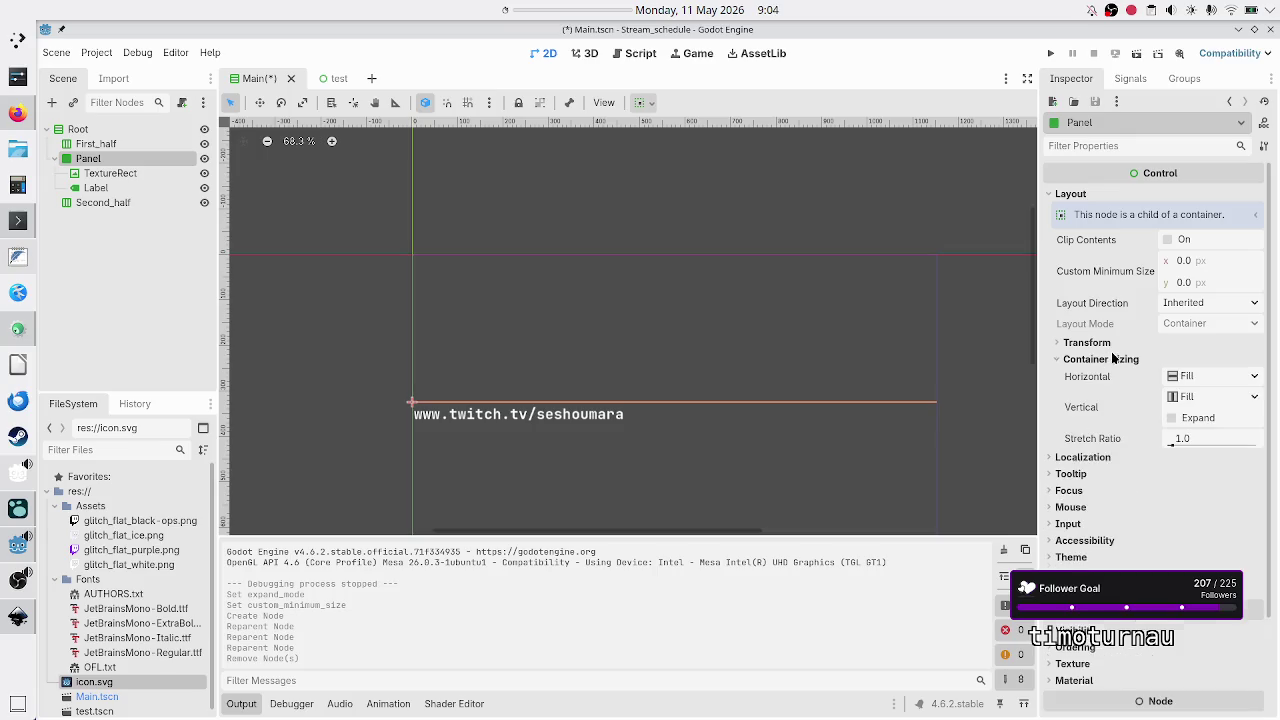
left_click(1200, 418)
left_click(146, 172)
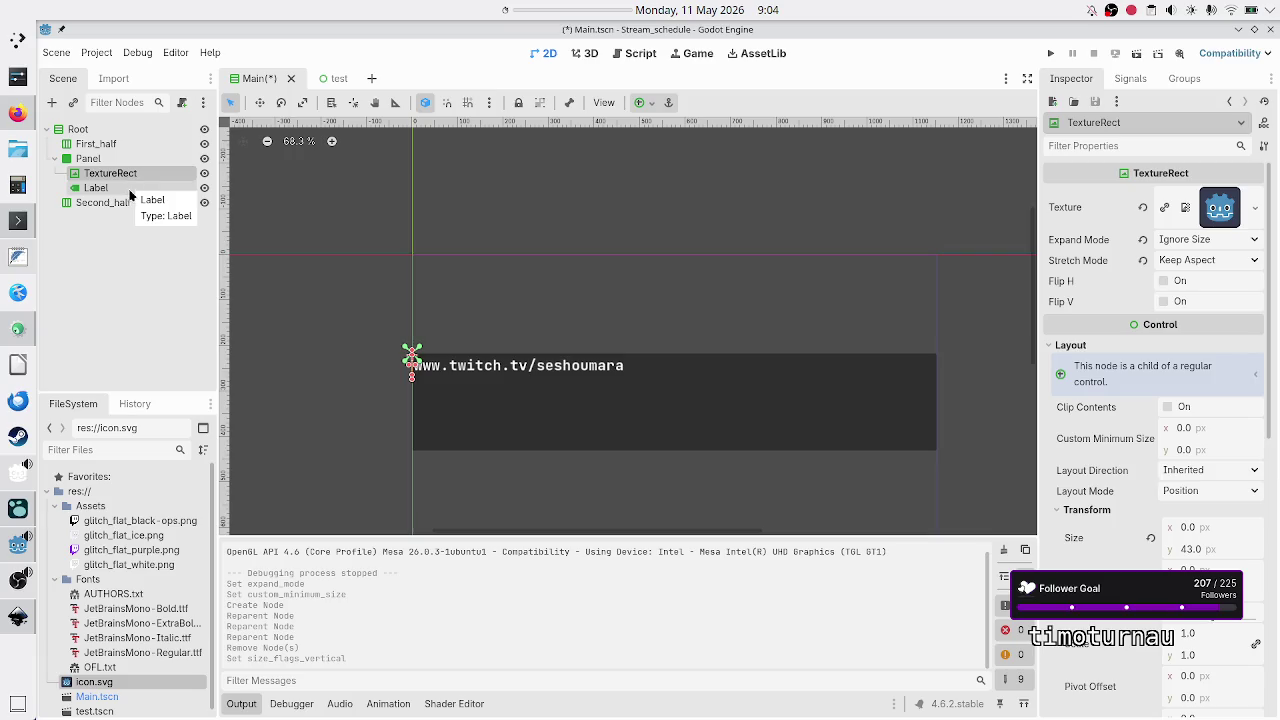
Switch the icon TextureRect's Layout Mode to Anchors with the Custom anchors preset.
left_click(128, 192)
left_click(118, 175)
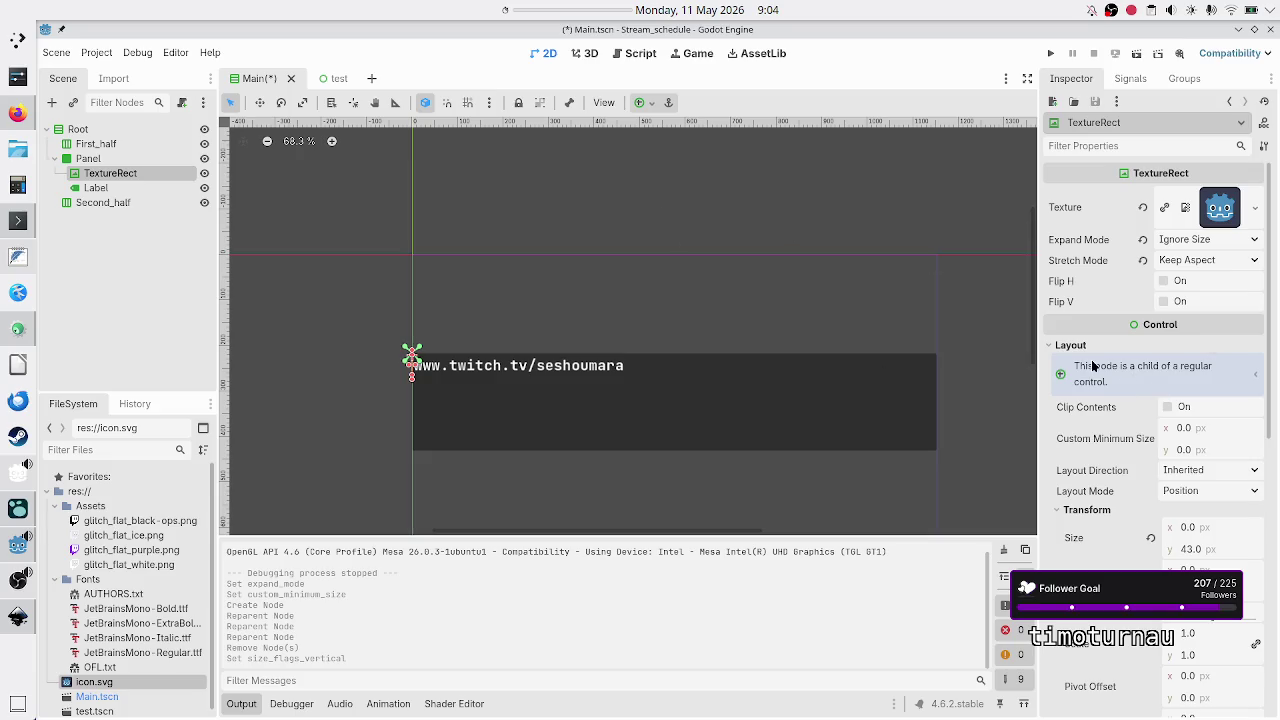
scroll(1117, 364, "down", 5)
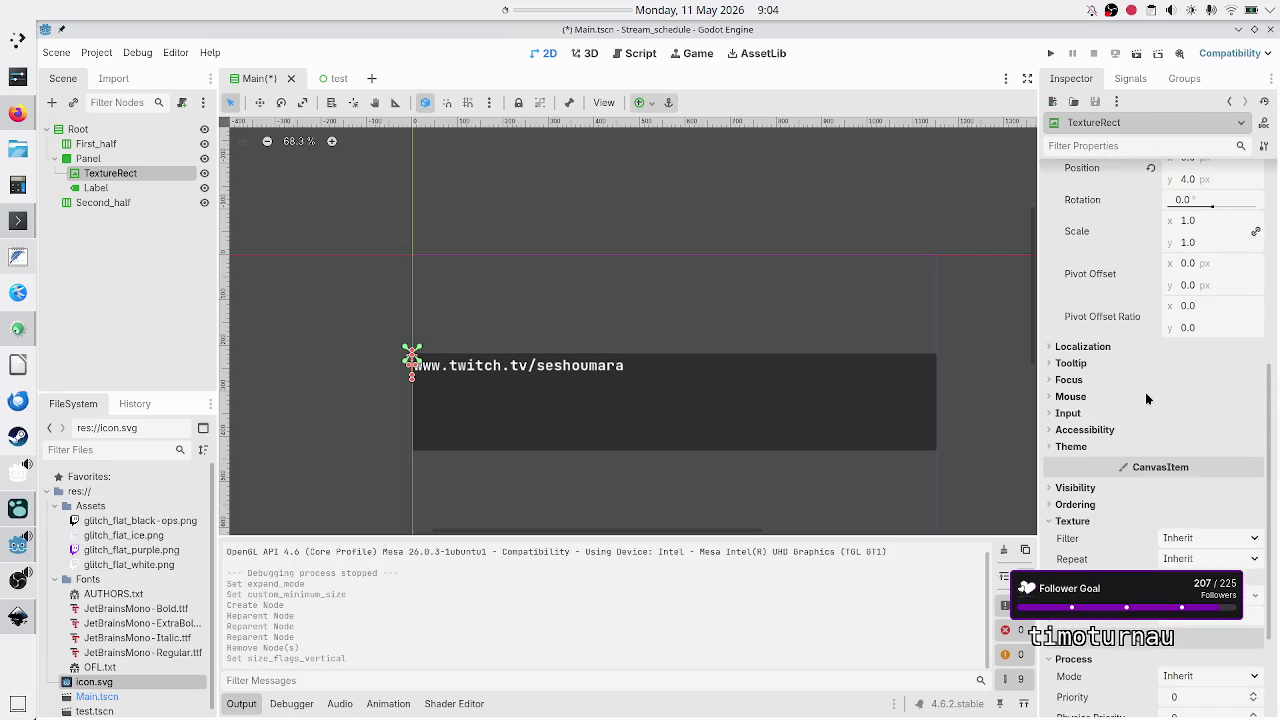
scroll(1146, 430, "up", 1)
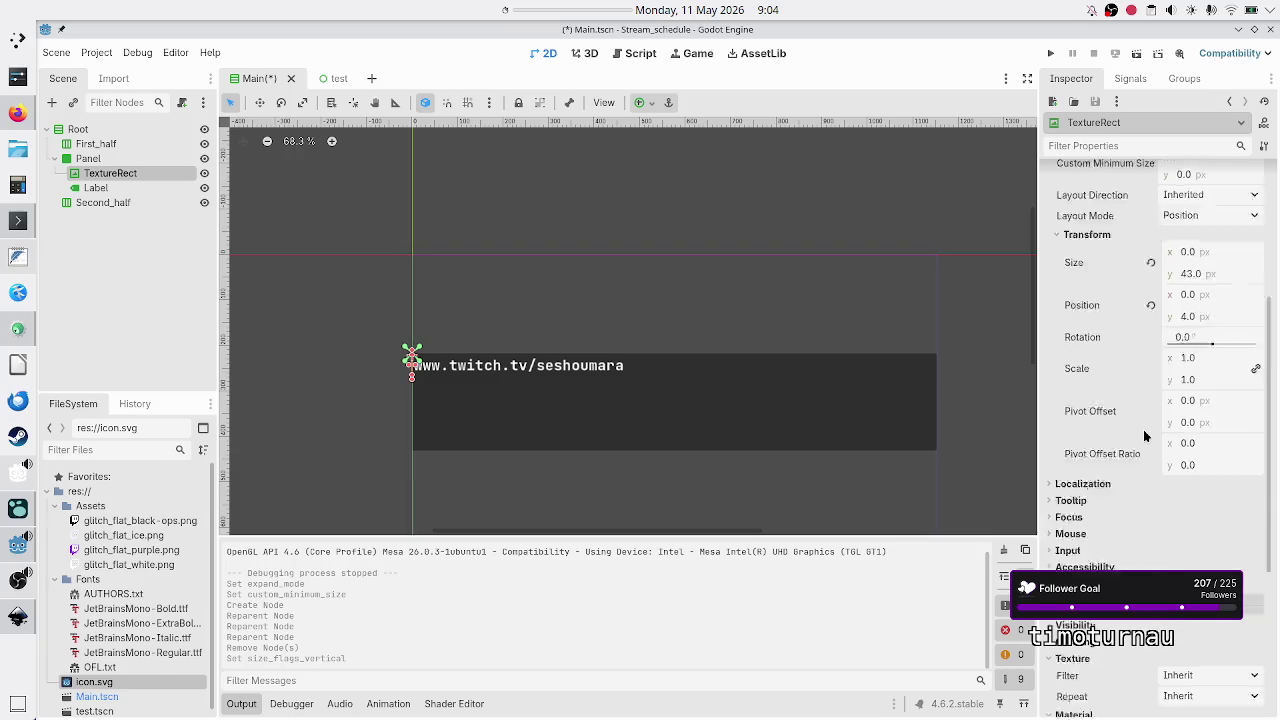
scroll(1146, 435, "up", 5)
scroll(1135, 385, "down", 5)
scroll(1135, 384, "up", 6)
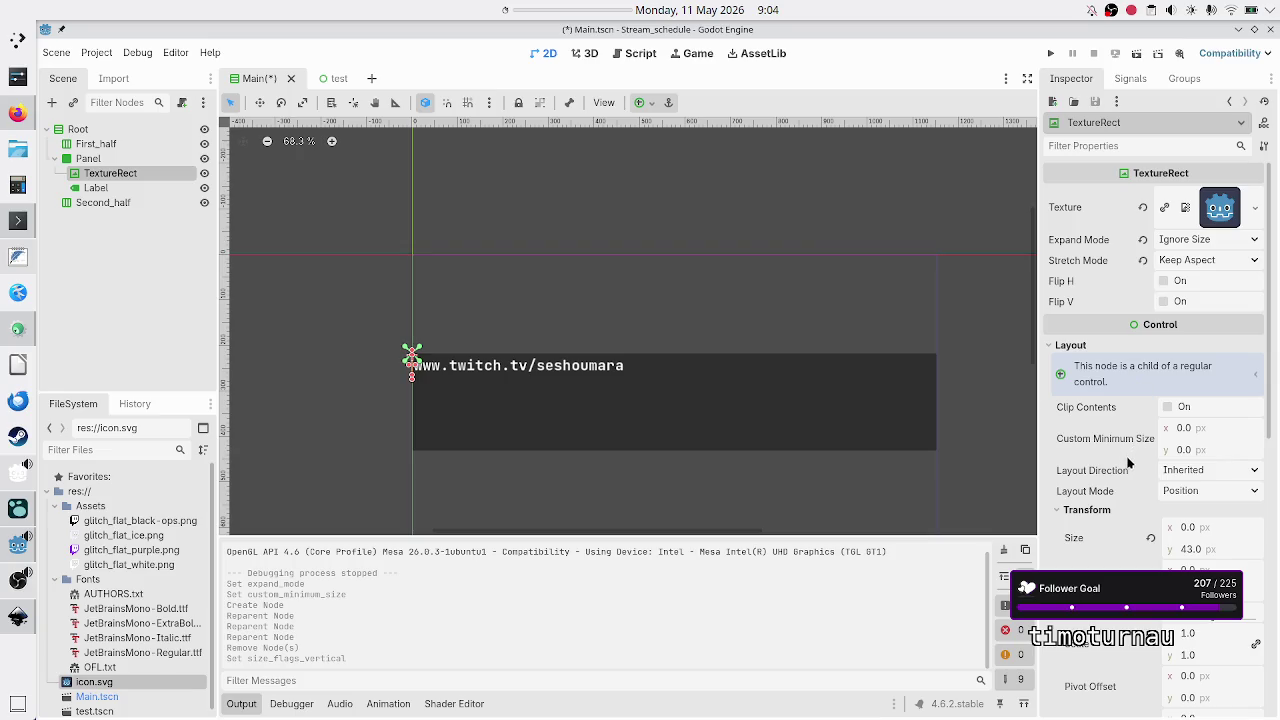
left_click(1226, 489)
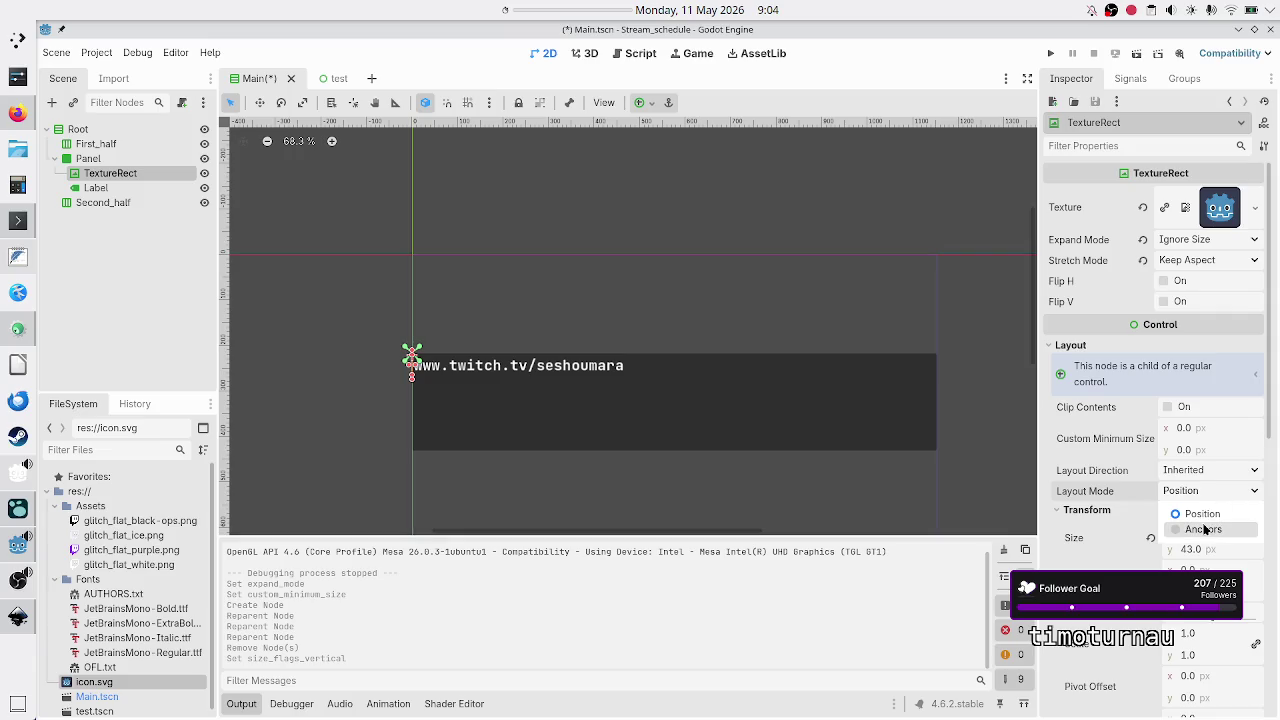
left_click(1206, 529)
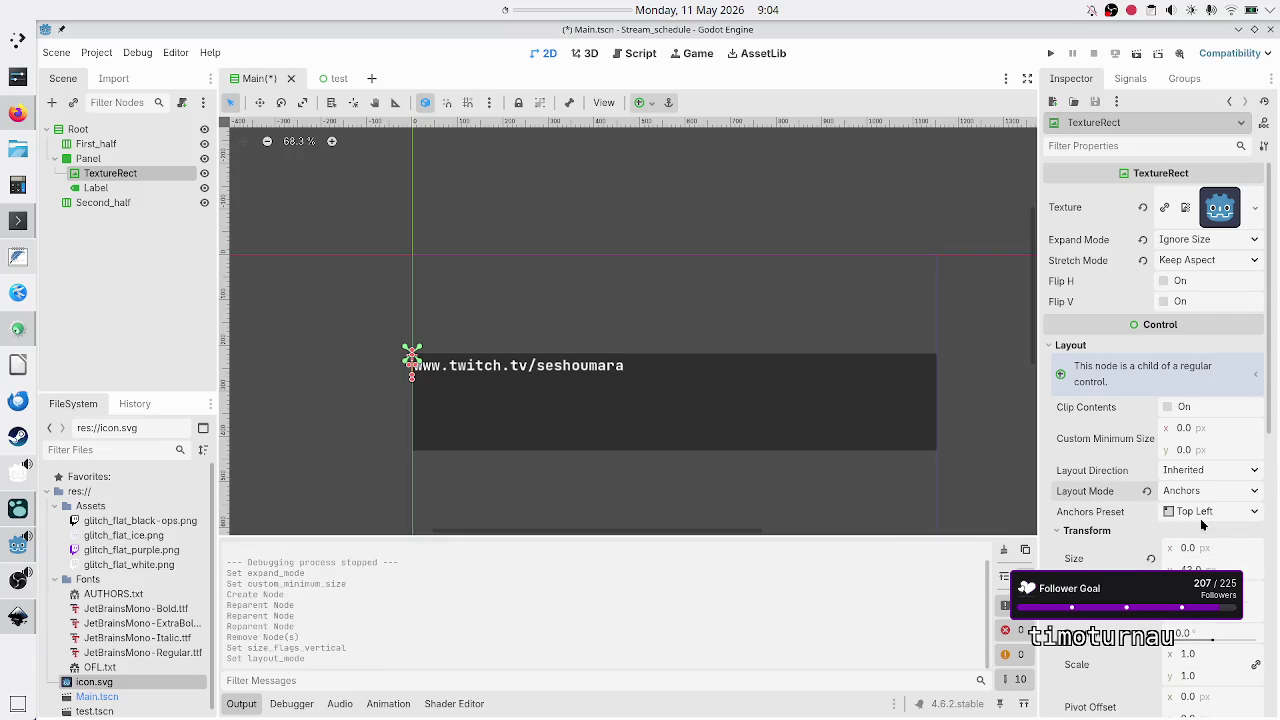
left_click(1256, 511)
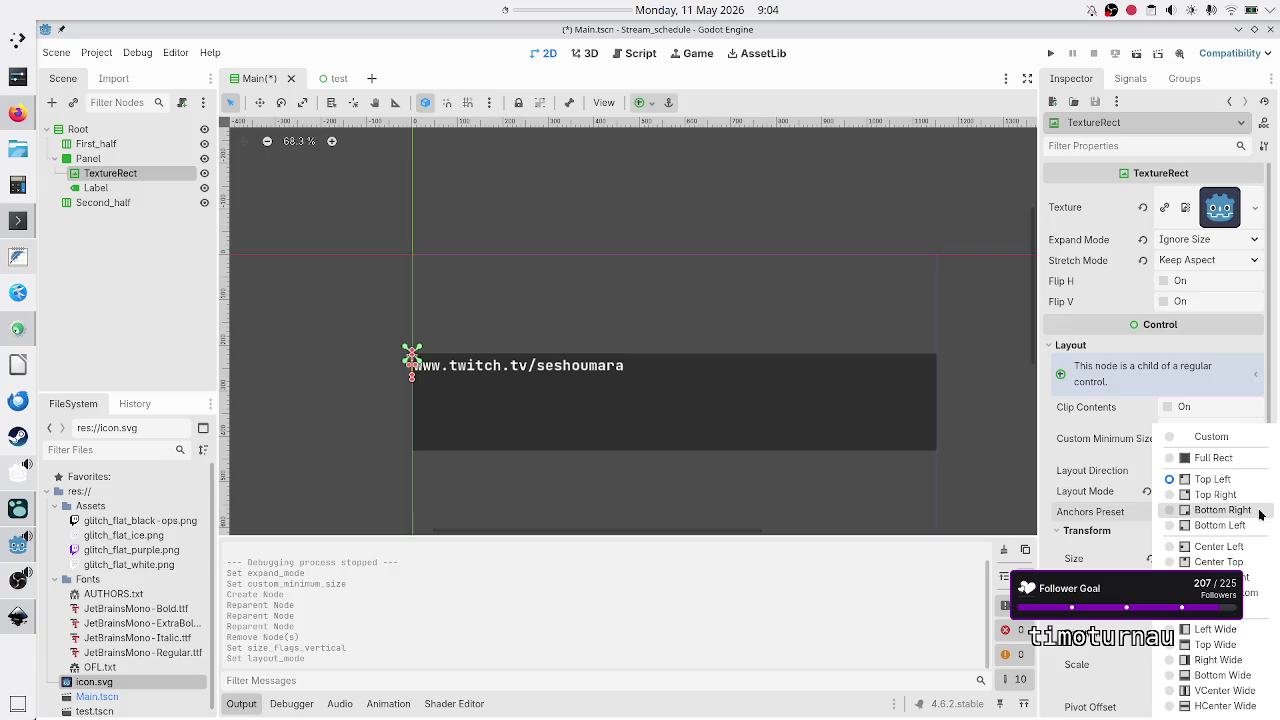
left_click(1211, 440)
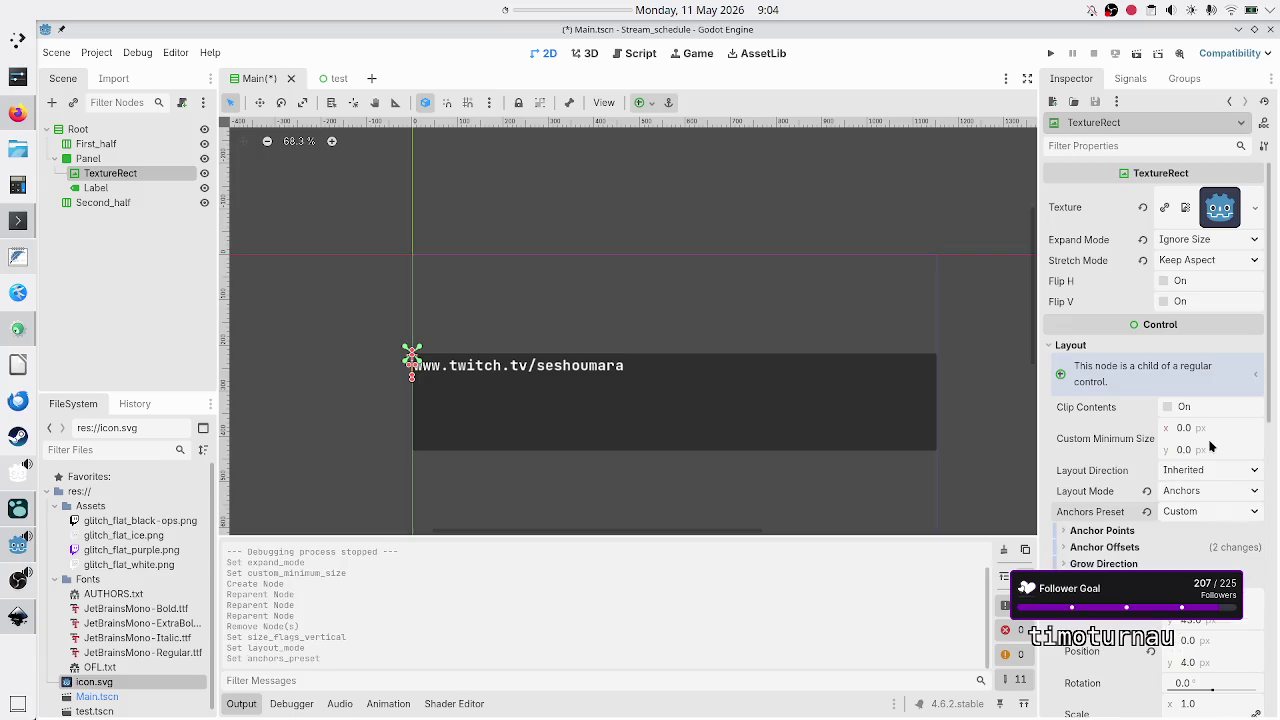
left_click(1101, 531)
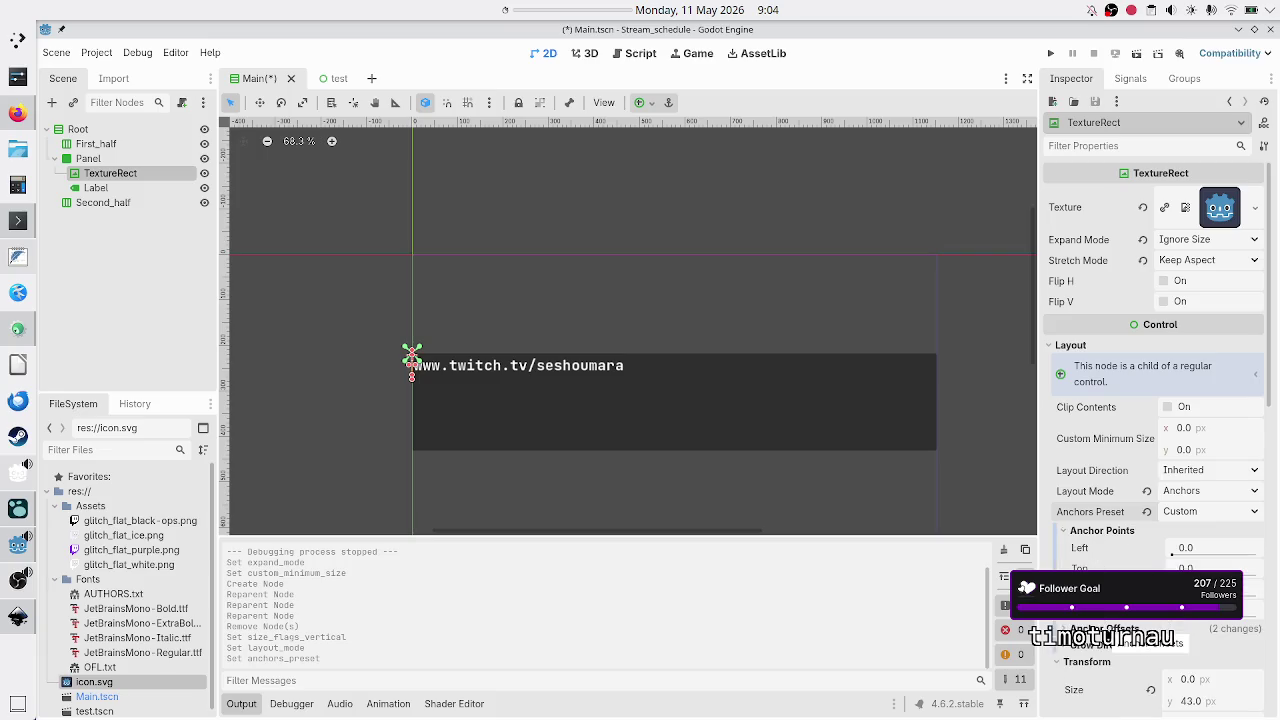
Set the icon's Left anchor point to 0.05.
scroll(1150, 400, "down", 5)
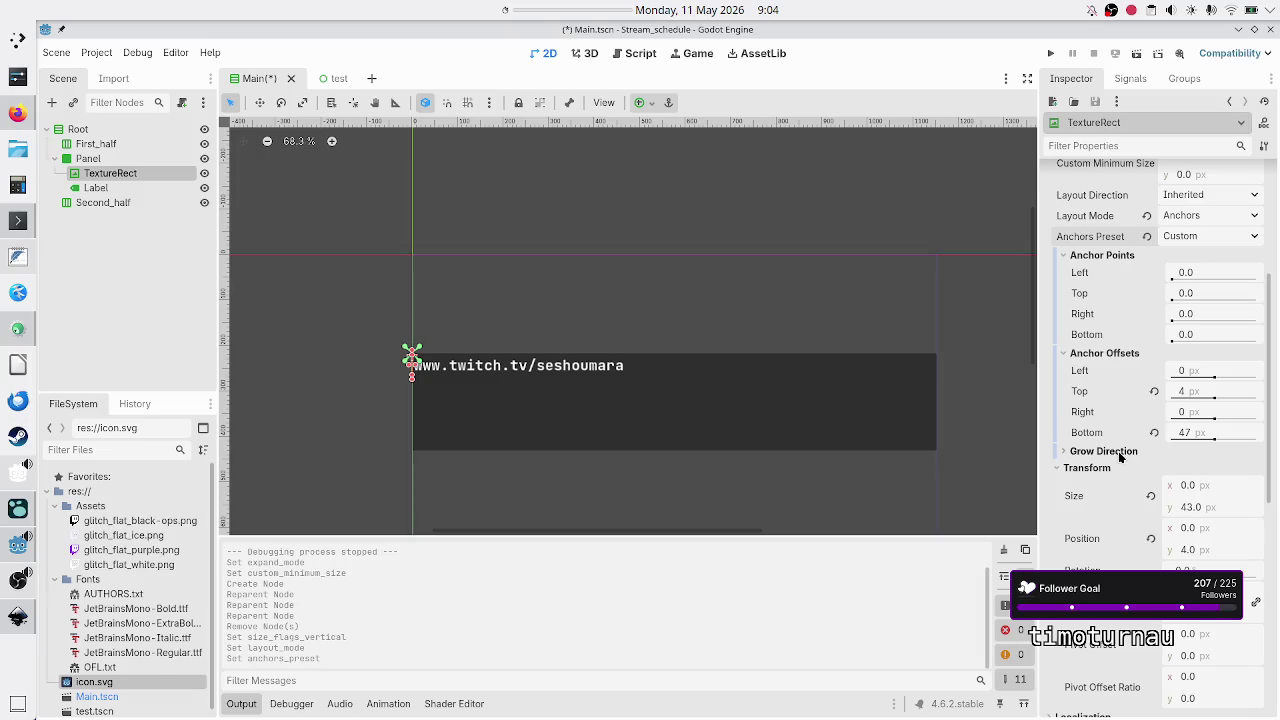
mouse_move(1207, 283)
left_click(1205, 272)
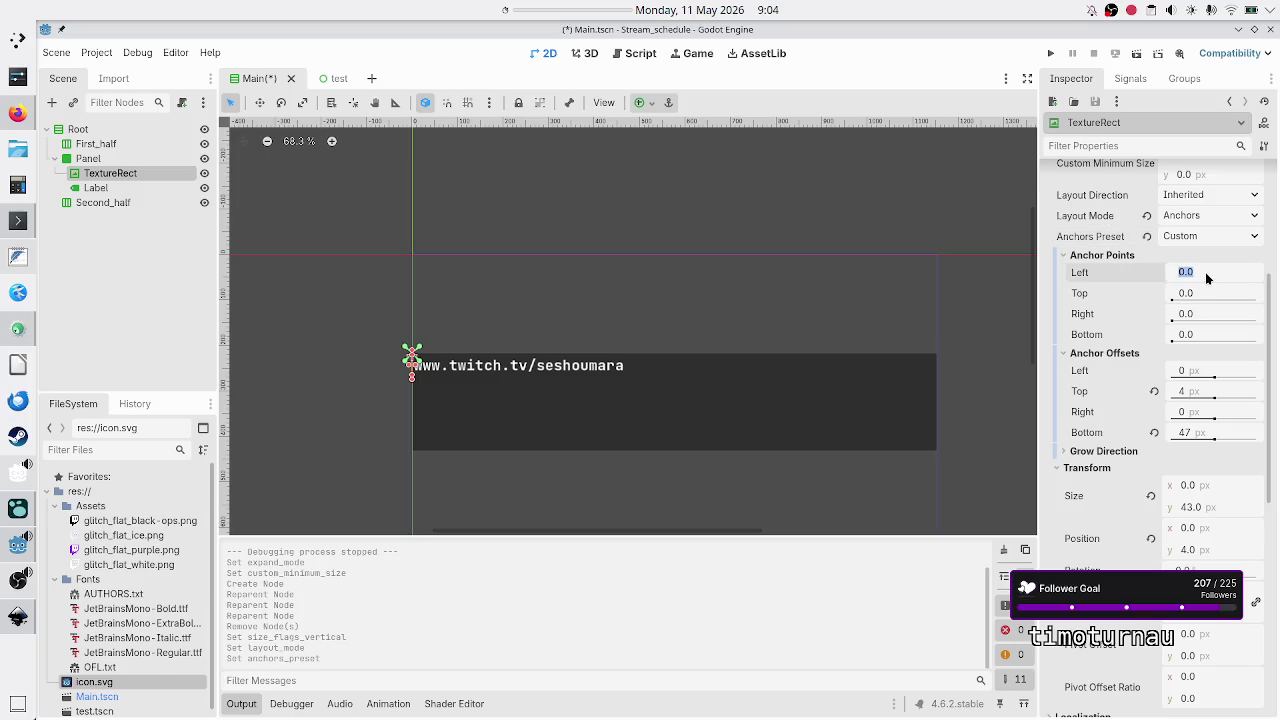
type("0.2")
key("Return")
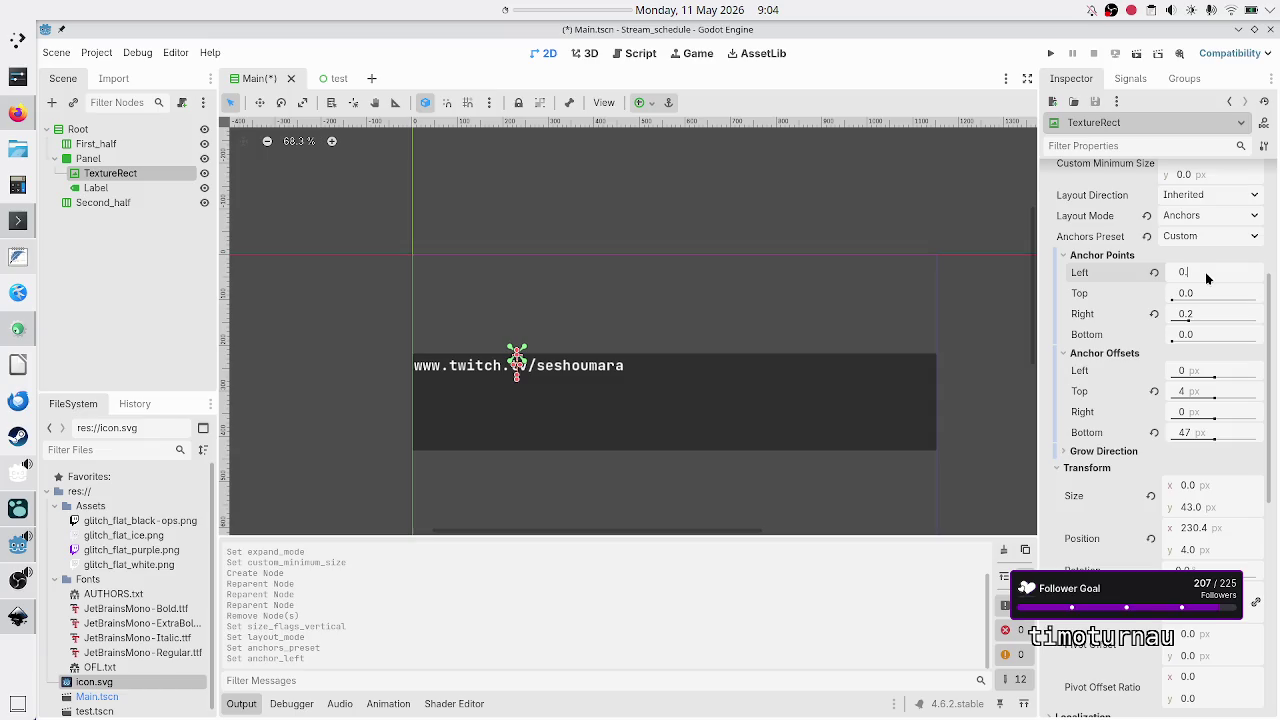
type("5")
key("Return")
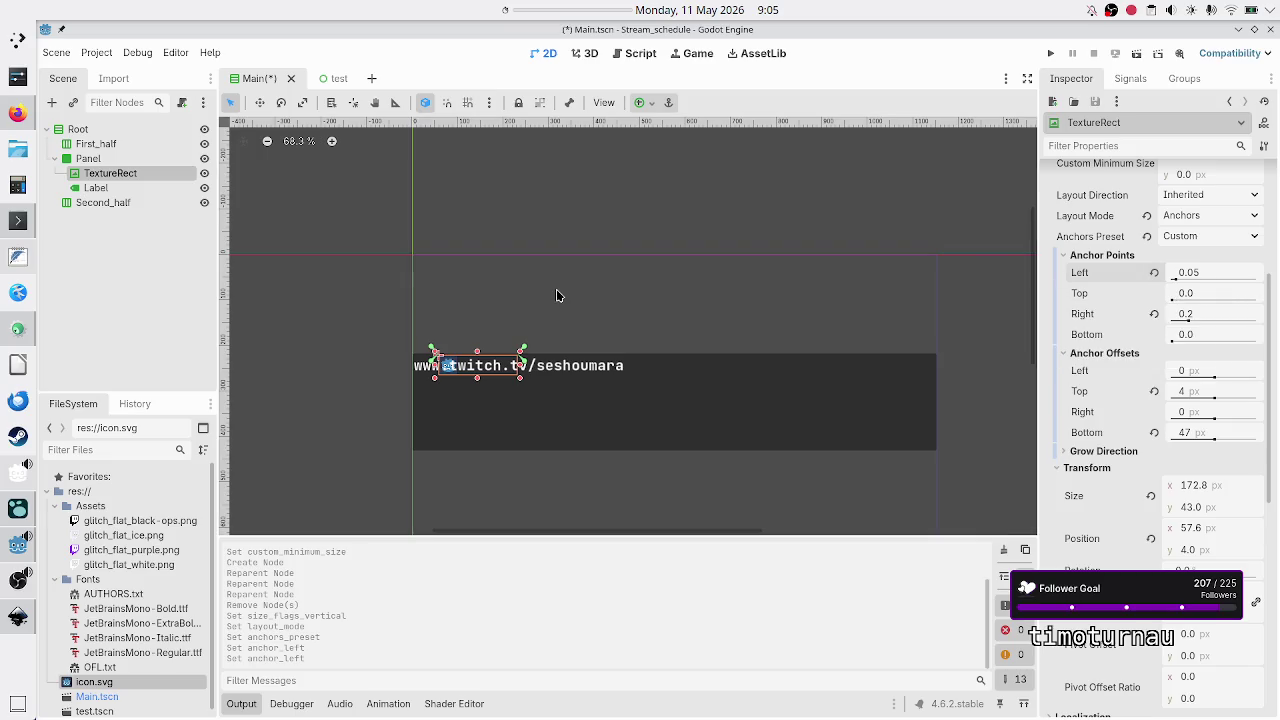
left_click(113, 187)
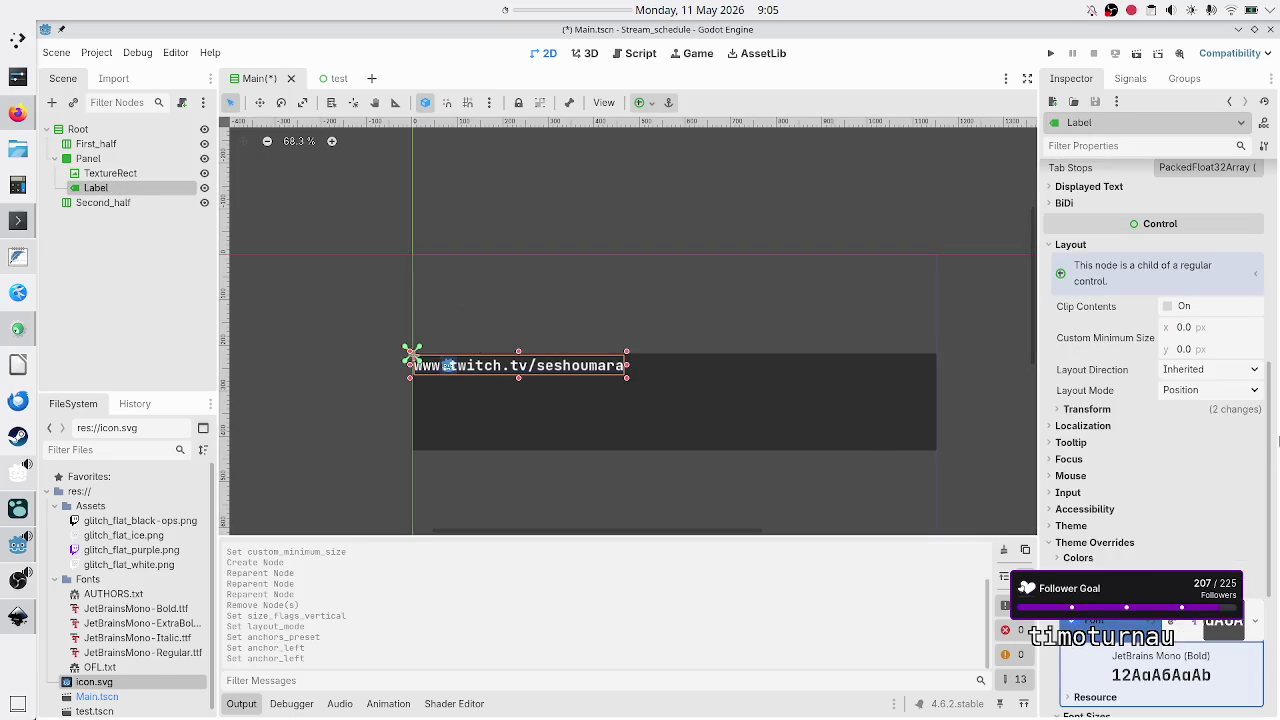
Give the Label custom anchors with Left and Top anchor points at 0.5.
left_click(1207, 389)
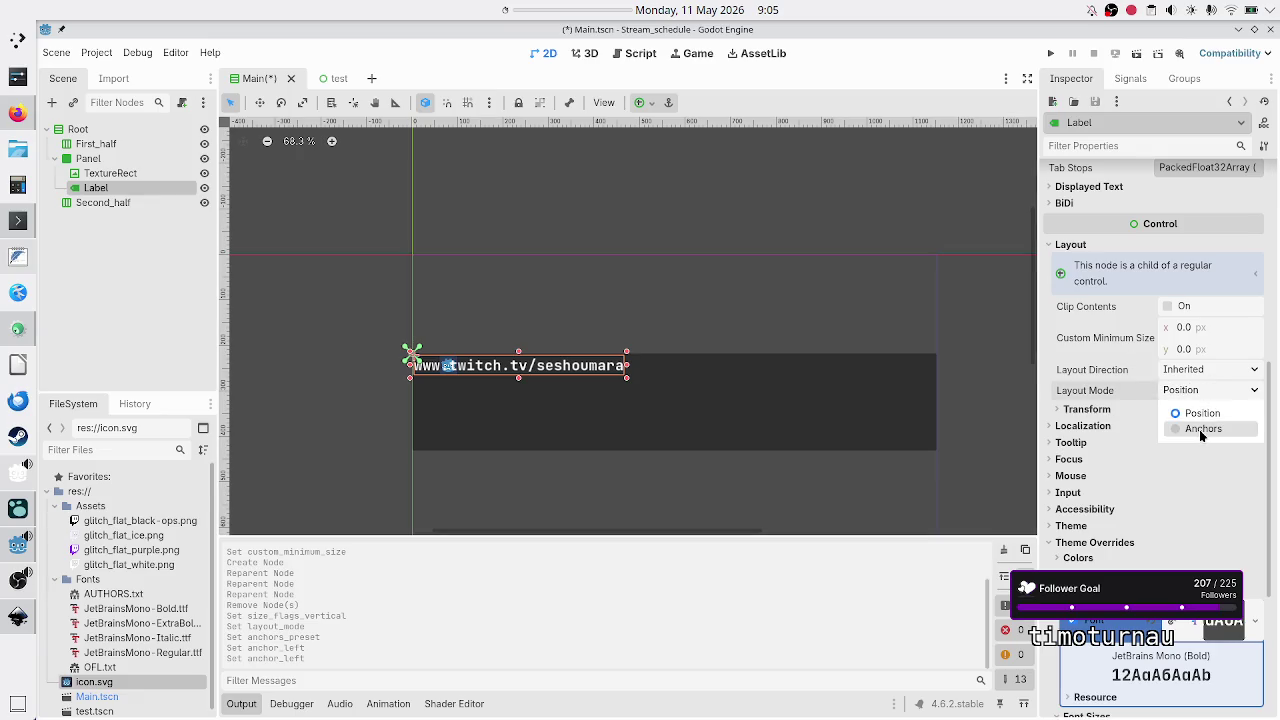
left_click(1199, 429)
left_click(1200, 411)
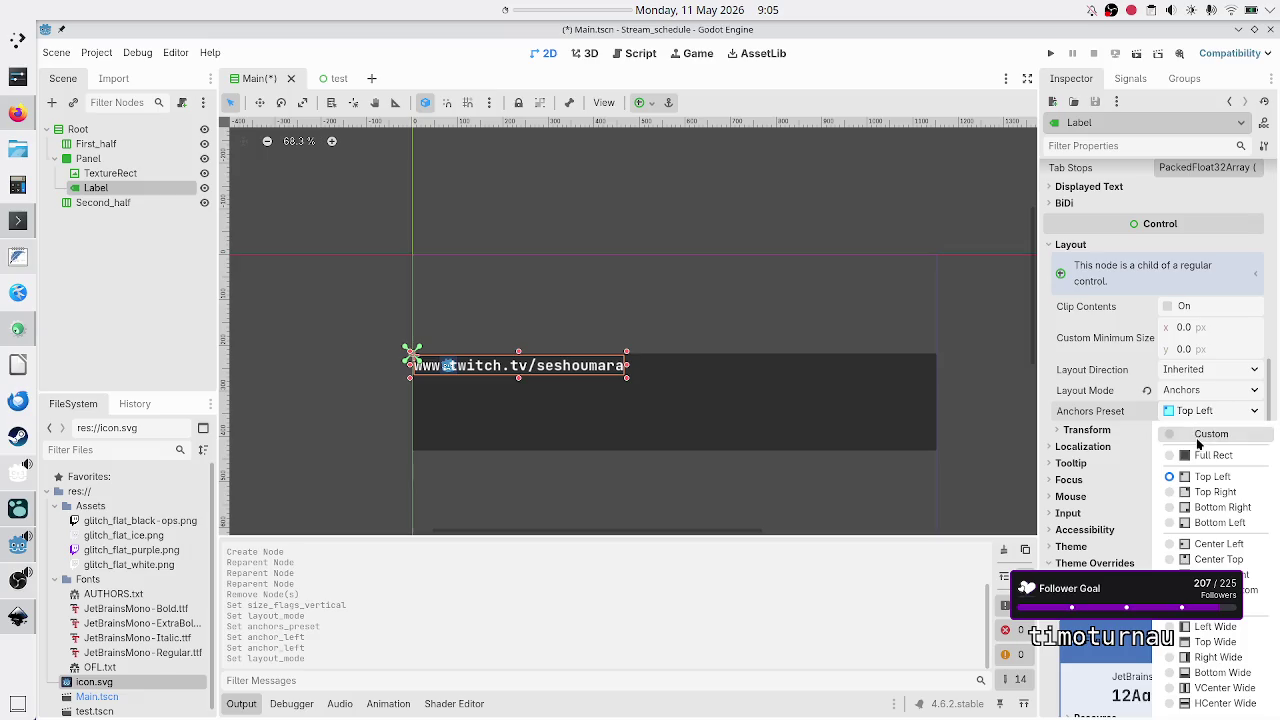
left_click(1197, 436)
left_click(1200, 429)
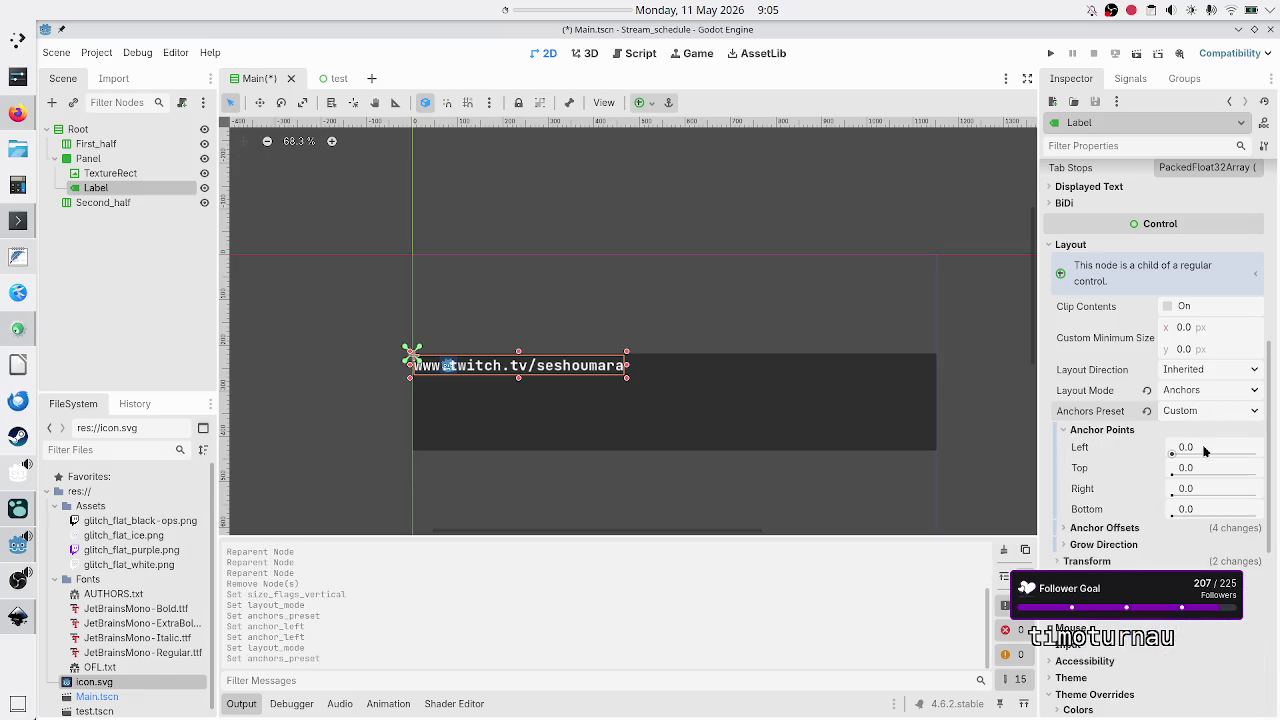
left_click(1204, 451)
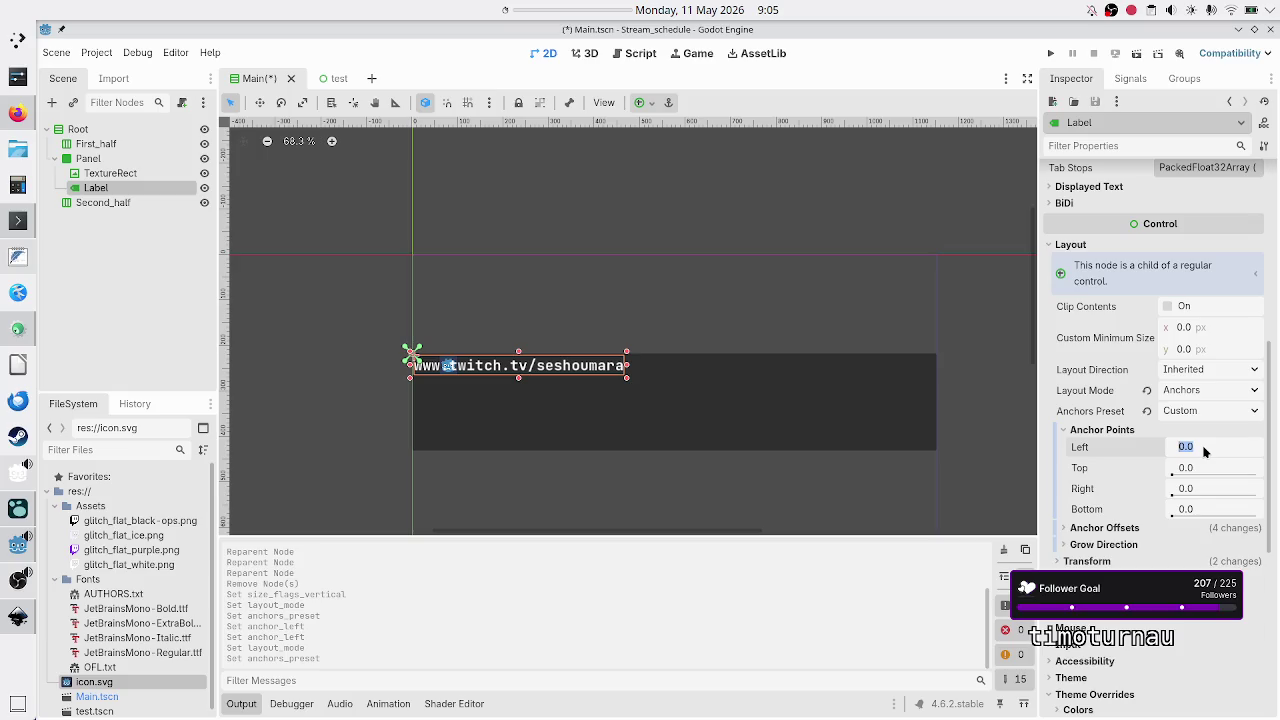
type("0.5")
key("Return")
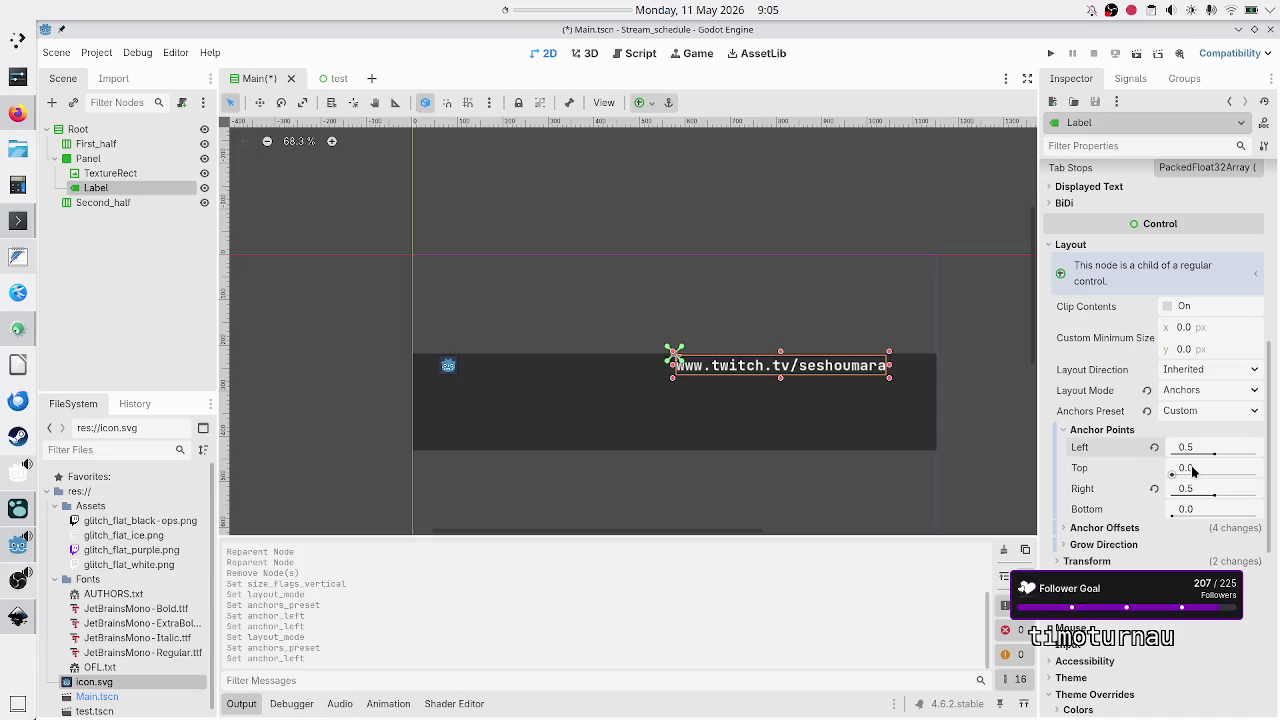
left_click(1192, 469)
type("0.")
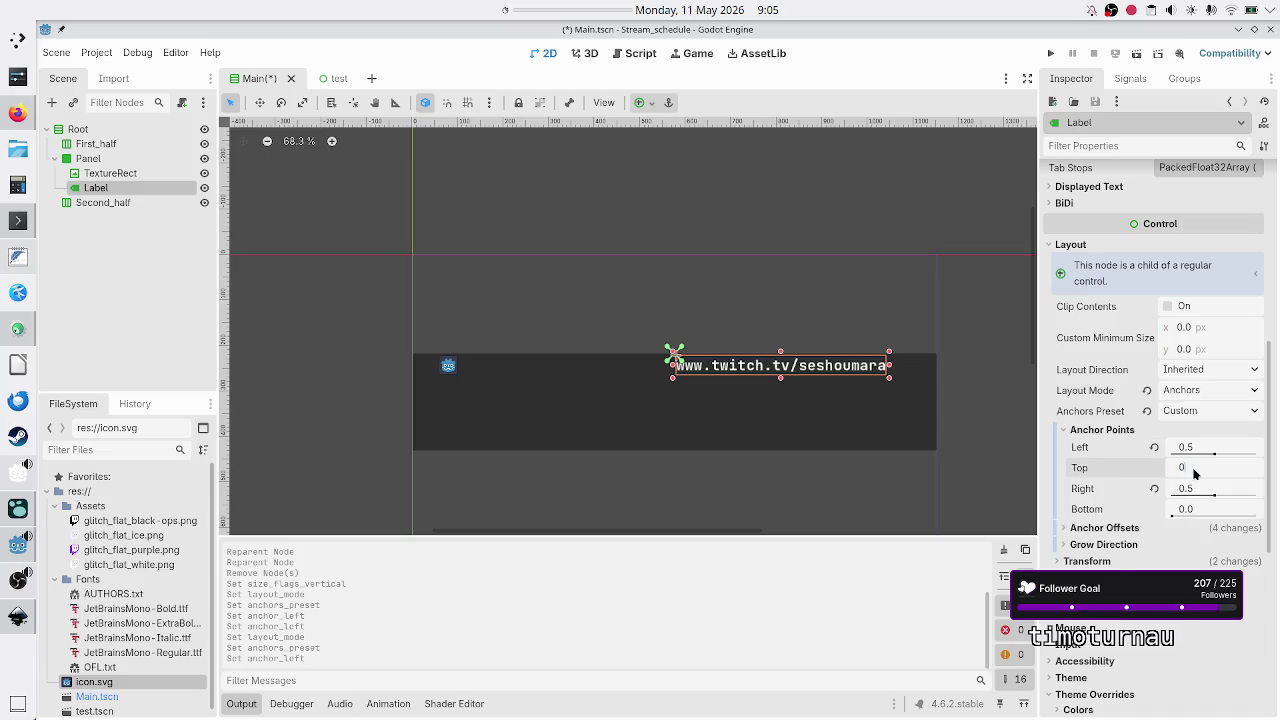
type("5")
key("Return")
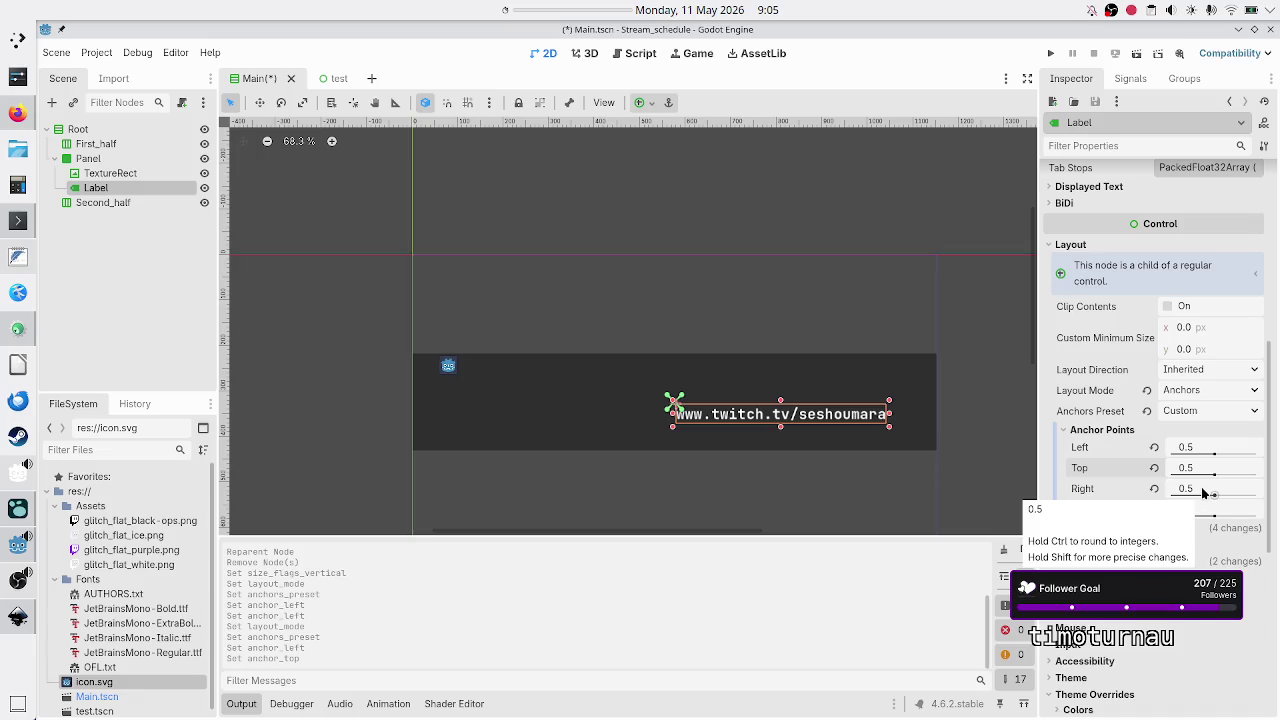
Set the Label's Right and Bottom anchor points to 1.
left_click(1201, 490)
type("1")
key("Return")
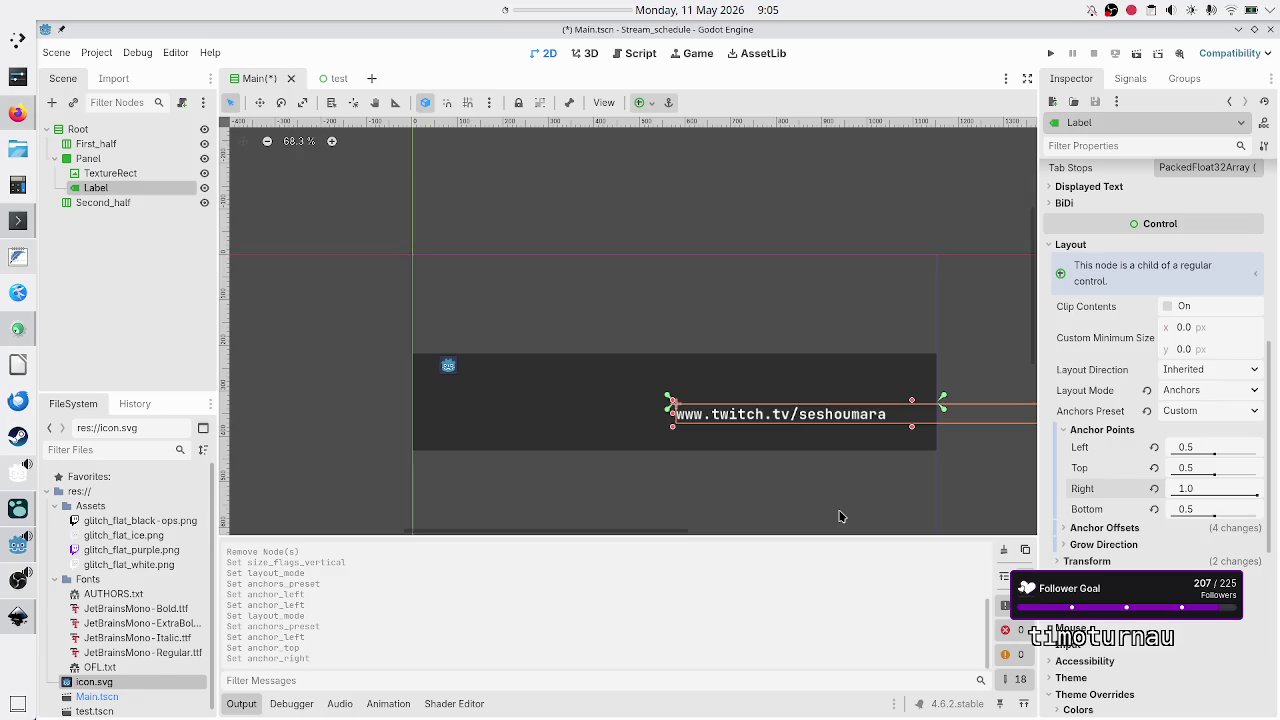
left_click(1194, 510)
type("1")
key("Return")
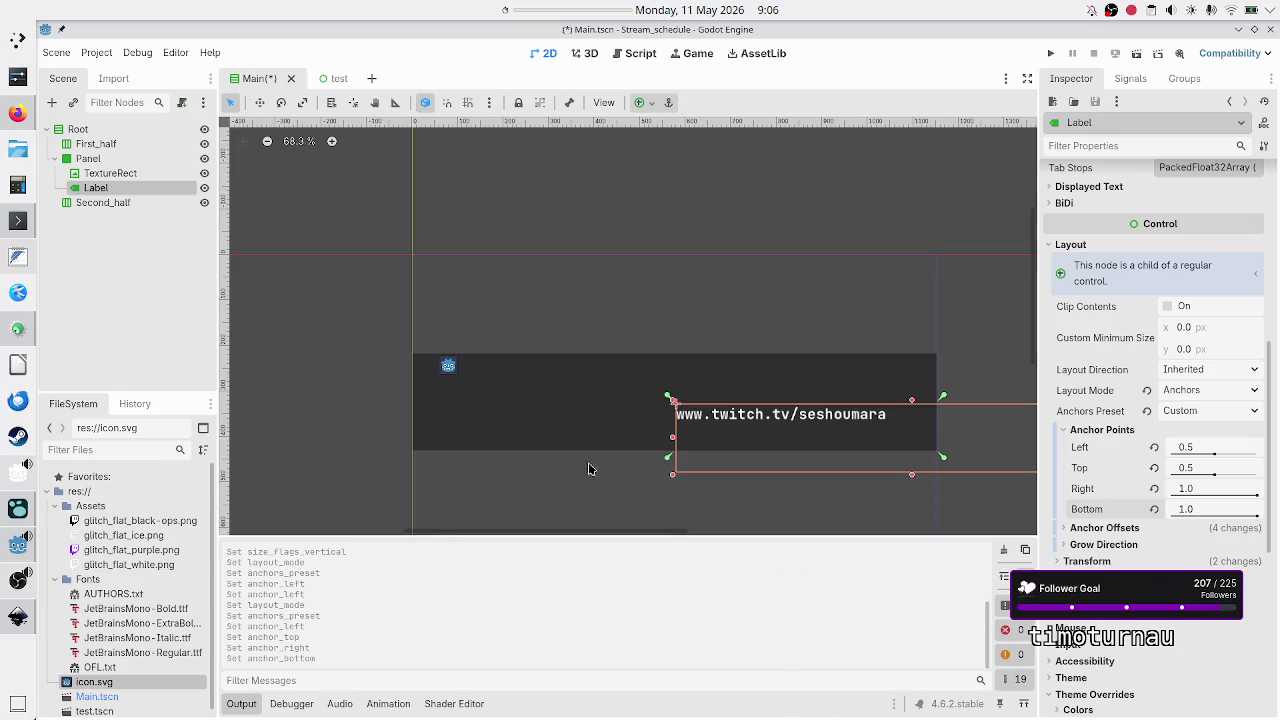
mouse_move(545, 534)
left_mouse_down()
mouse_move(717, 534)
mouse_move(612, 543)
left_mouse_up()
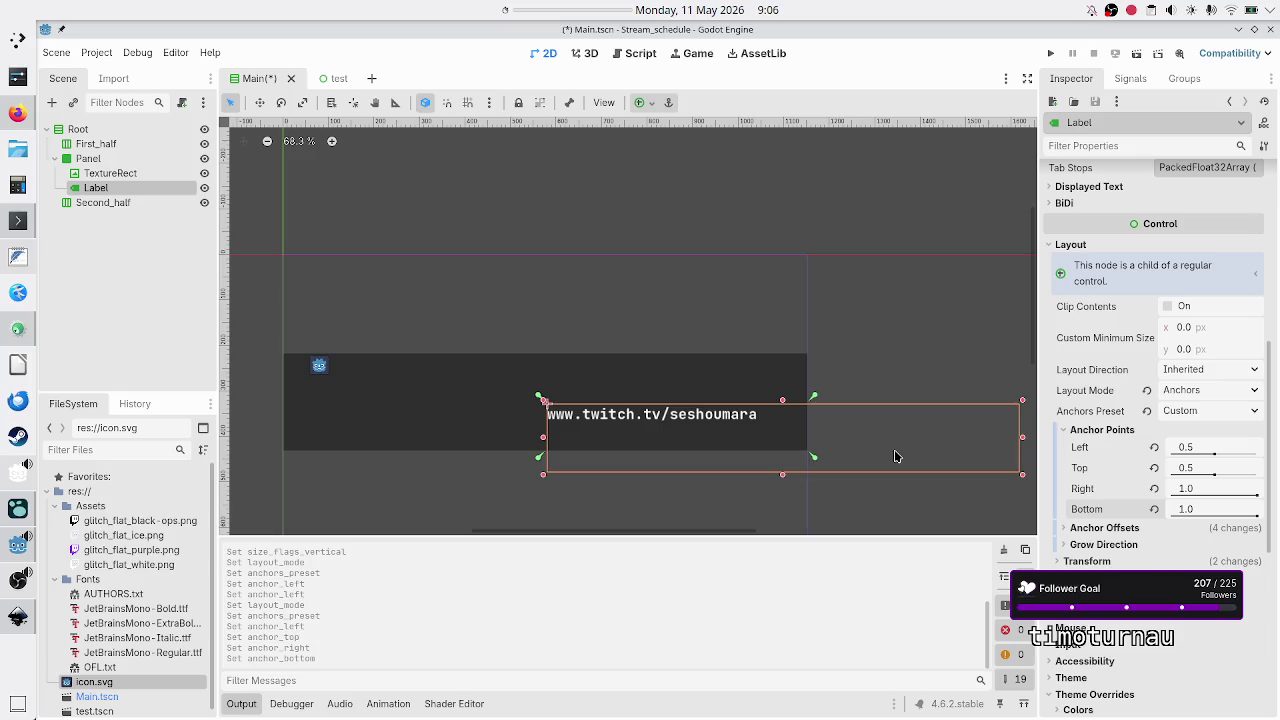
Reset the Label's Left and Top anchor points to 0.
left_click(1199, 447)
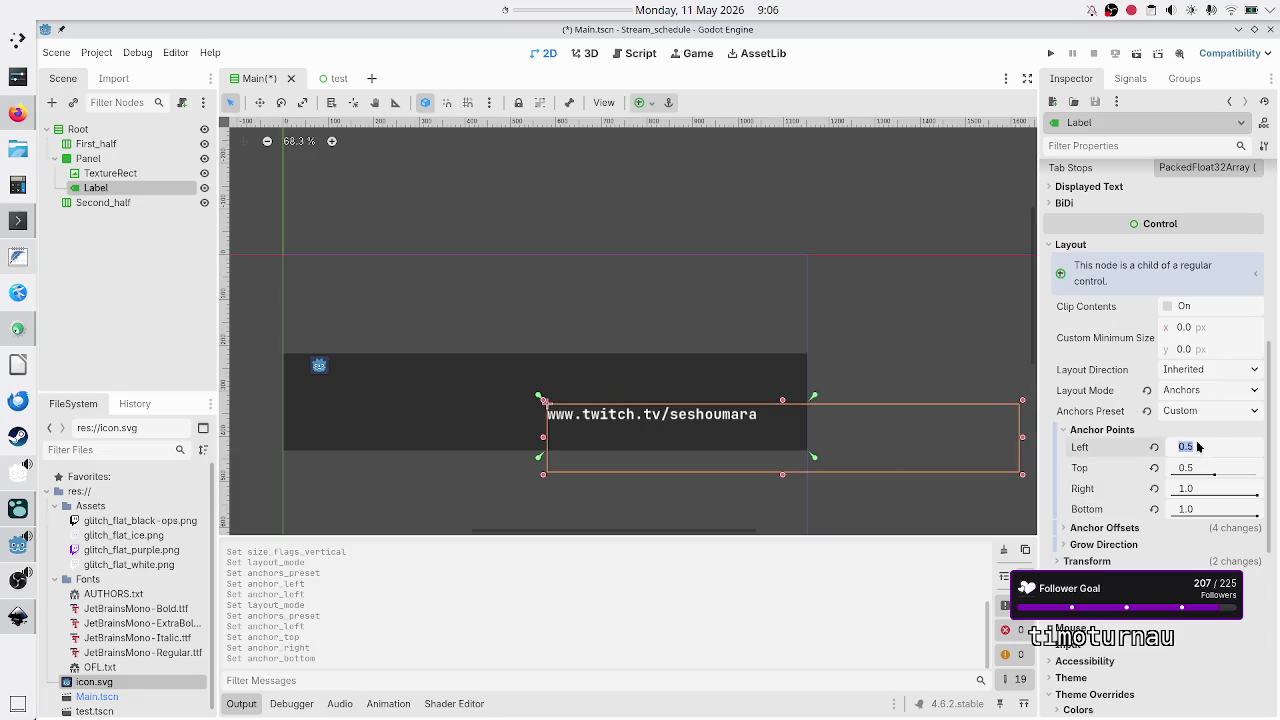
type("0")
key("Return")
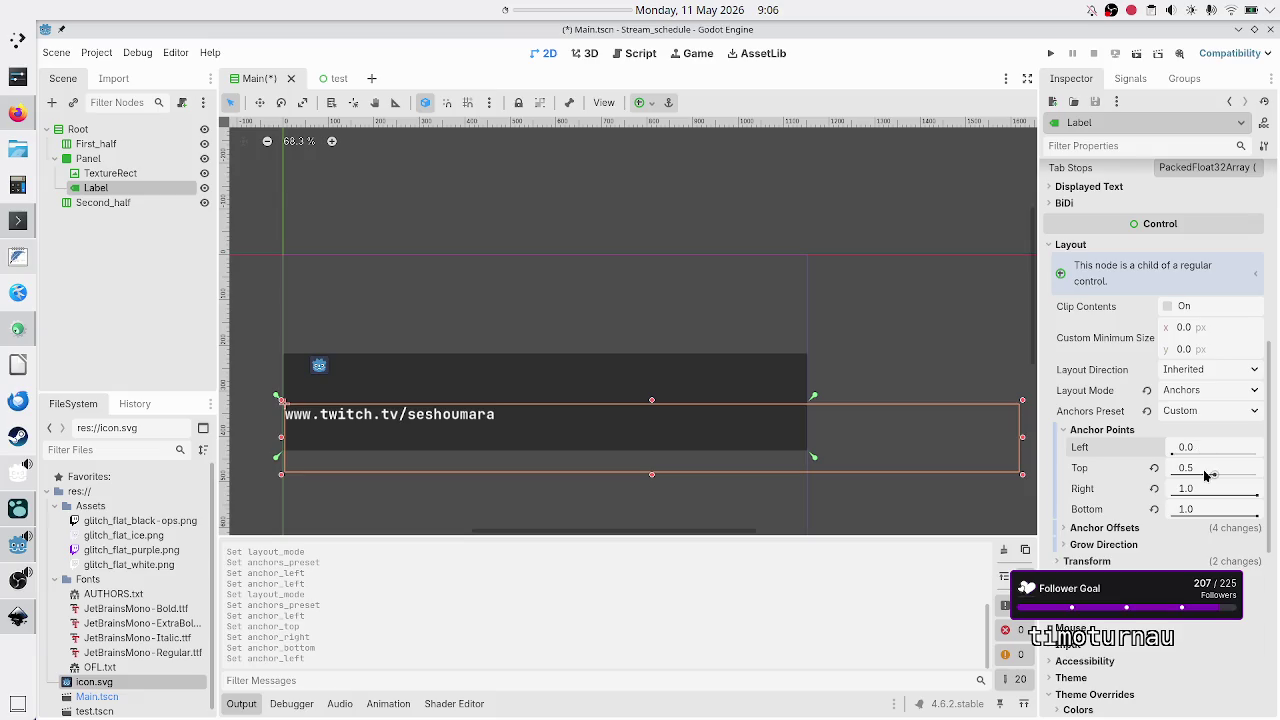
left_click(1199, 468)
type("0")
key("Return")
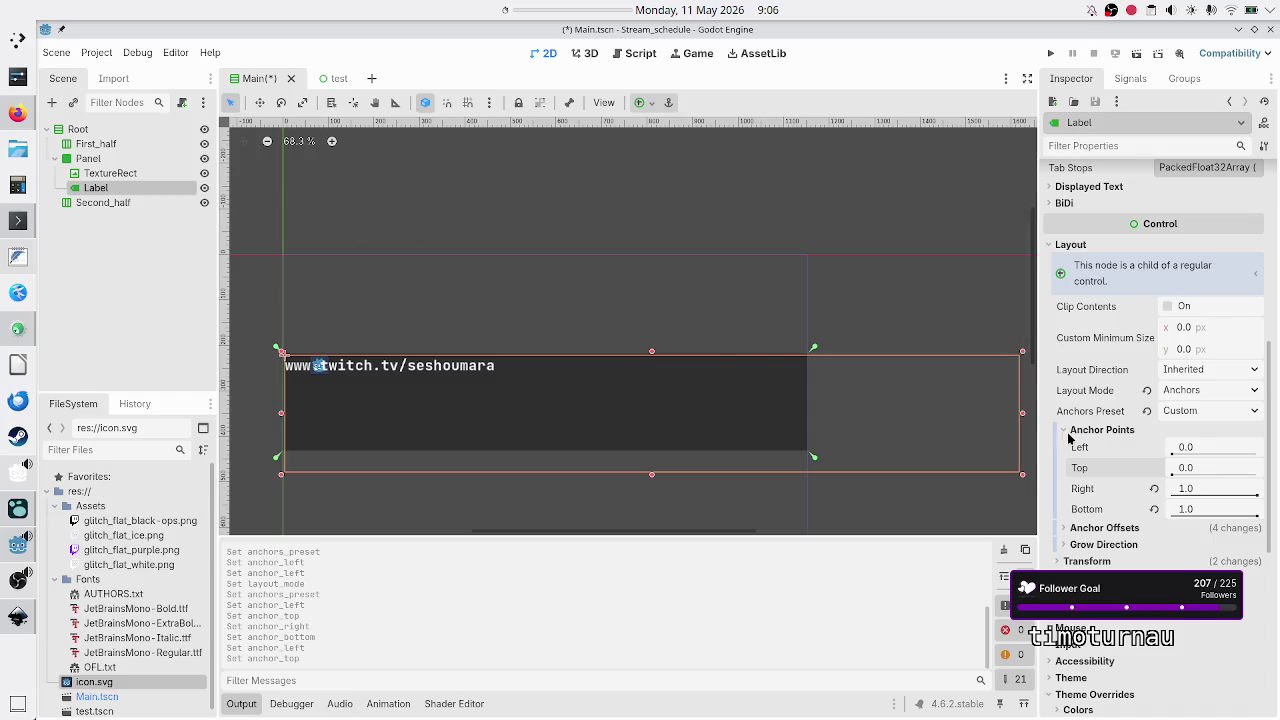
scroll(1077, 402, "up", 5)
scroll(1077, 402, "up", 4)
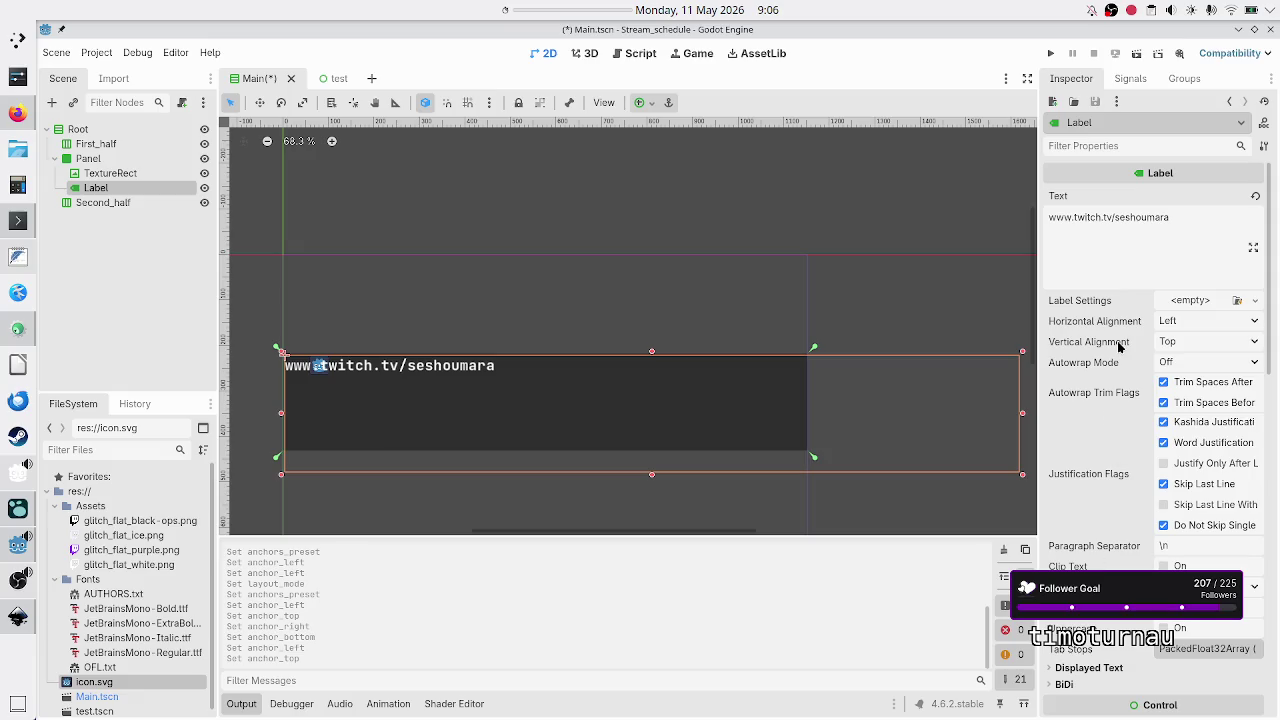
Centre the URL text both vertically and horizontally.
left_click(1180, 345)
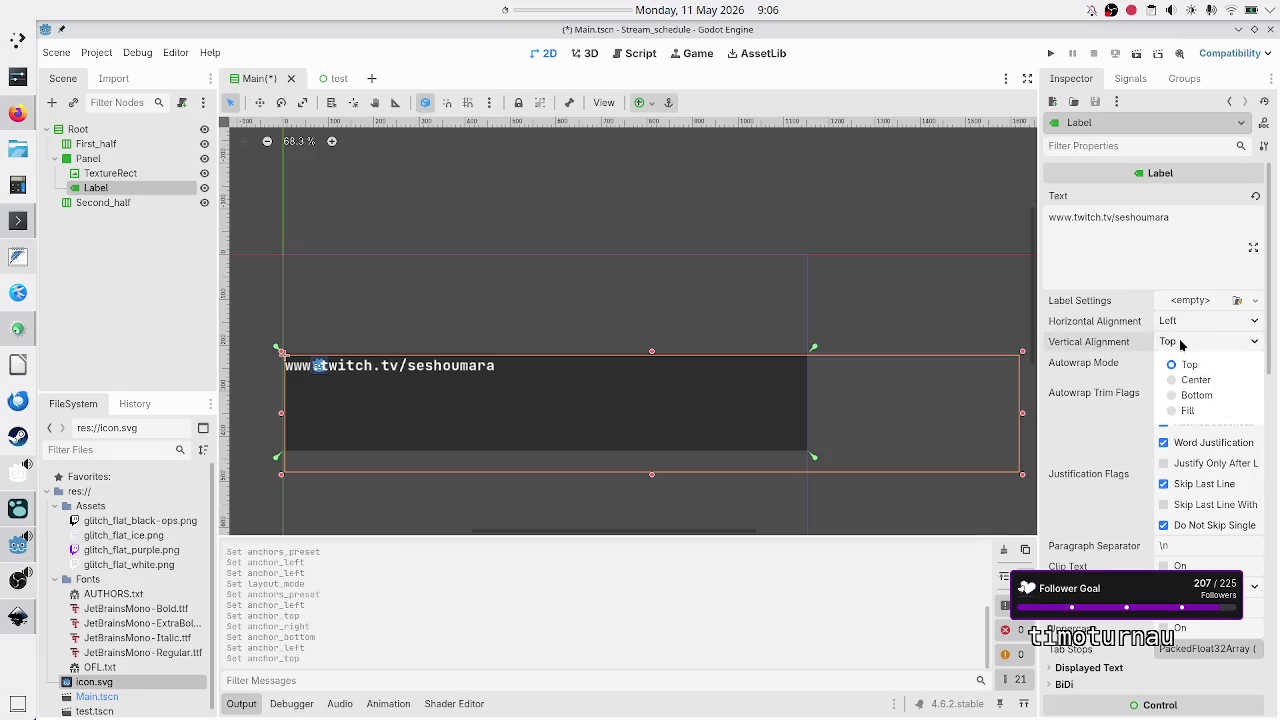
left_click(1196, 381)
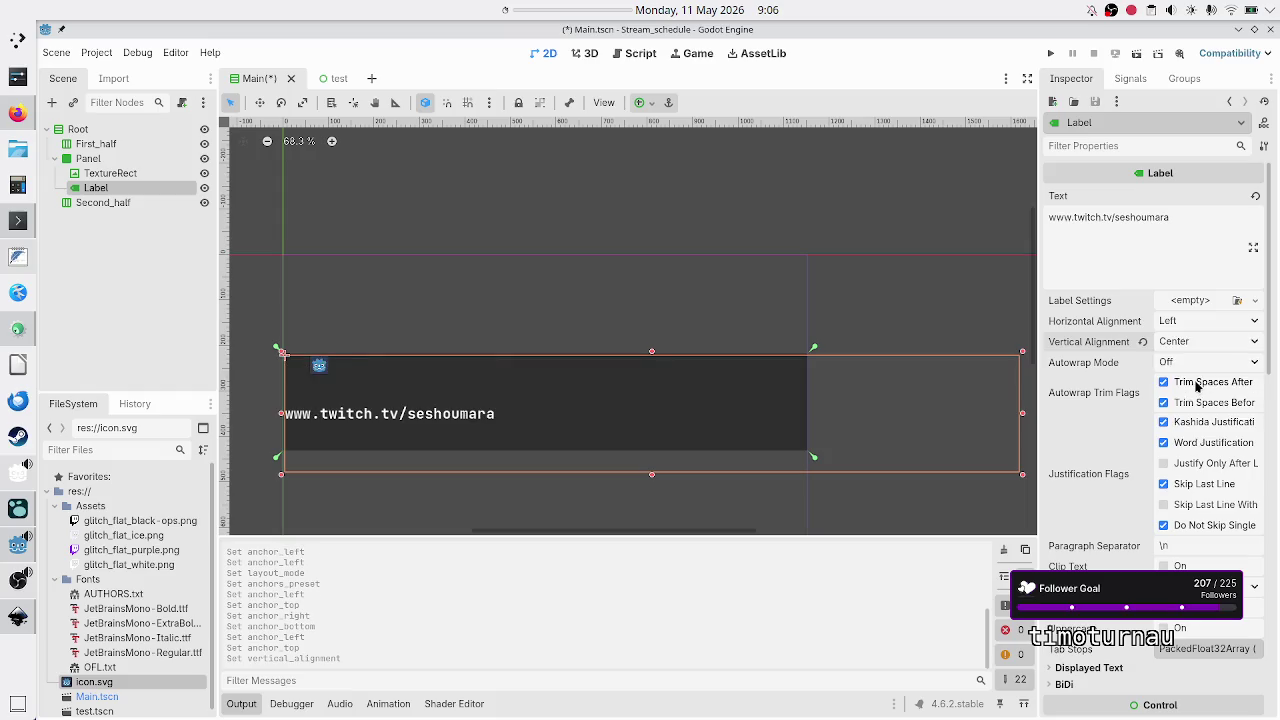
left_click(1193, 322)
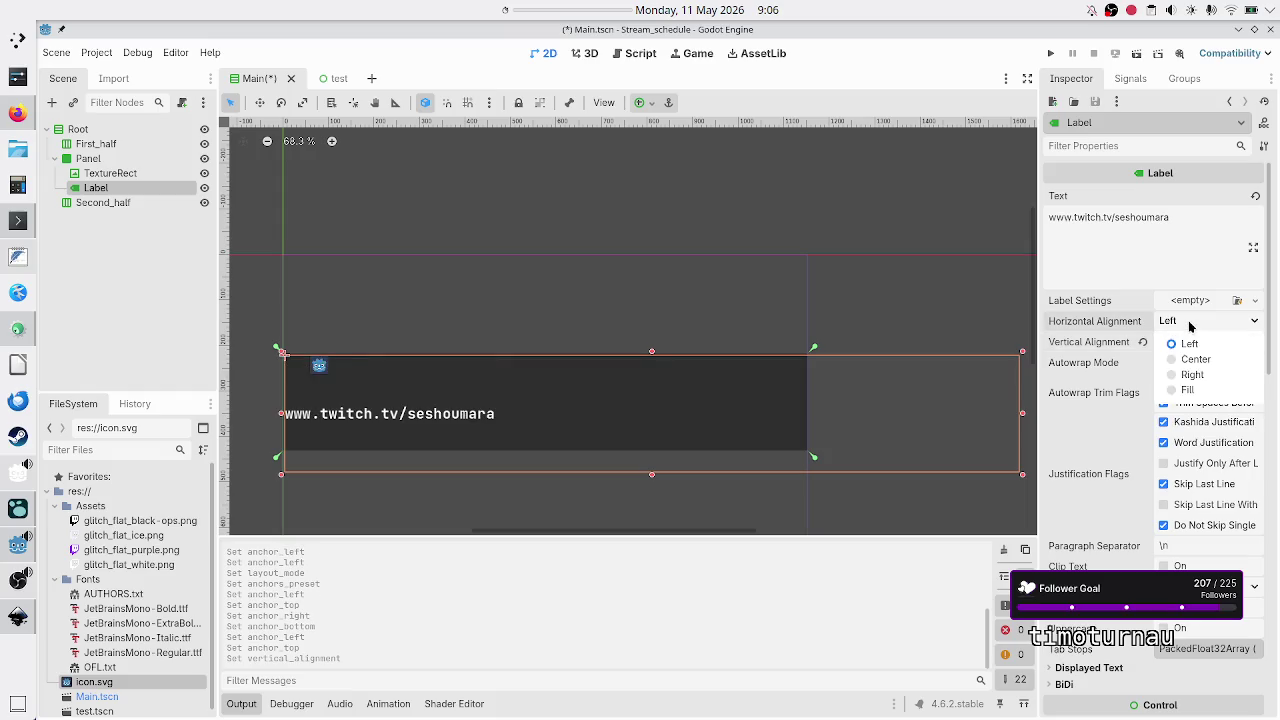
left_click(1197, 360)
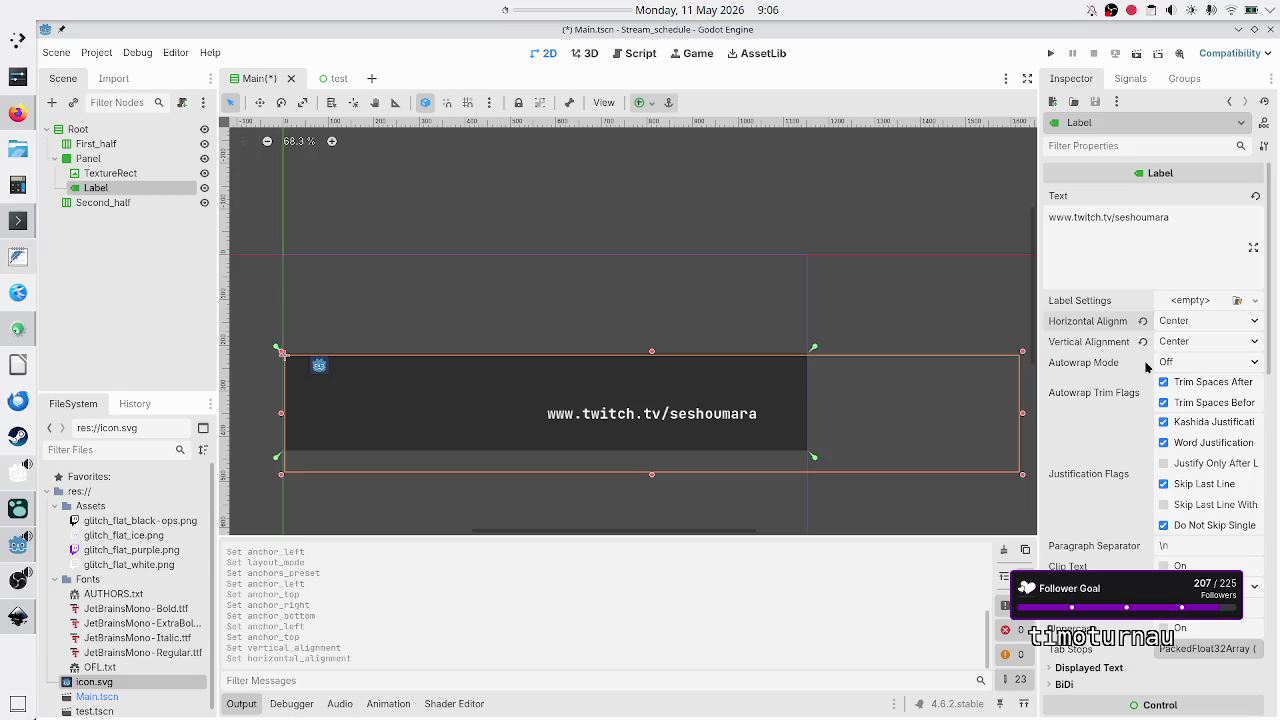
scroll(1150, 370, "down", 8)
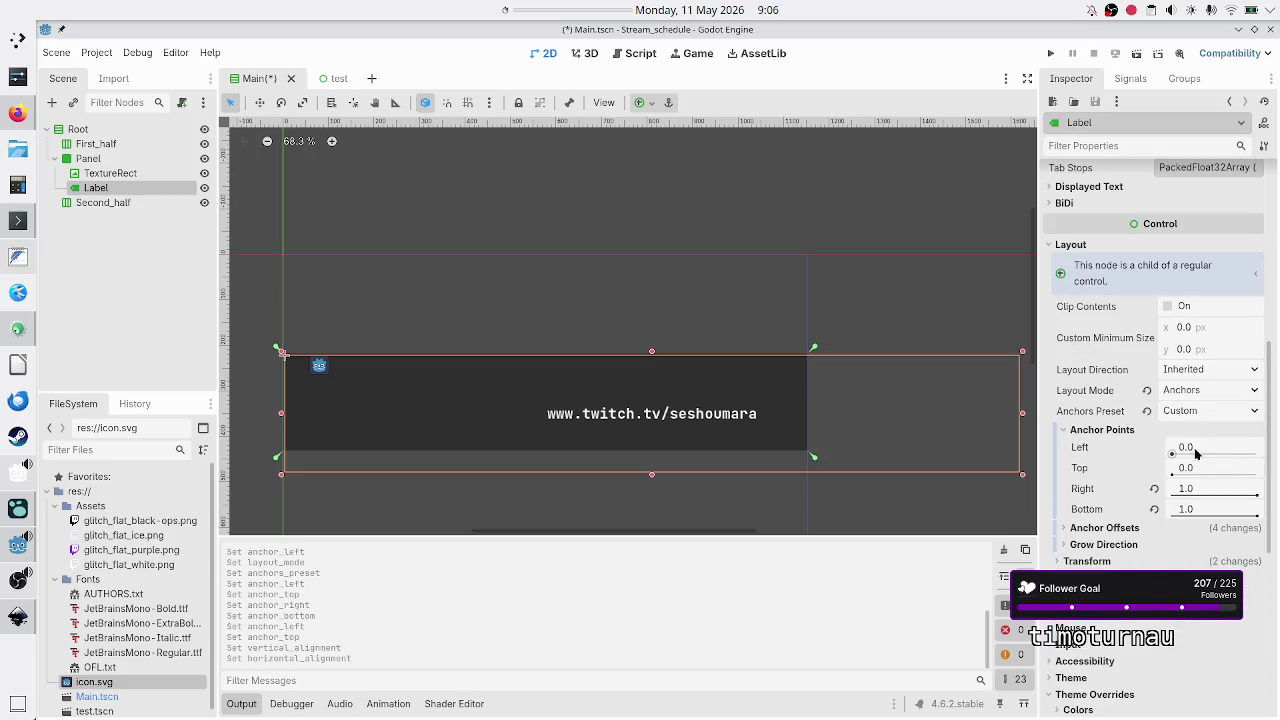
Set the Label's Left anchor point to 0.1.
left_click(1197, 445)
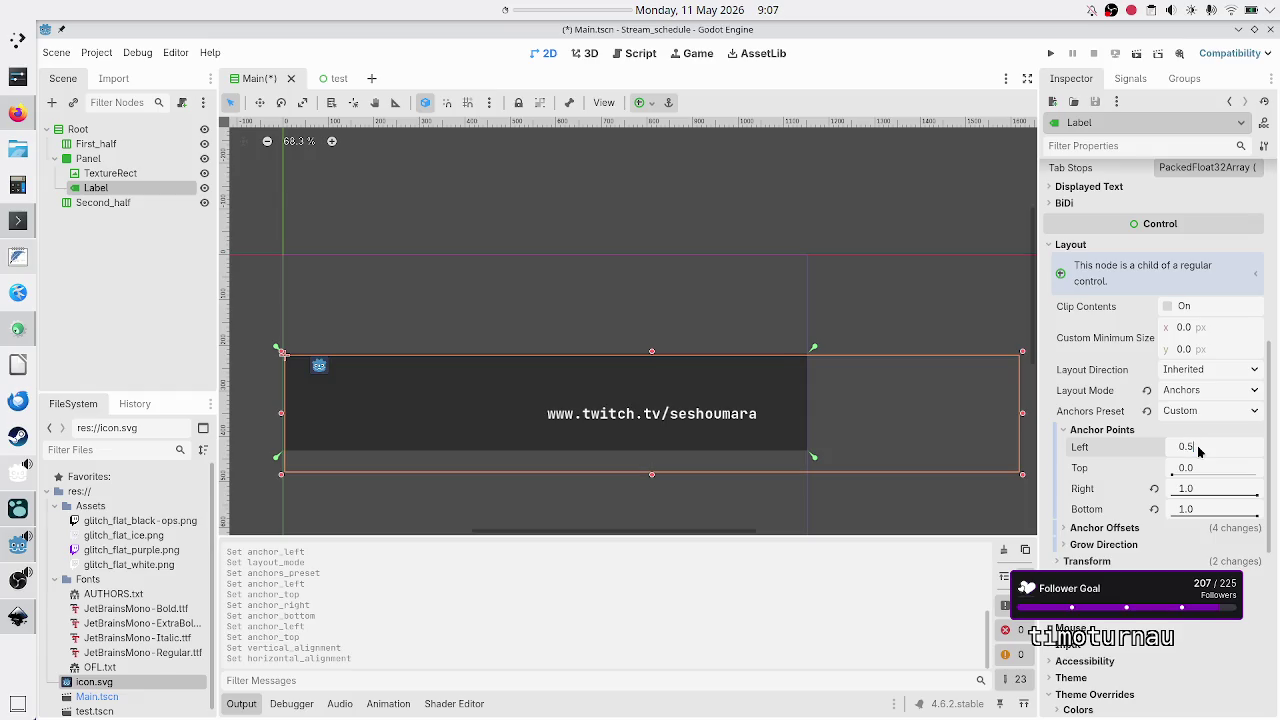
key("Return")
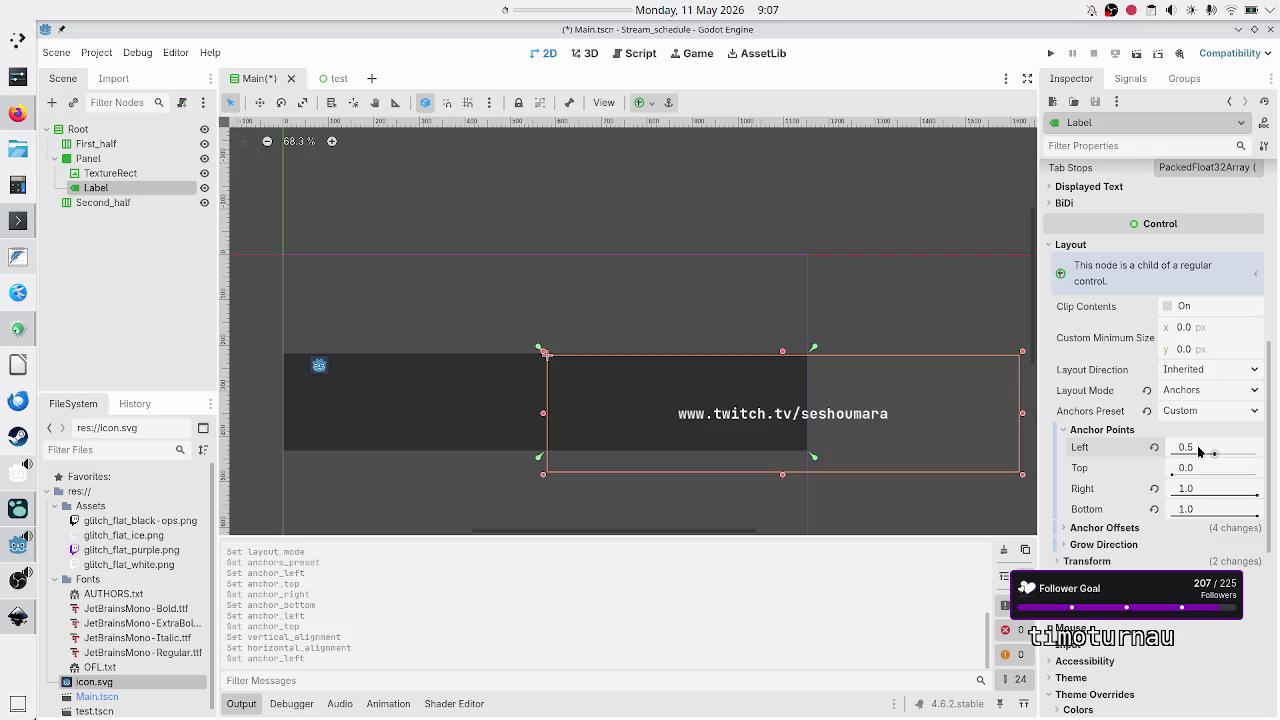
left_click(1199, 451)
type("0.1")
key("Return")
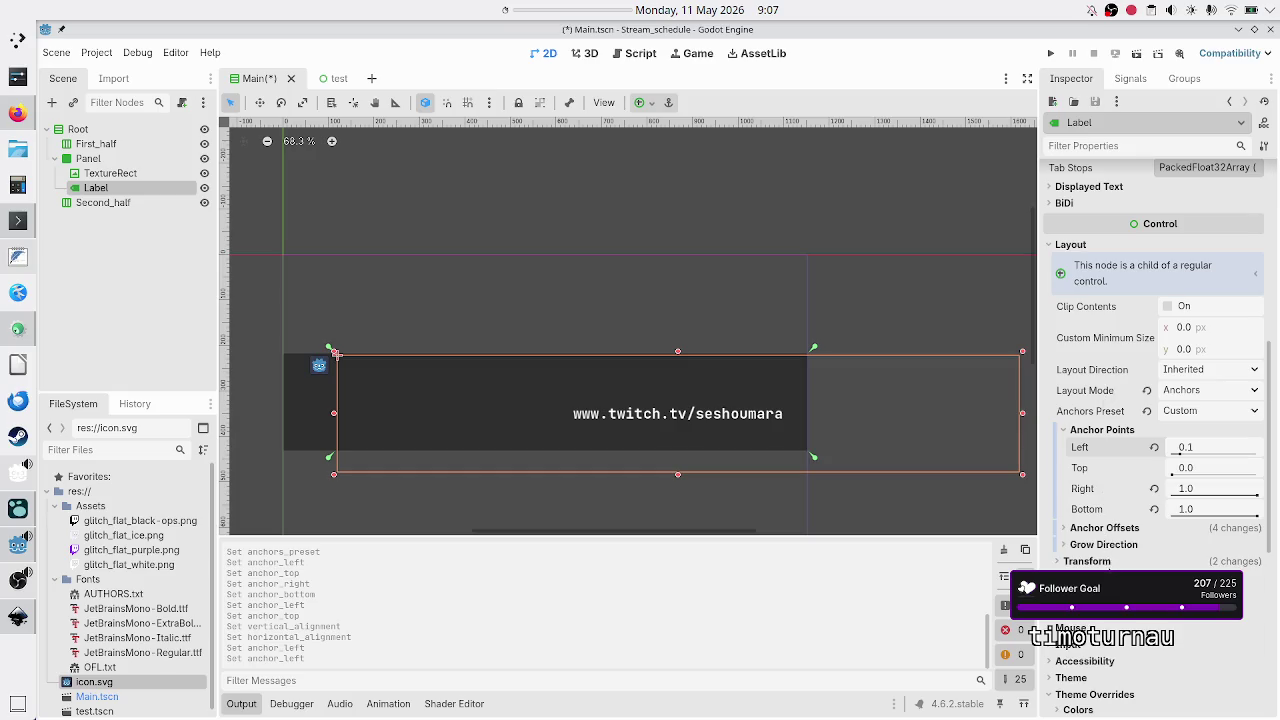
Reset the Label's transform size and position and zero its Left, Right and Bottom offsets.
left_click(1104, 562)
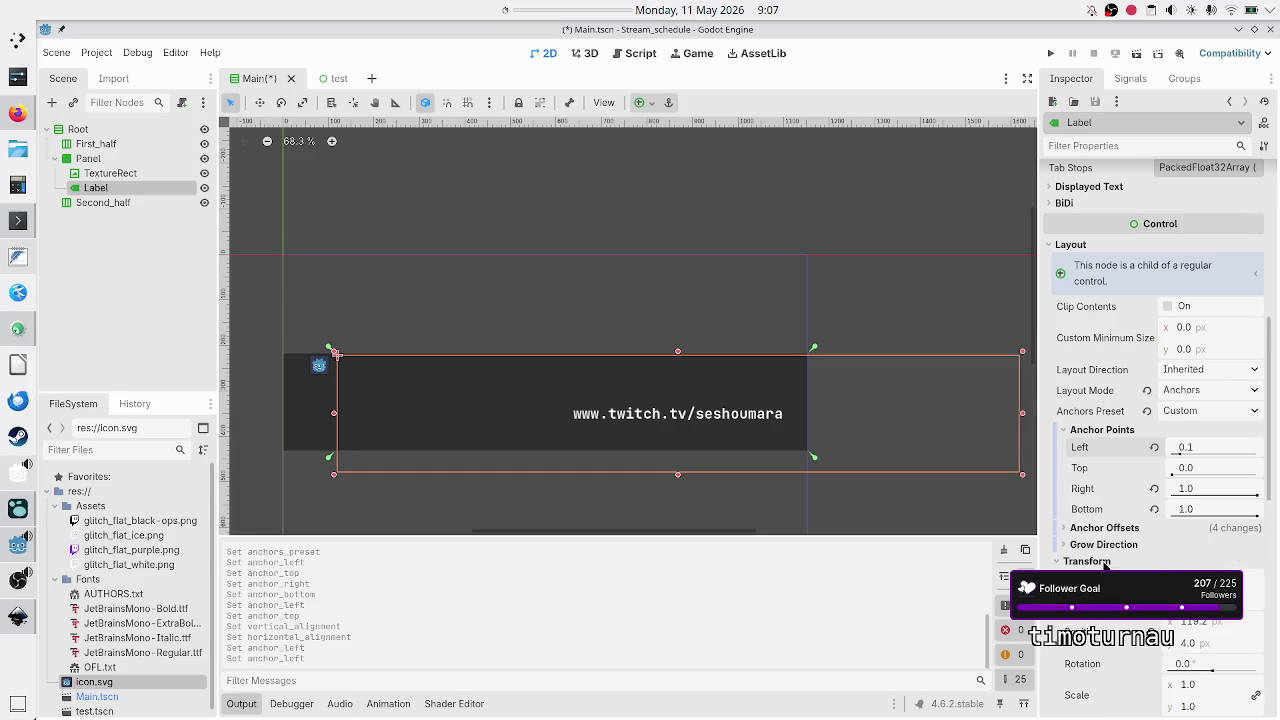
left_click(1150, 632)
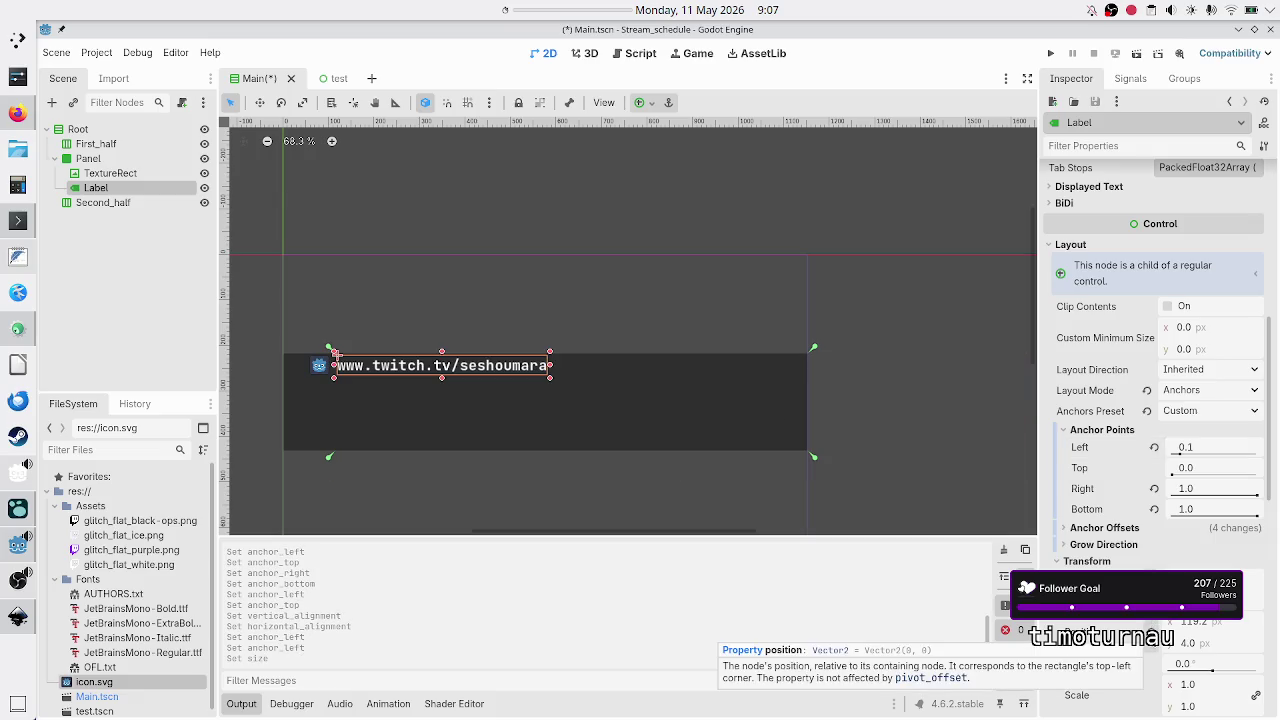
left_click(1147, 632)
left_click(1150, 632)
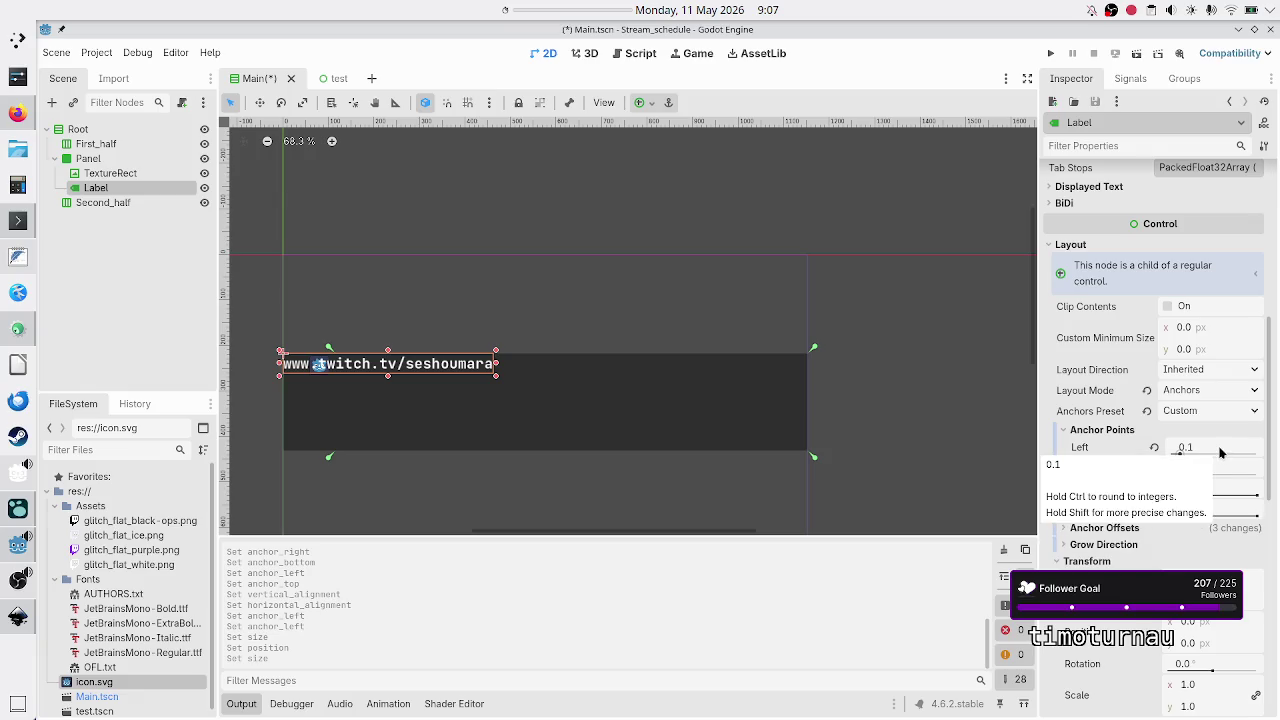
left_click(1160, 529)
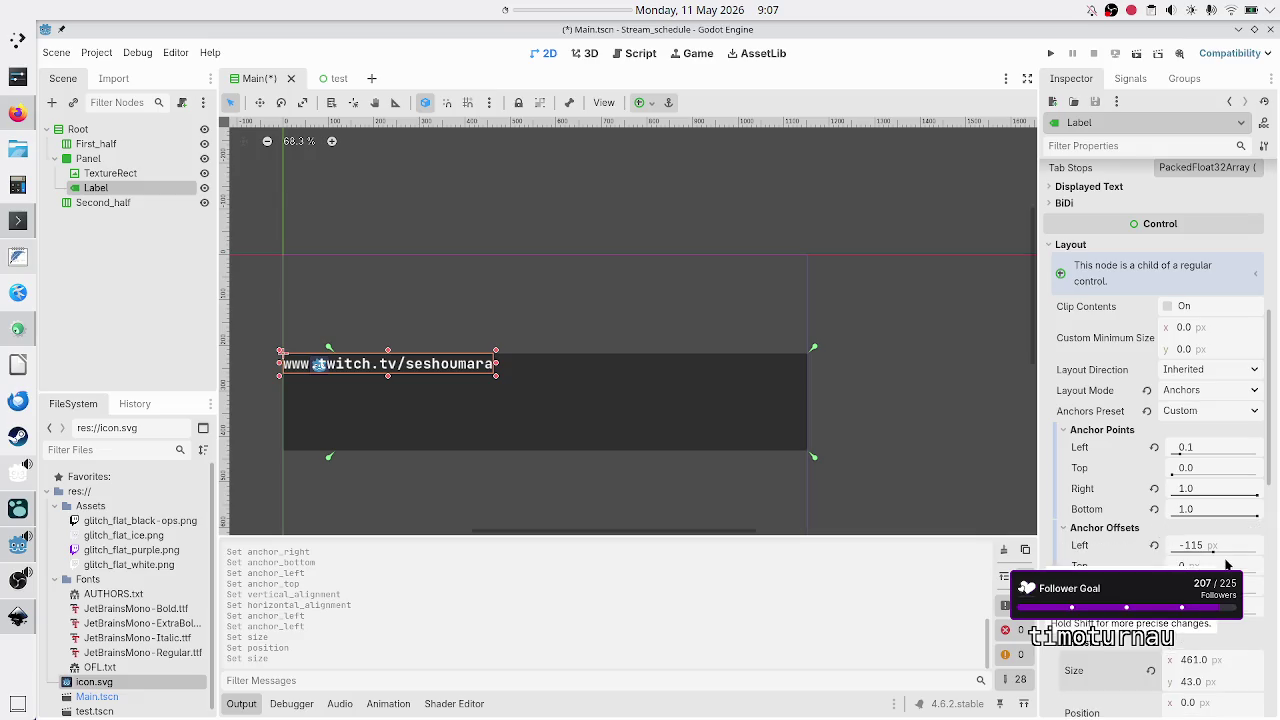
left_click(1154, 545)
left_click(1154, 587)
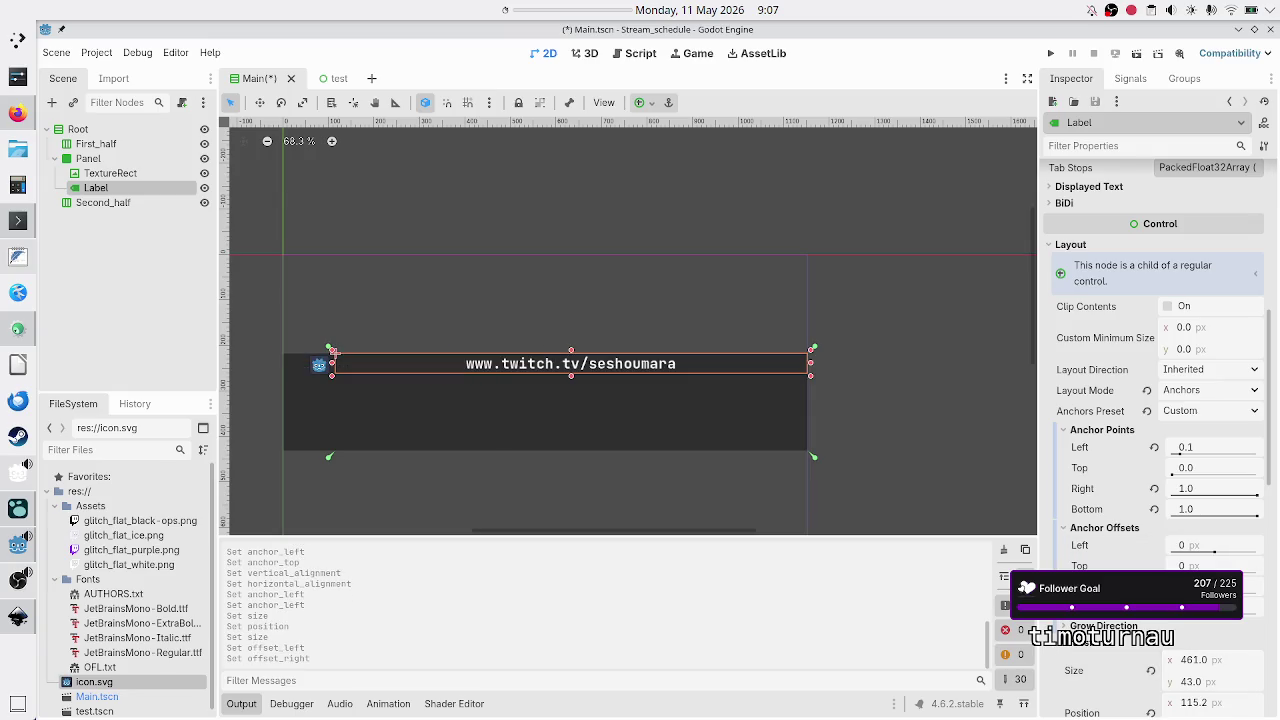
left_click(1154, 608)
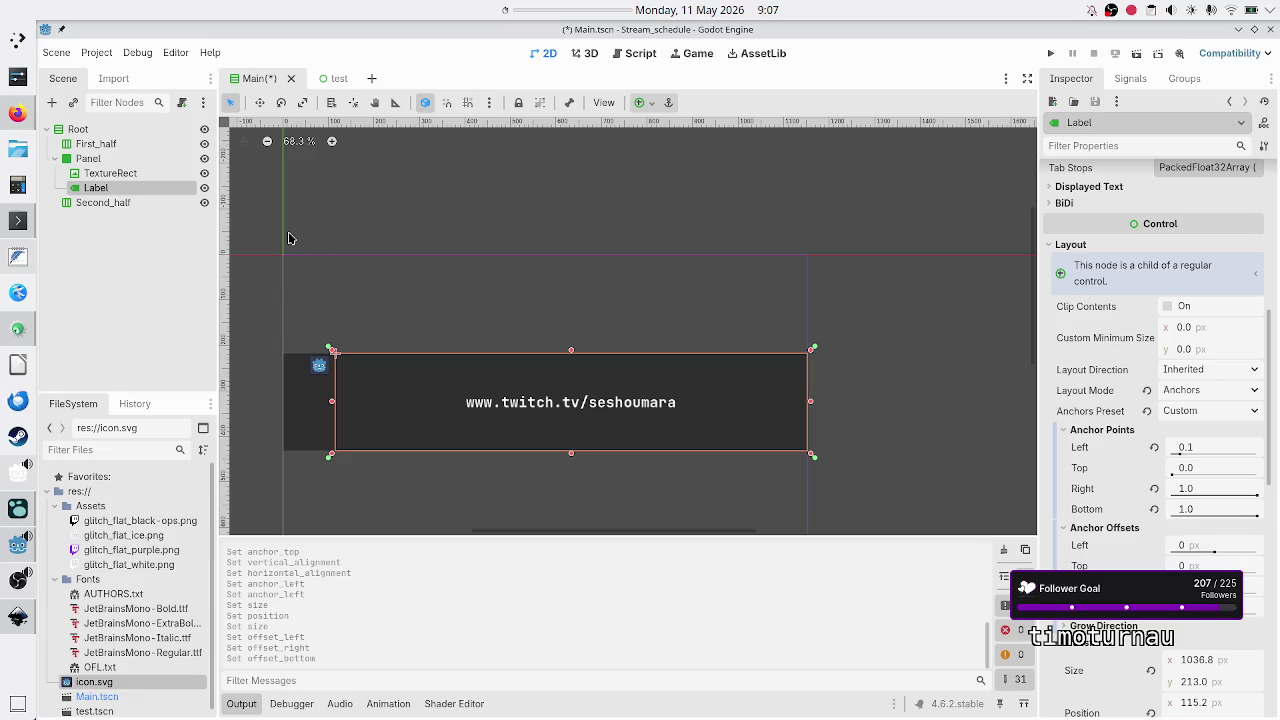
left_click(110, 175)
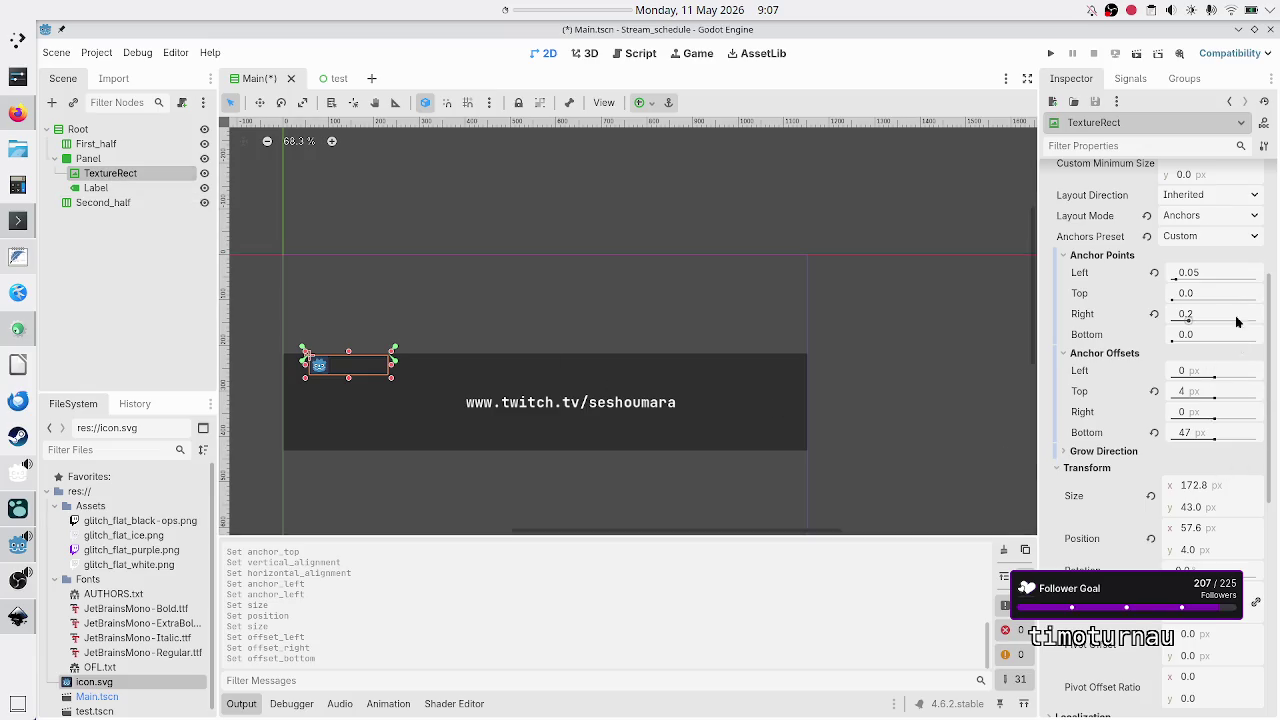
Set the icon's Left anchor to 0 and Right anchor to 0.1.
mouse_move(1216, 282)
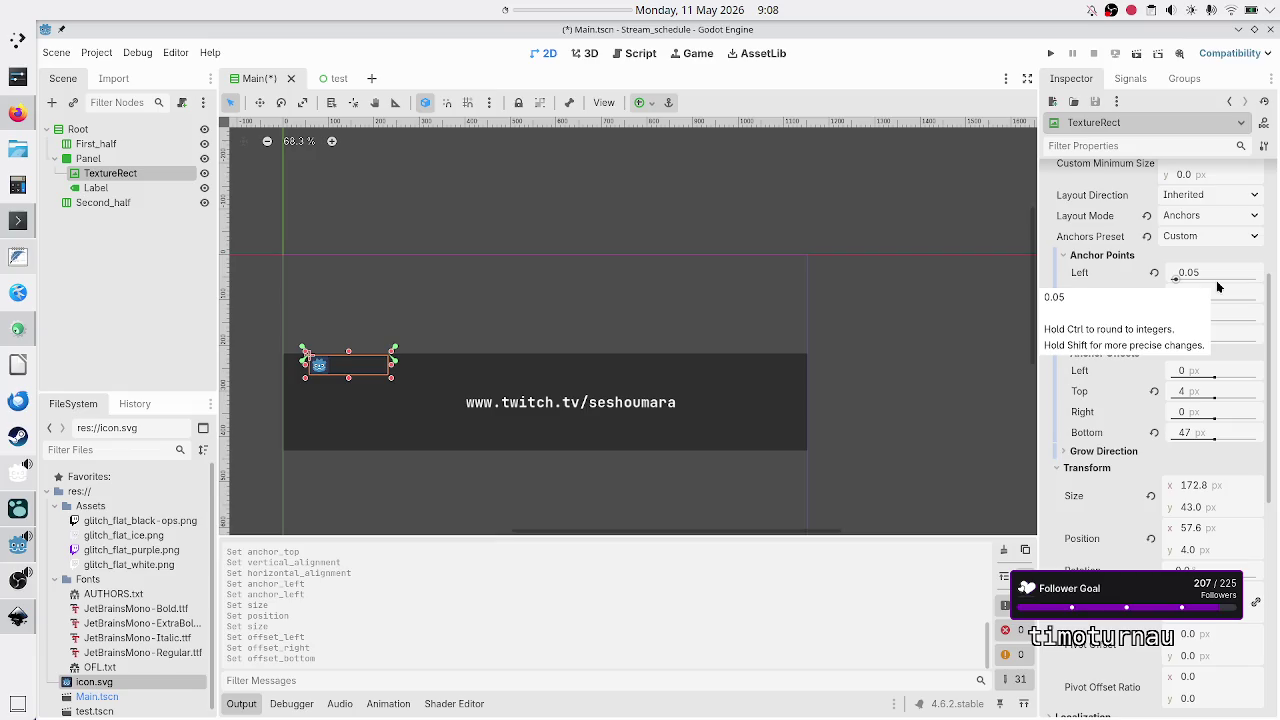
left_click(127, 194)
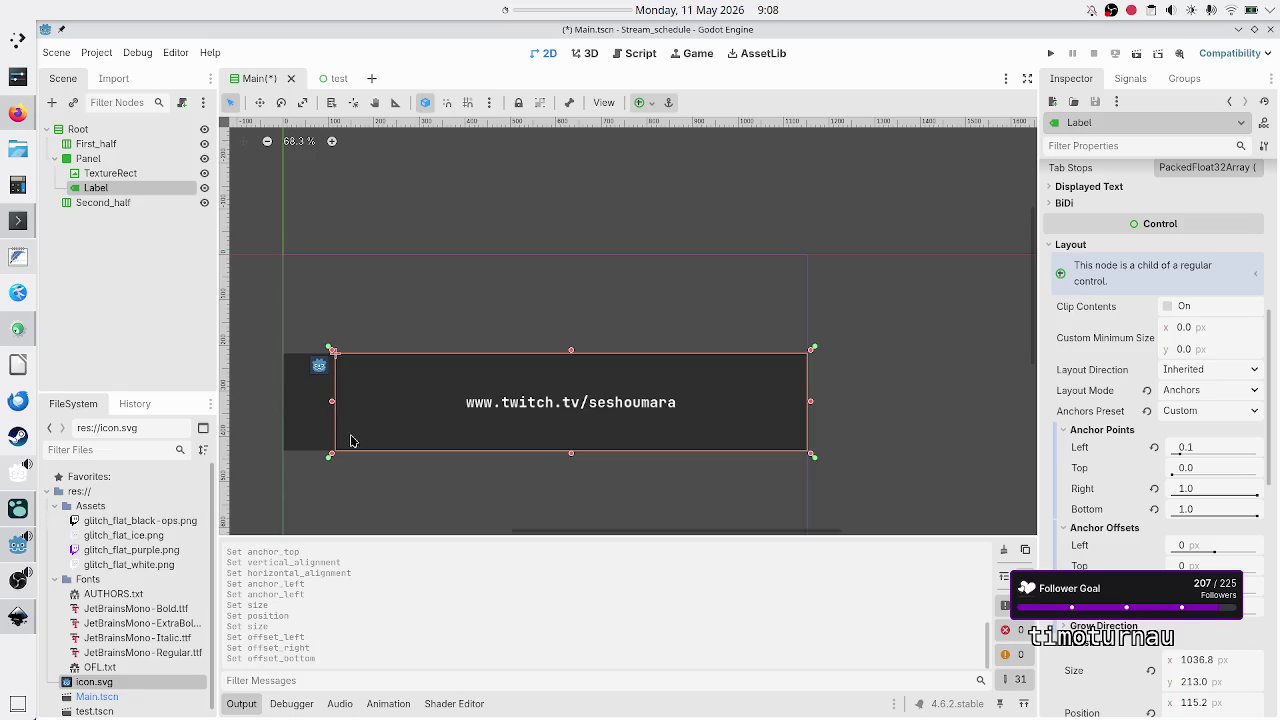
left_click(114, 177)
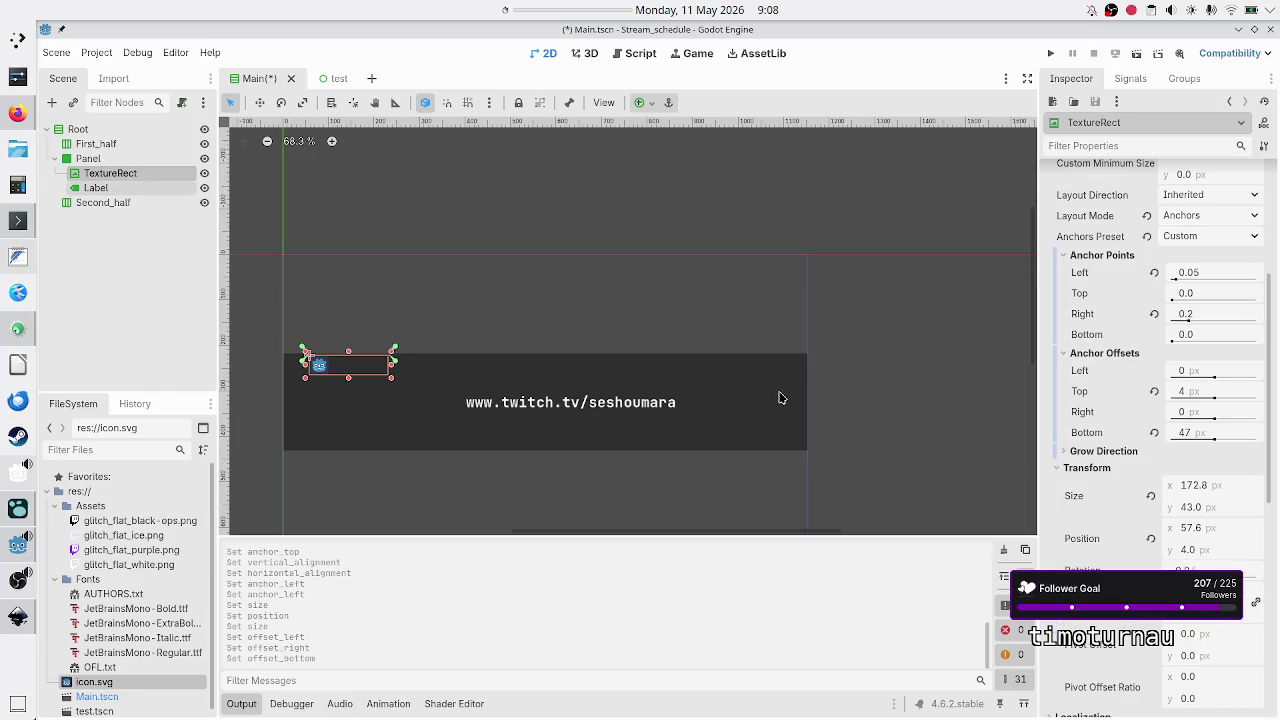
left_click(1208, 272)
type("0")
key("Return")
type("0.1")
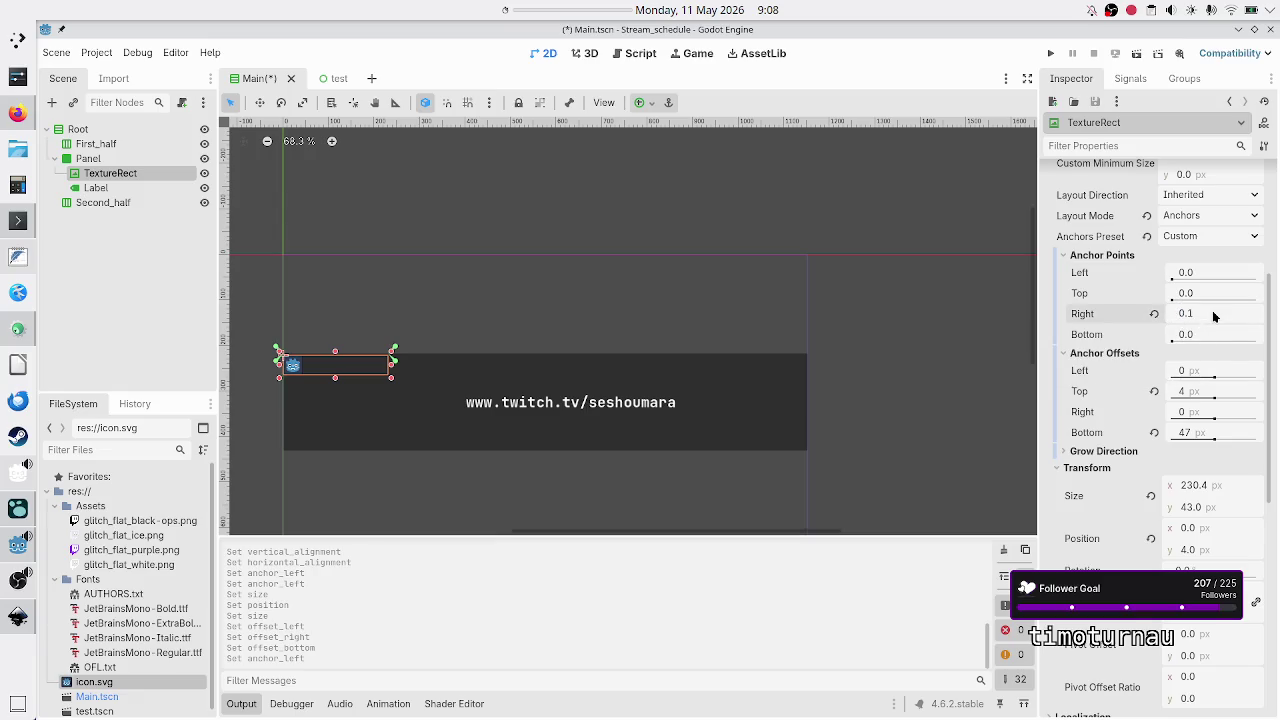
key("Return")
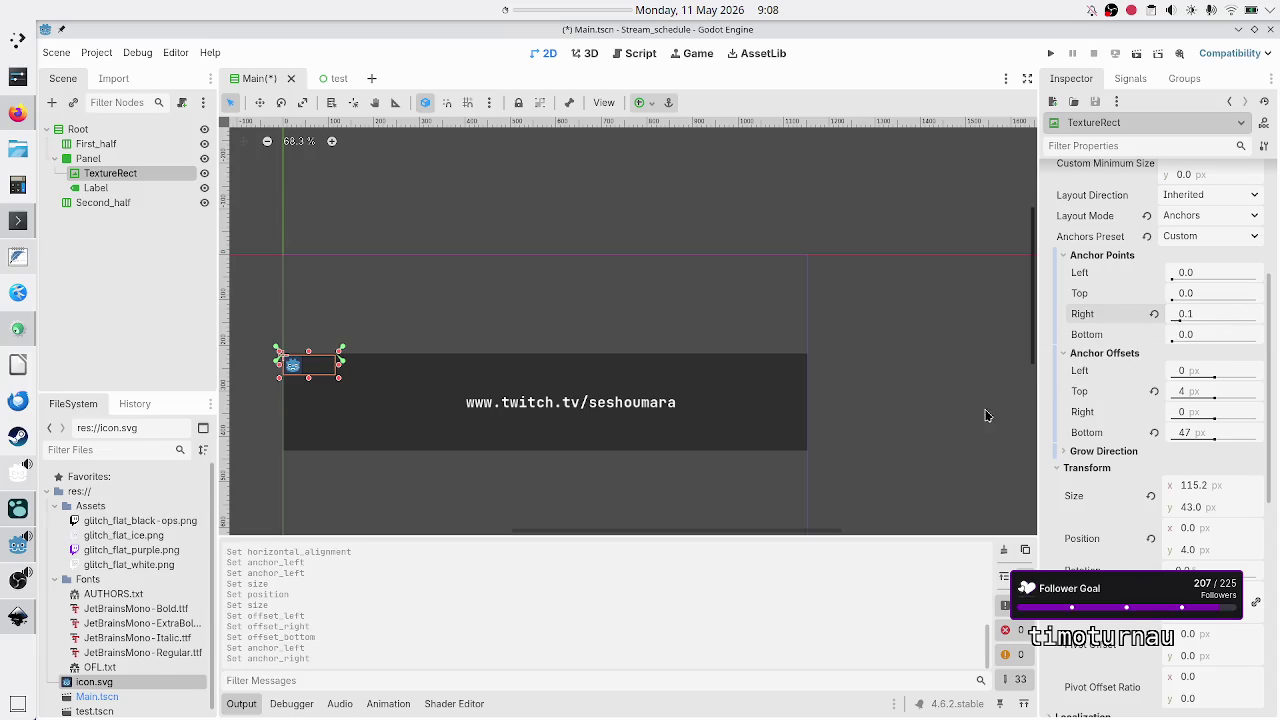
Set the icon's Bottom anchor to 1 and reset its Top and Bottom offsets to 0.
left_click(1221, 336)
type("1")
key("Return")
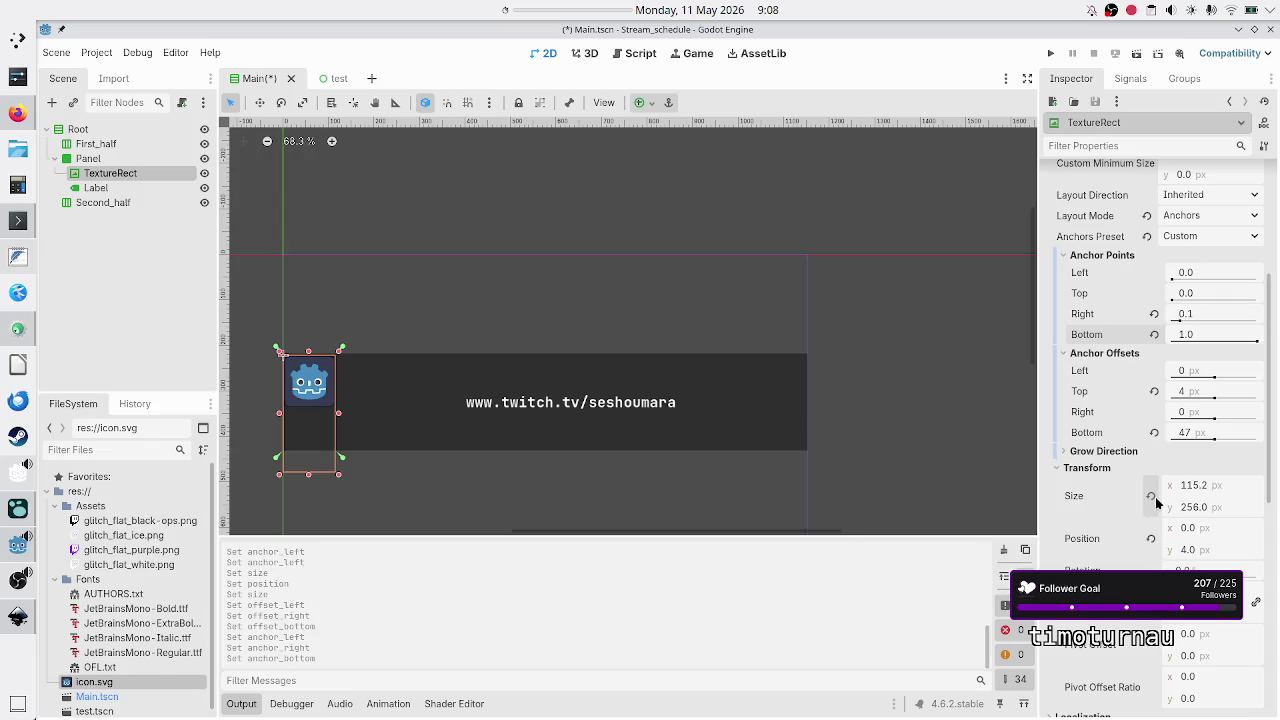
left_click(1154, 391)
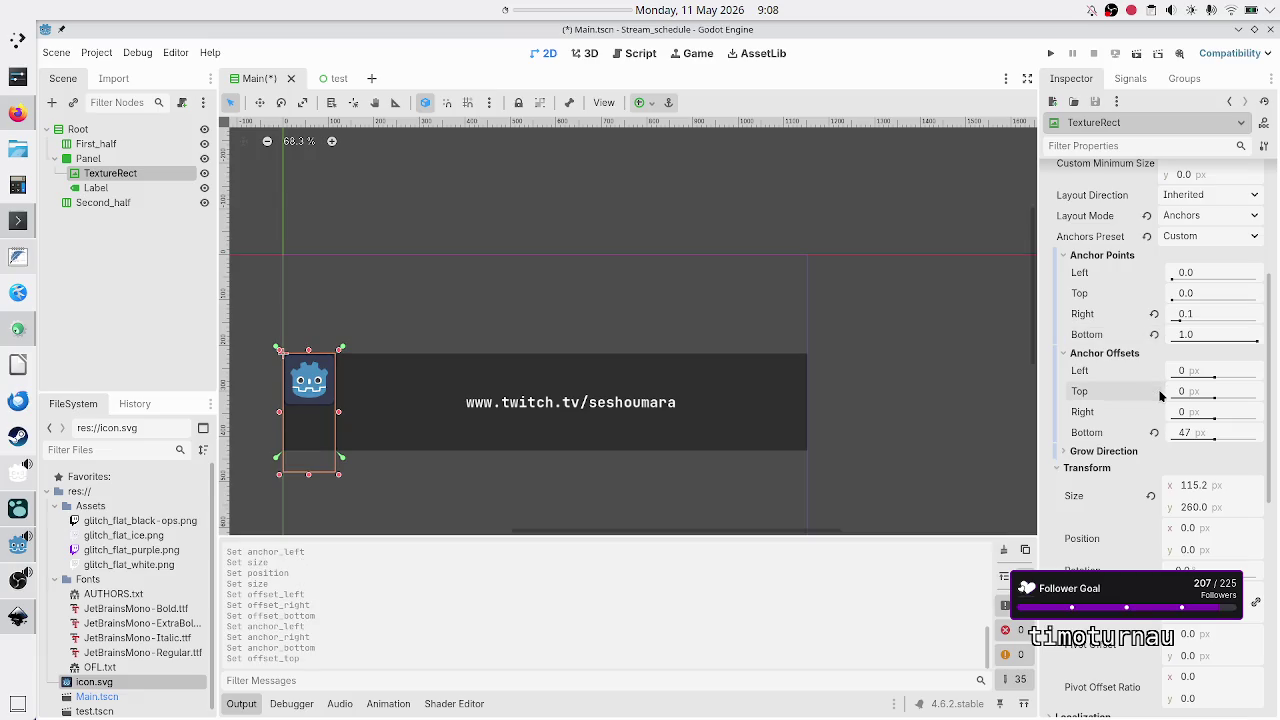
left_click(1154, 433)
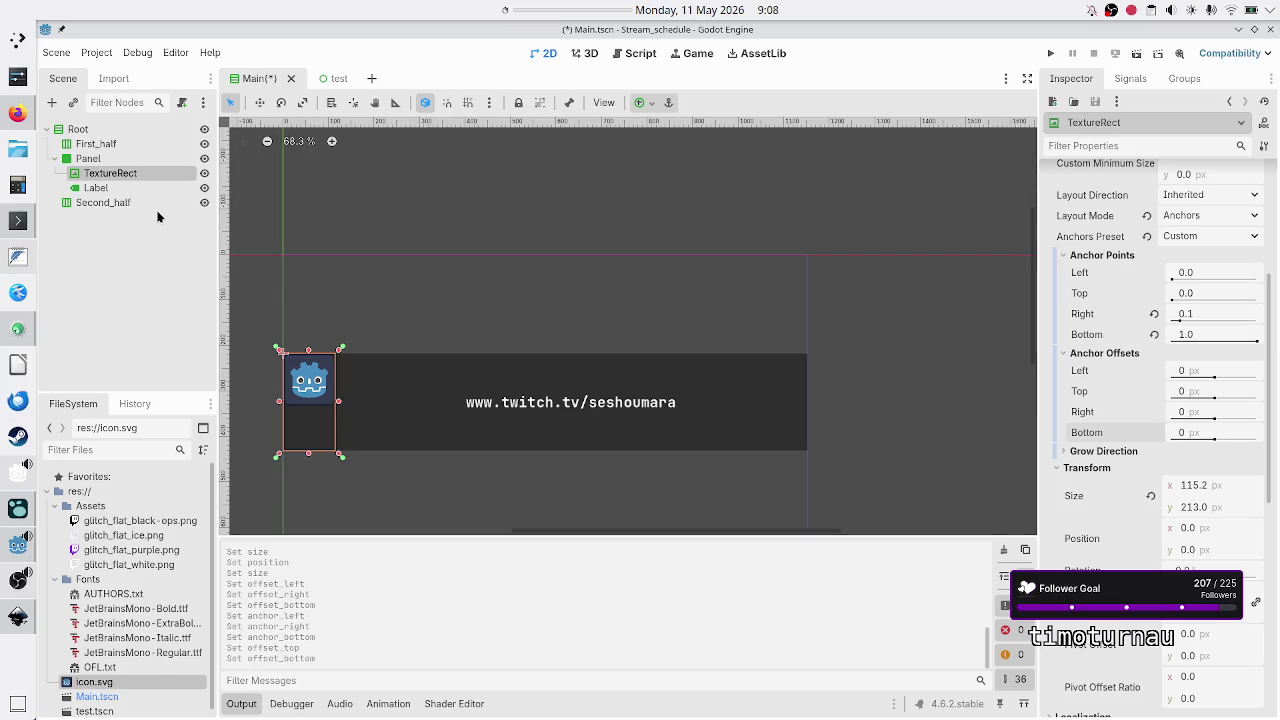
Set the icon's Stretch Mode to Keep Aspect Centered.
scroll(1090, 289, "up", 5)
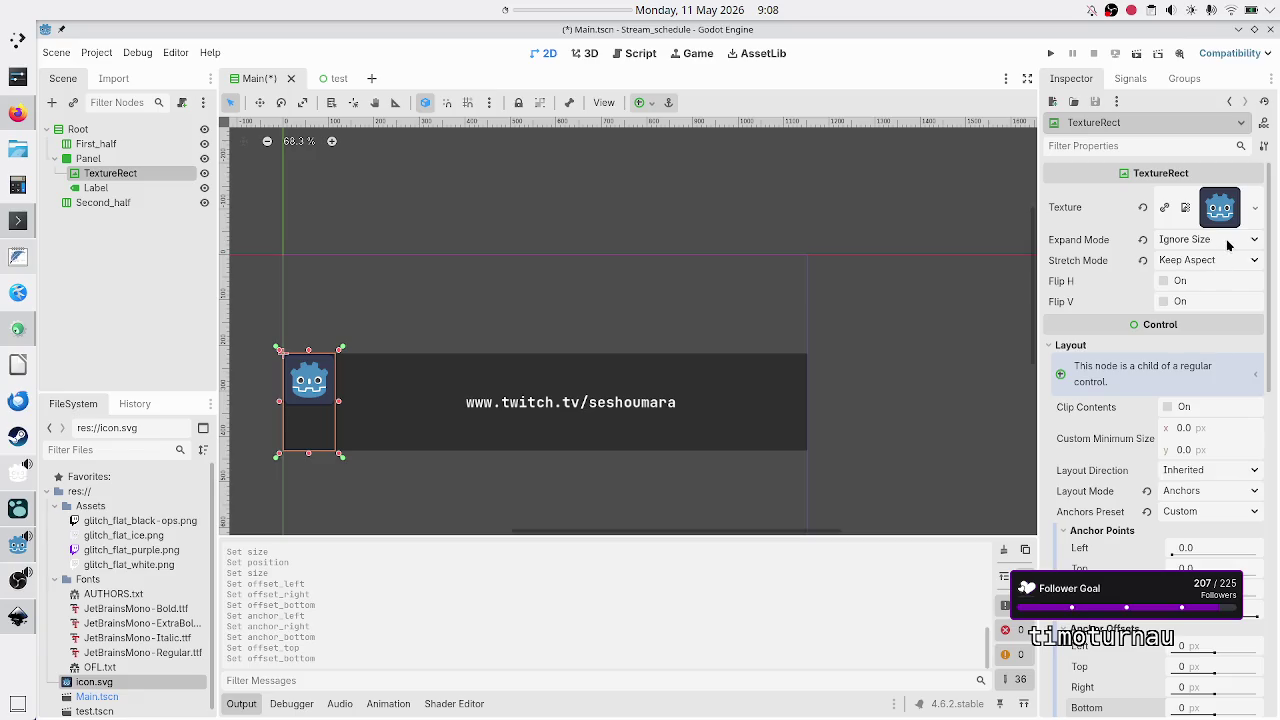
left_click(1215, 259)
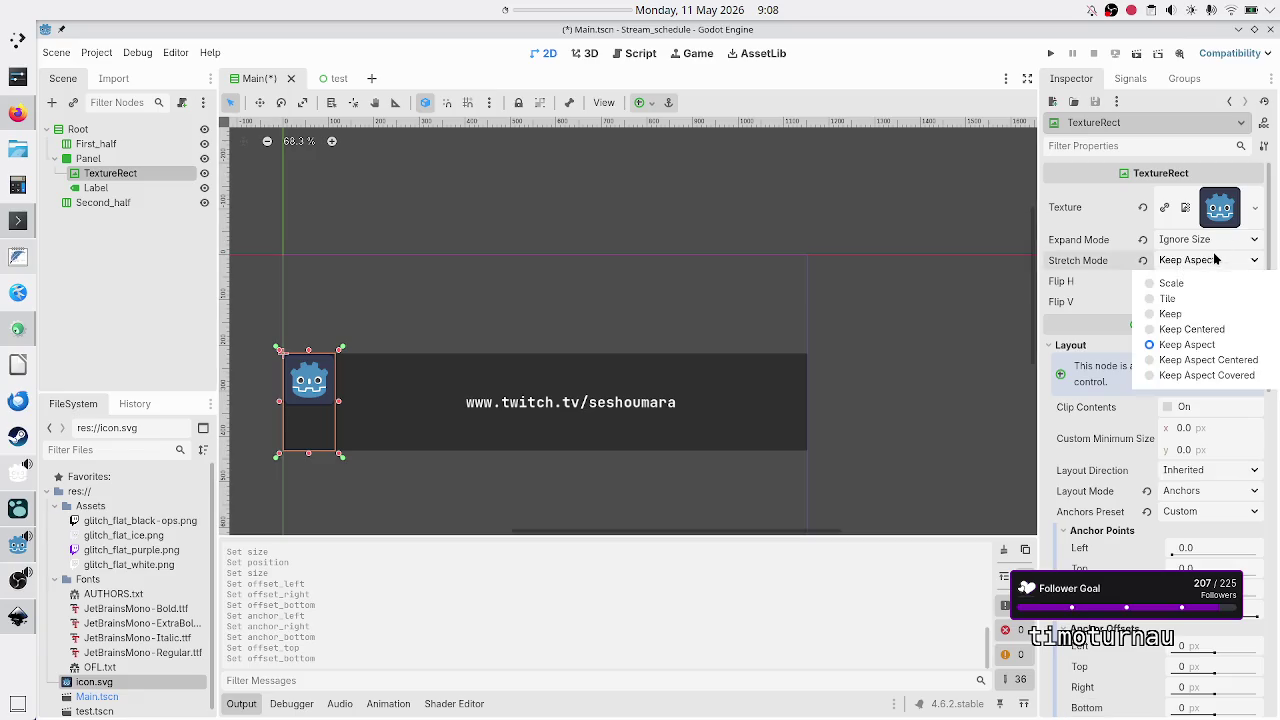
left_click(1228, 359)
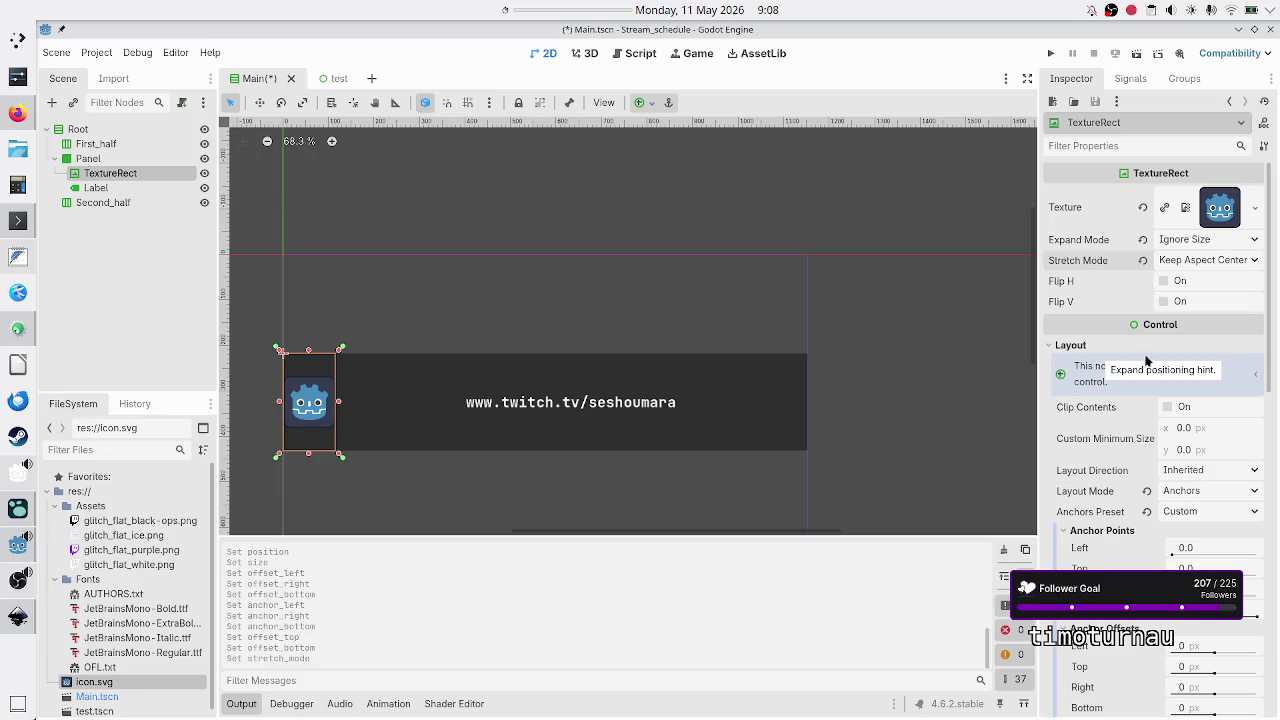
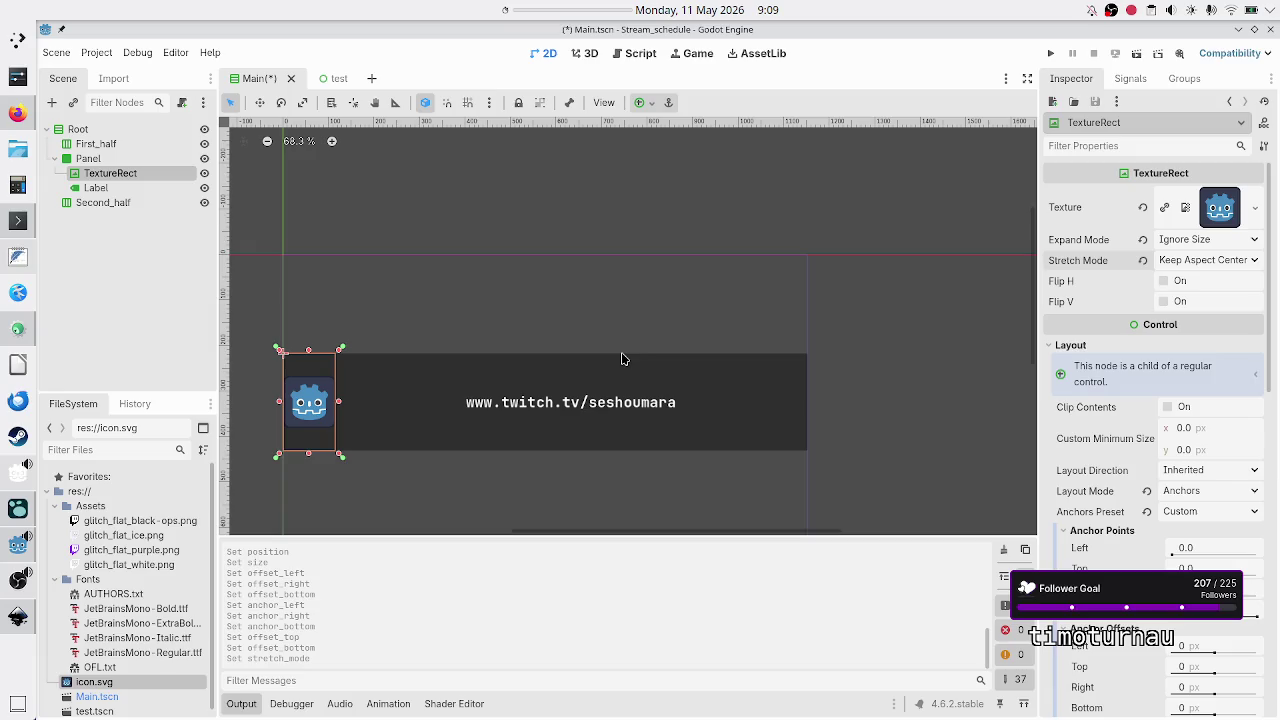
Save and run the project to preview the Main panel, resize and maximize the game window, then close it.
left_click(1050, 54)
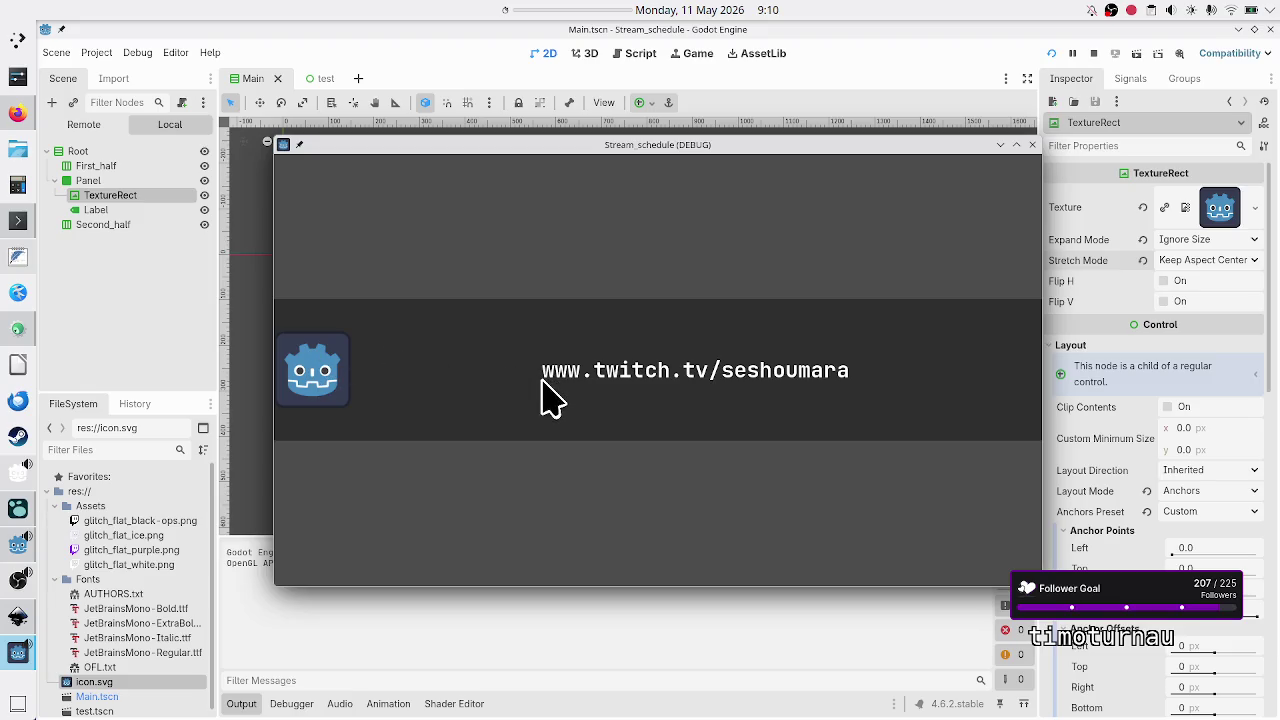
mouse_move(1041, 585)
left_mouse_down()
mouse_move(929, 580)
mouse_move(1063, 647)
left_mouse_up()
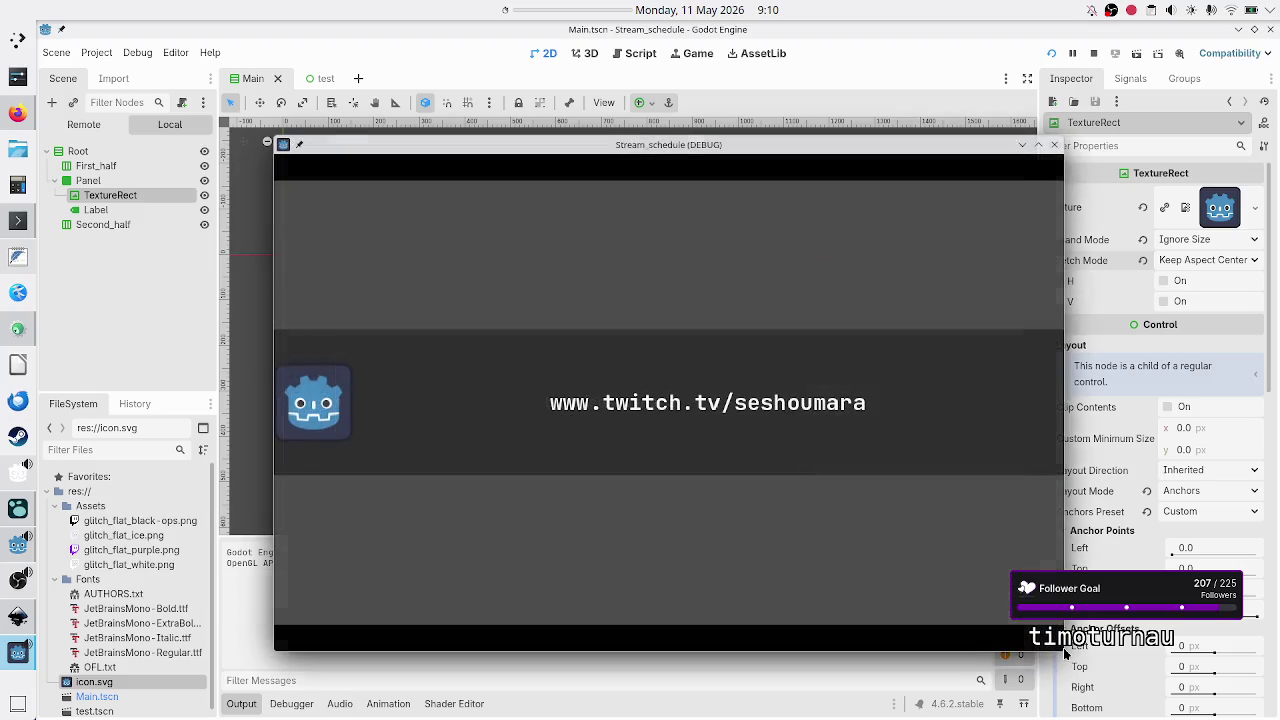
left_click(1038, 146)
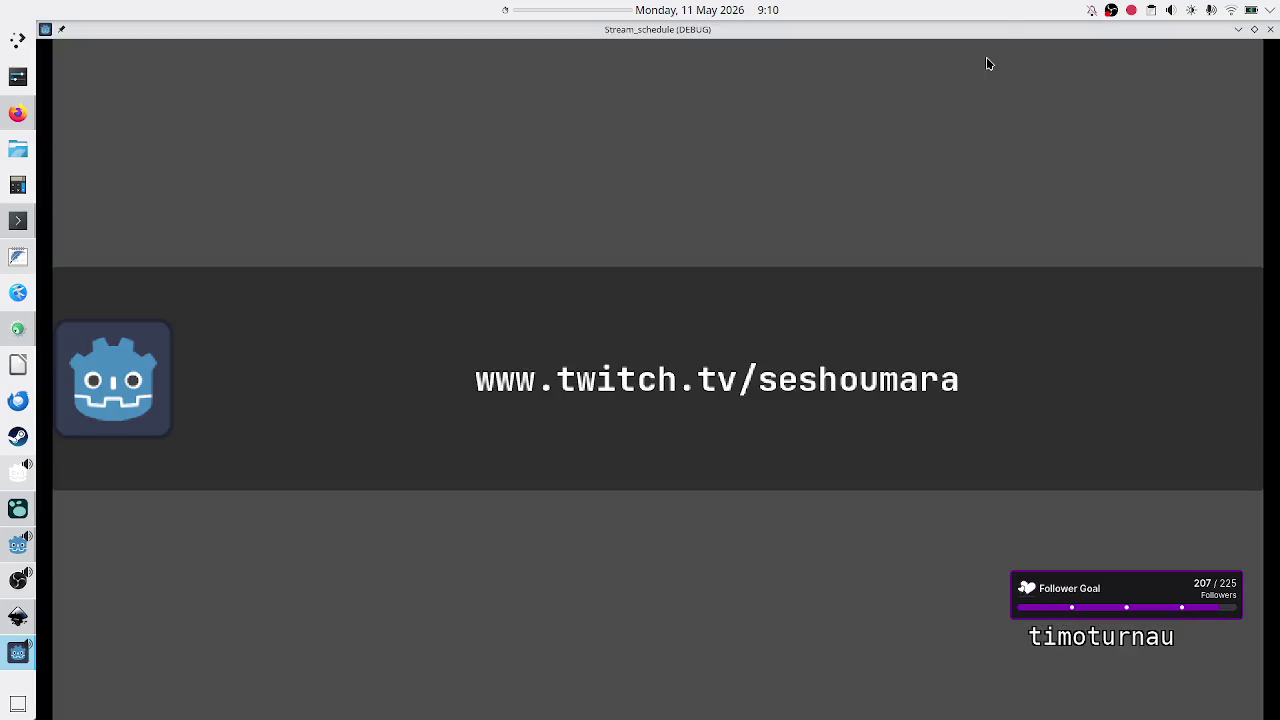
double_click(998, 29)
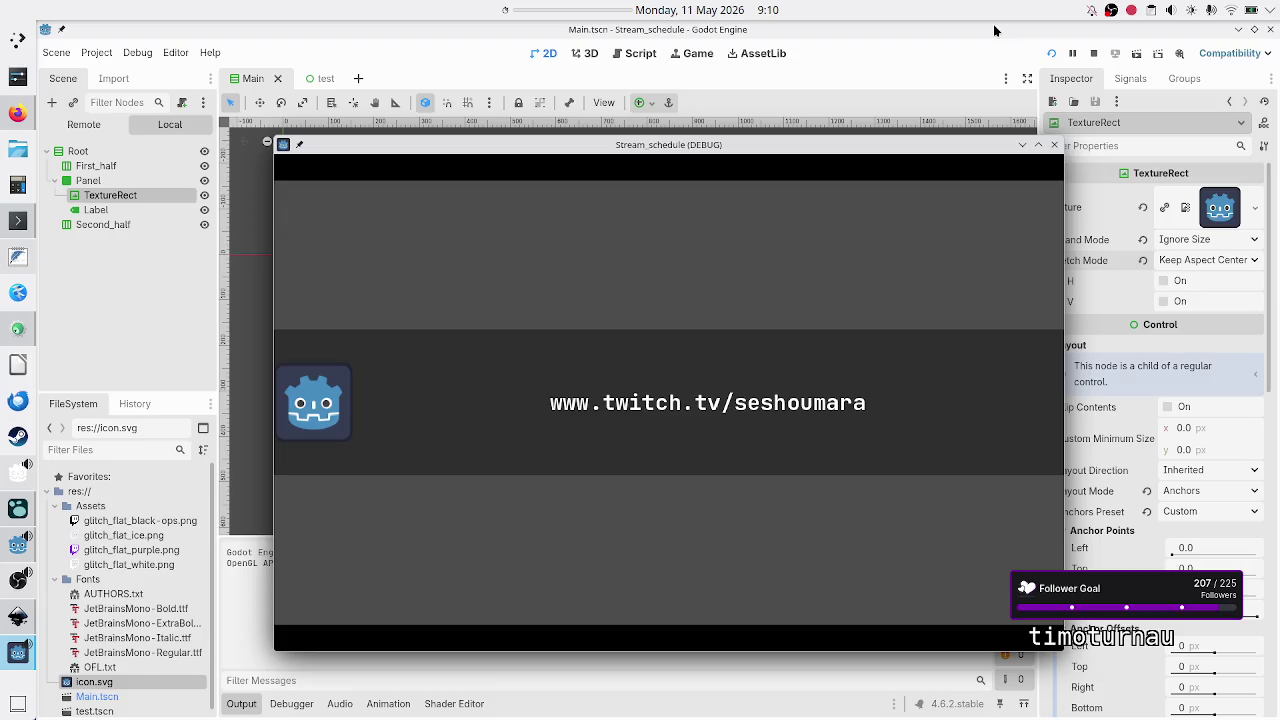
left_click(1054, 145)
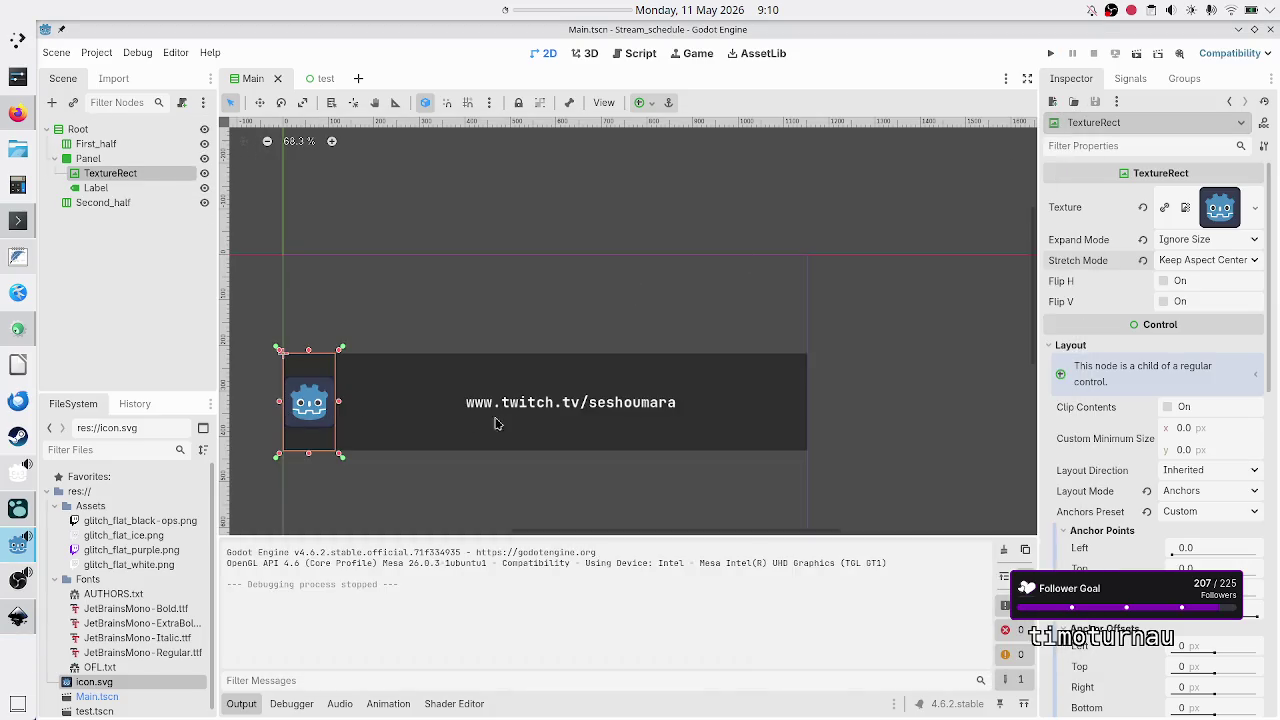
Set the URL Label's horizontal alignment to Left.
left_click(96, 188)
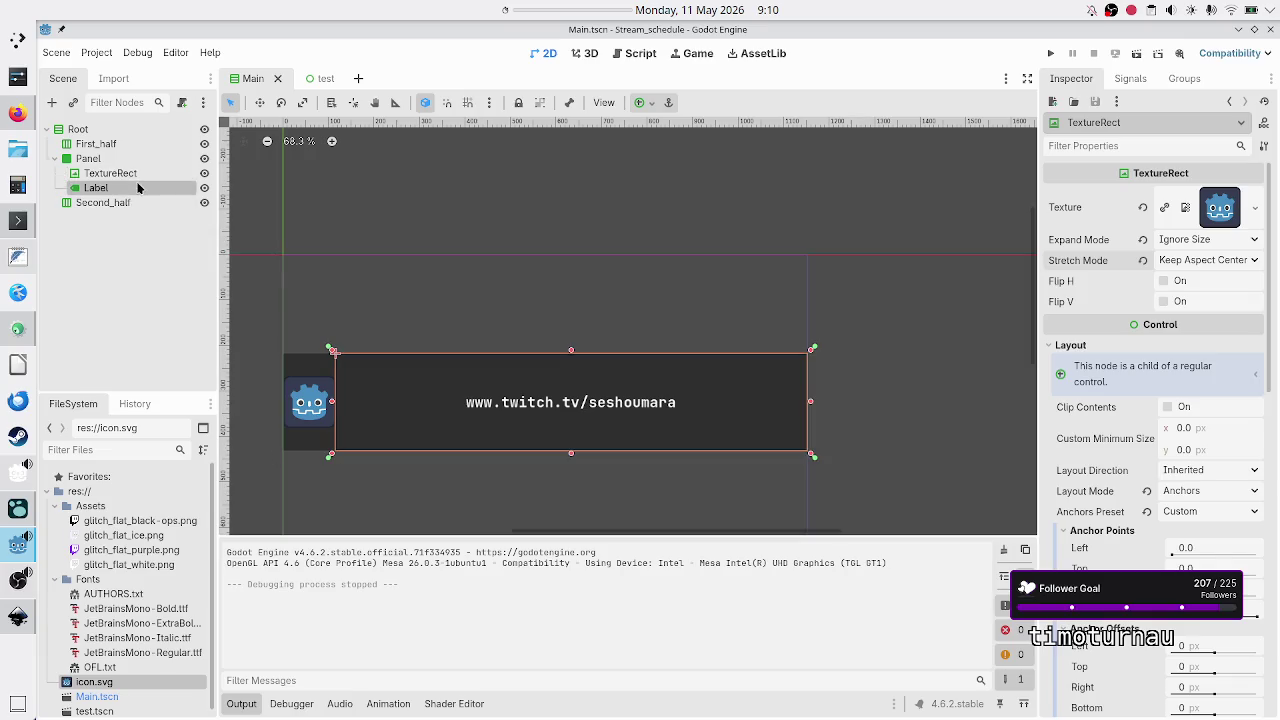
scroll(1142, 265, "up", 10)
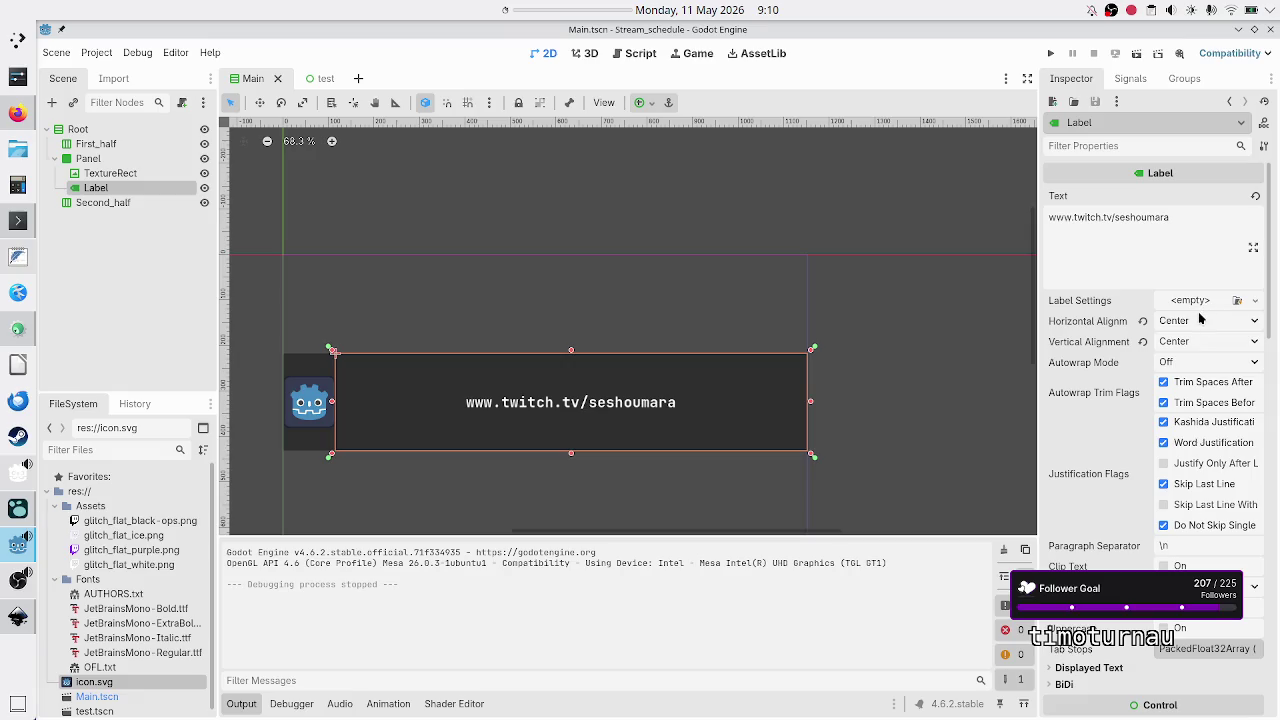
left_click(1142, 321)
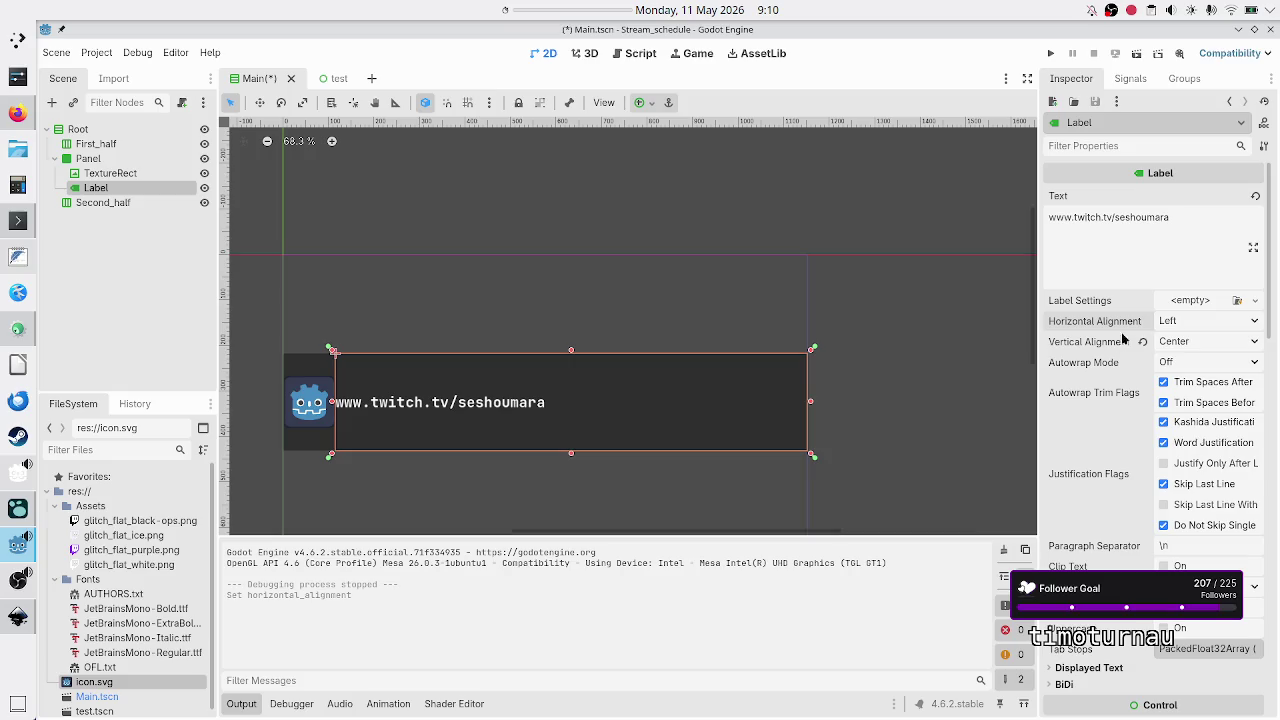
Inspect the TextureRect's right anchor, then review the Label's anchor properties.
left_click(127, 179)
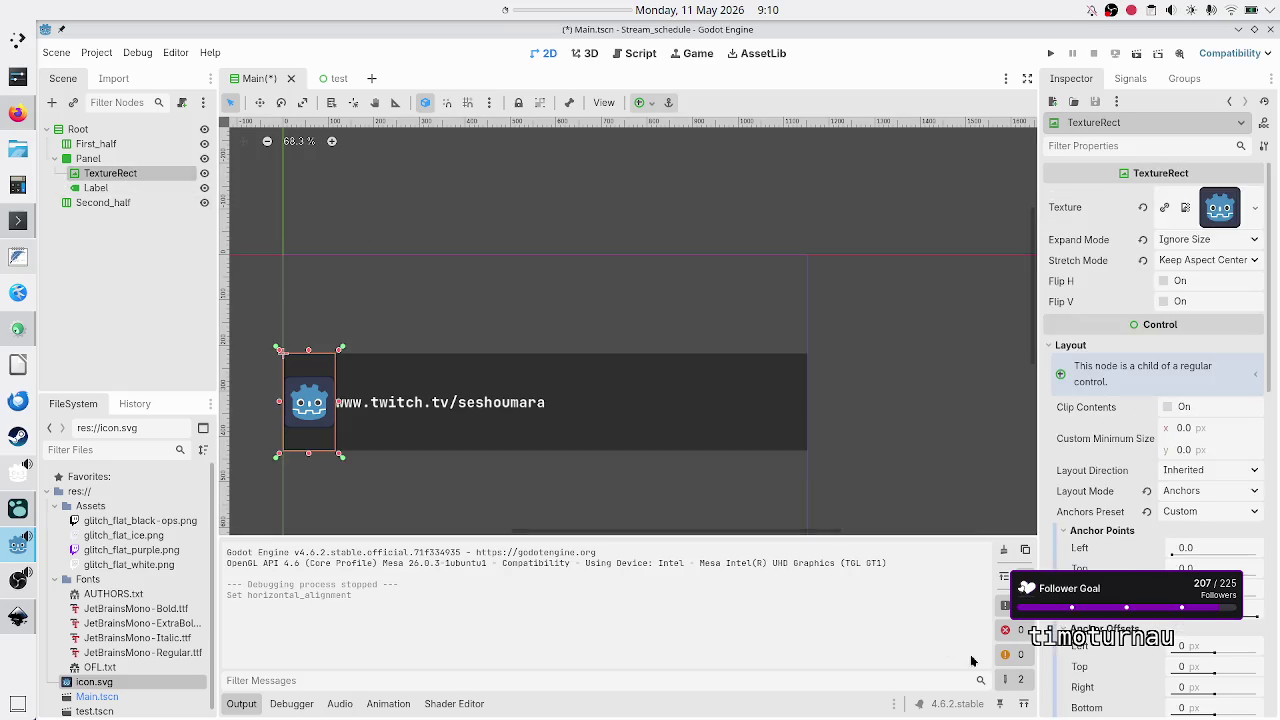
scroll(1112, 566, "down", 5)
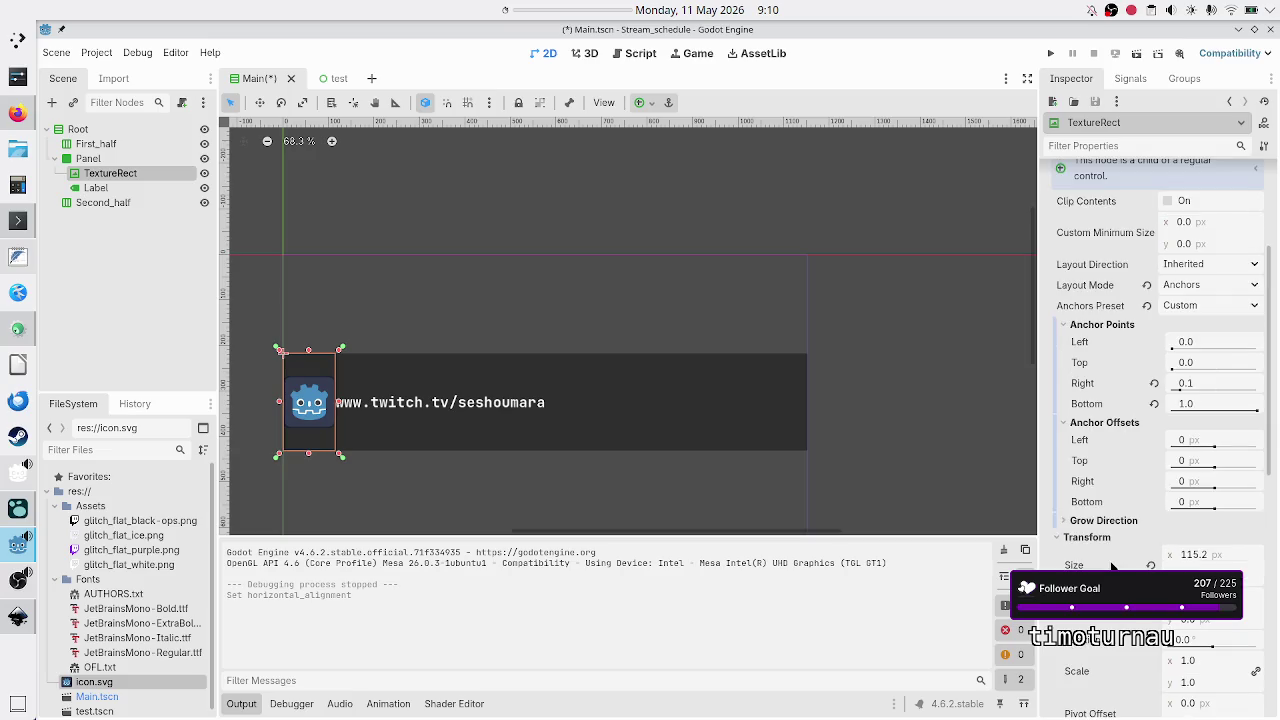
left_click(1206, 387)
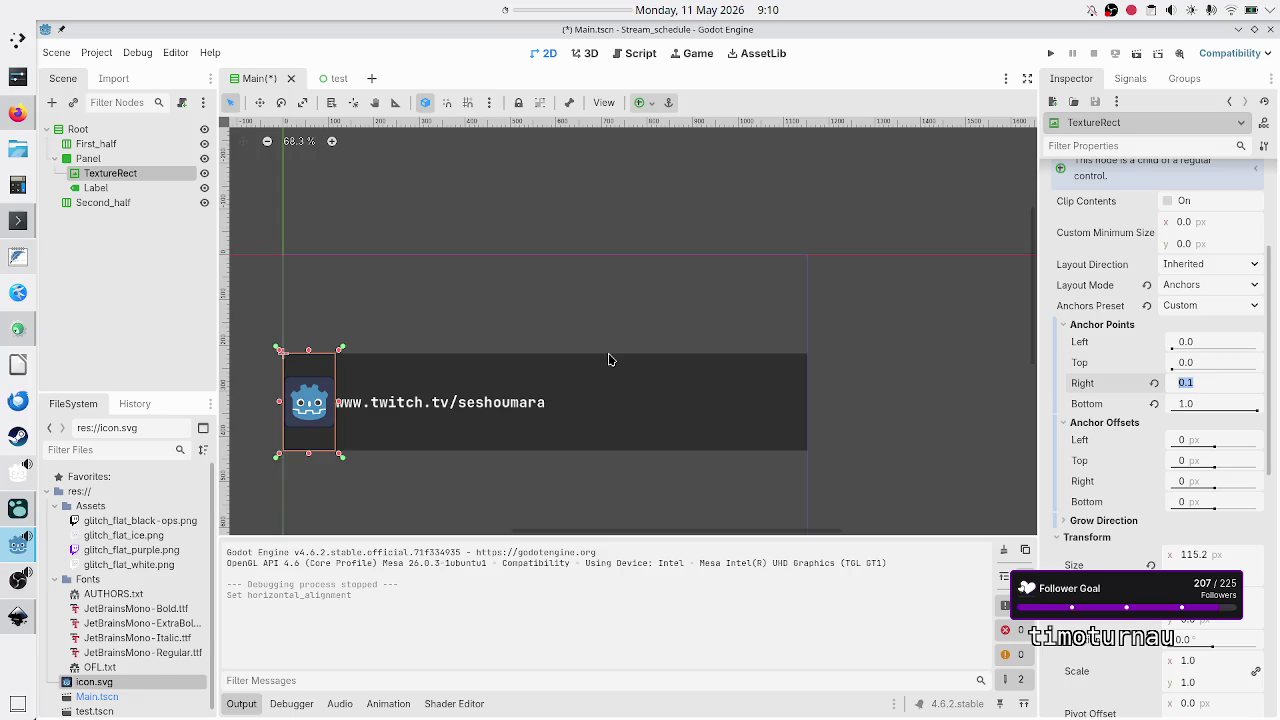
left_click(125, 188)
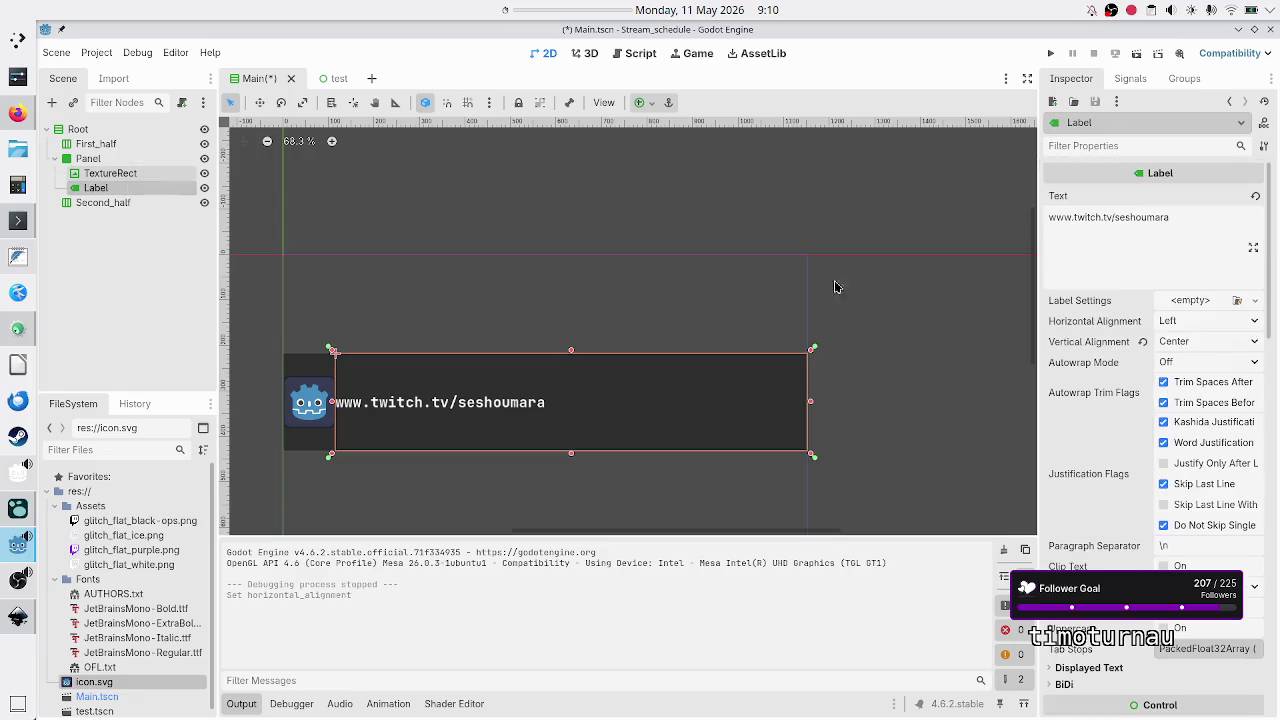
scroll(1126, 443, "down", 10)
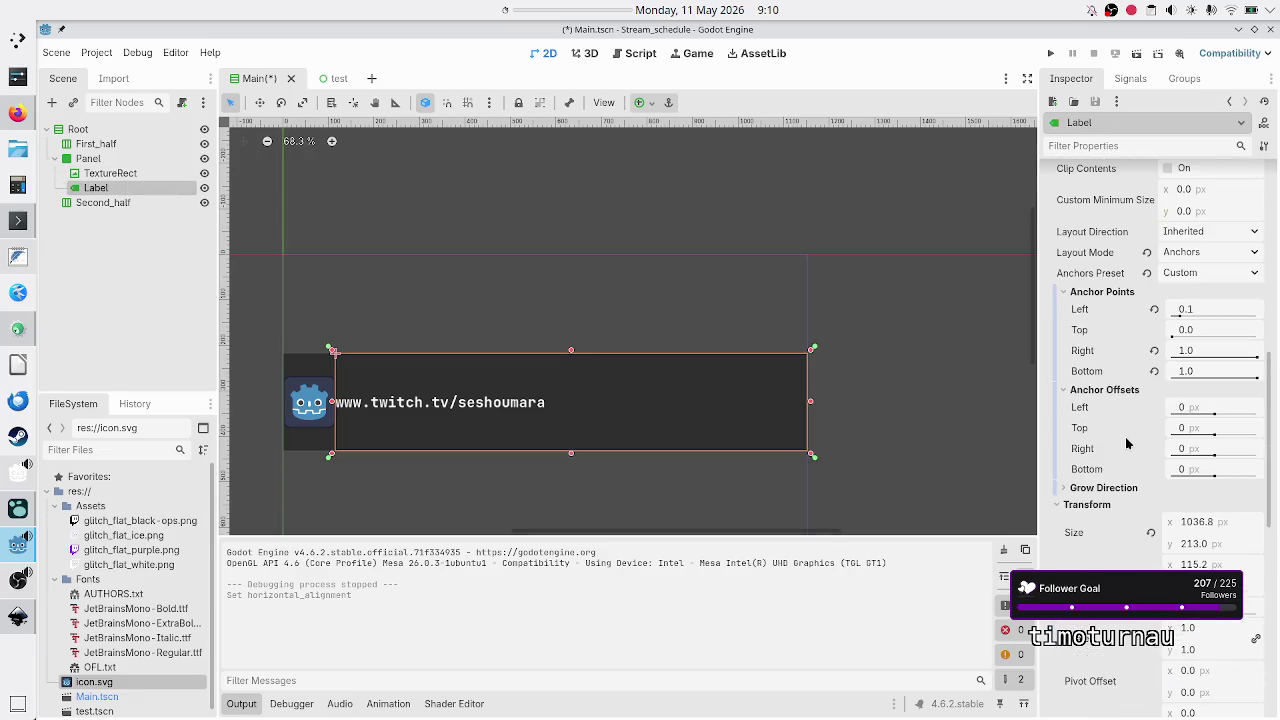
scroll(1126, 443, "up", 2)
scroll(1126, 443, "down", 1)
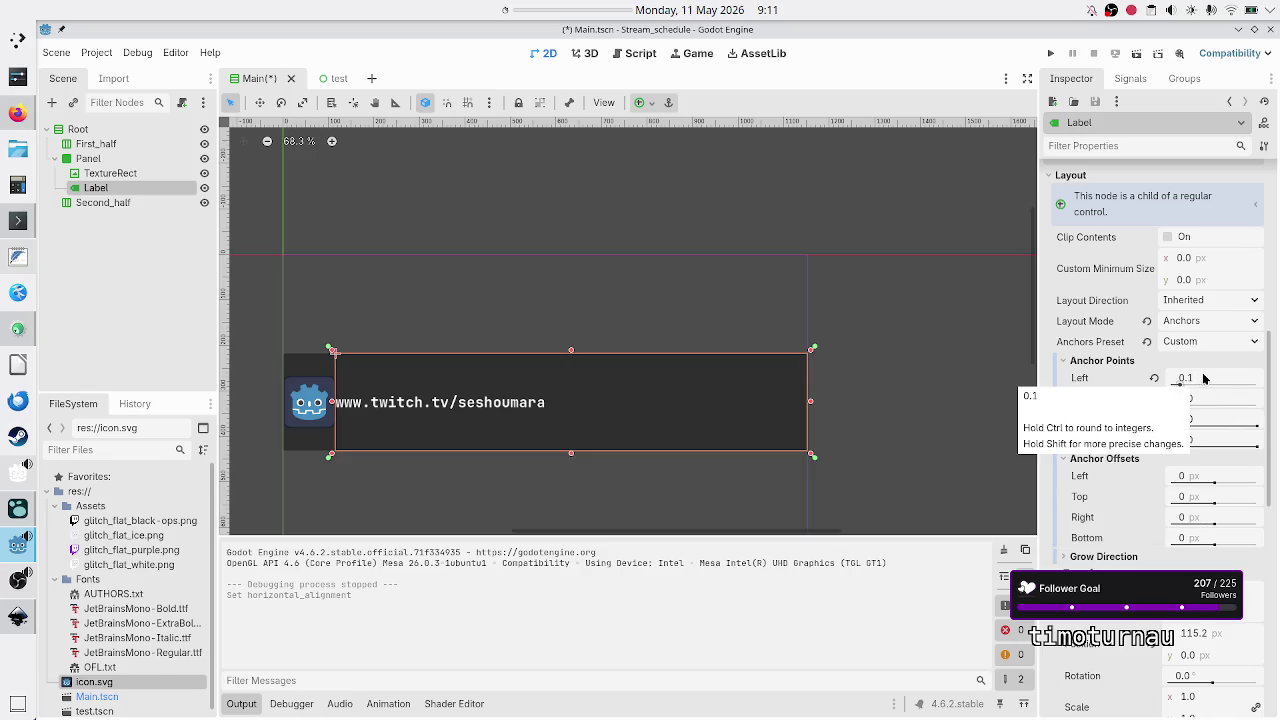
Set the Label's left anchor to 0.3 and the TextureRect's left anchor to 0.2.
left_click(1204, 379)
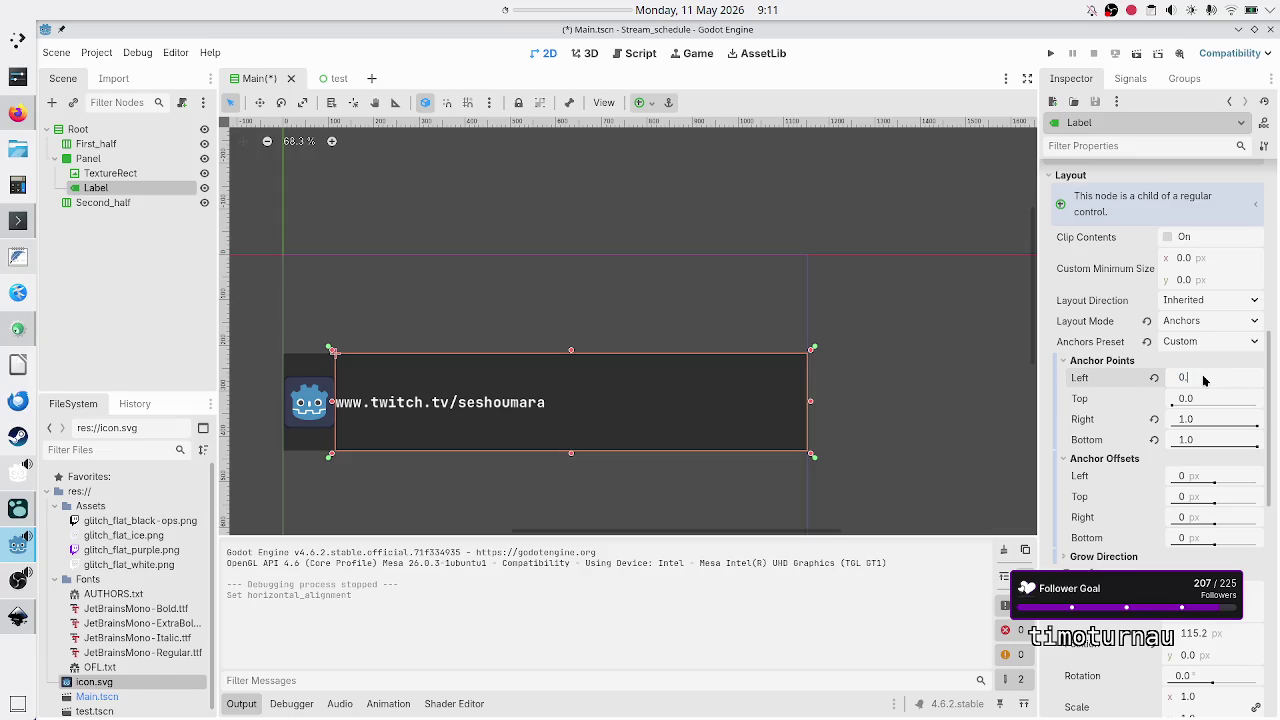
type("3")
key("Return")
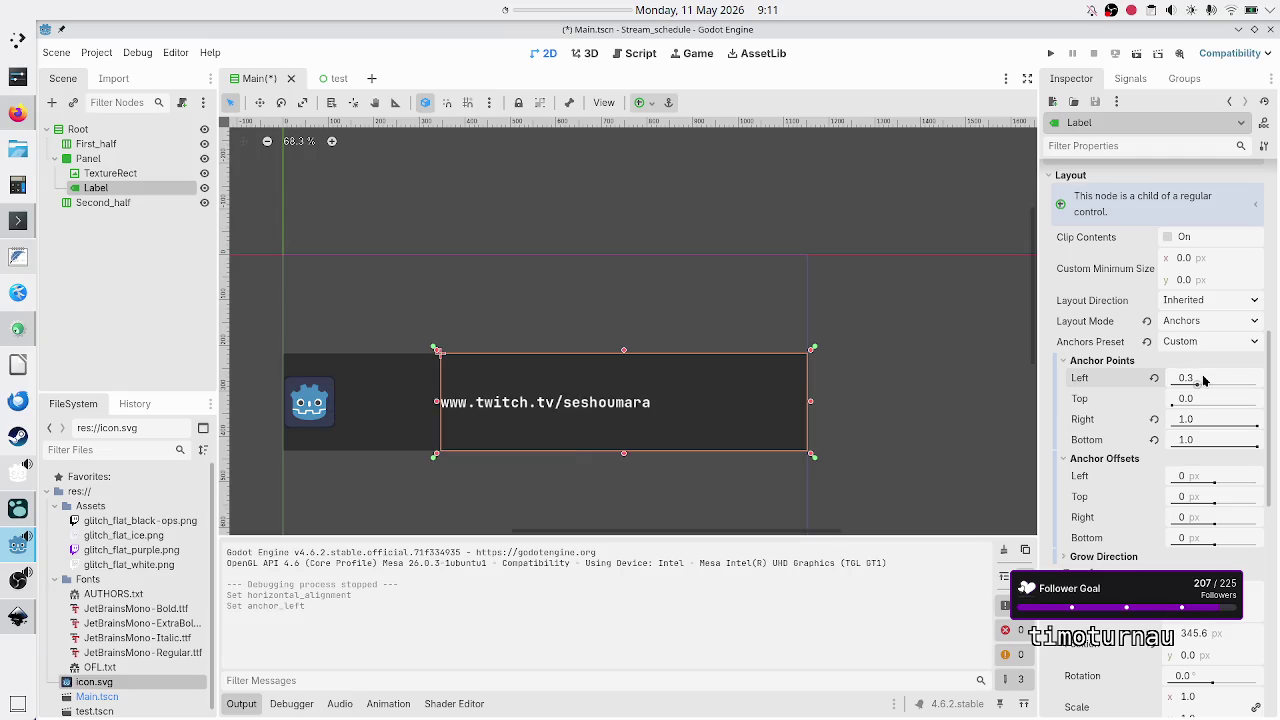
left_click(125, 174)
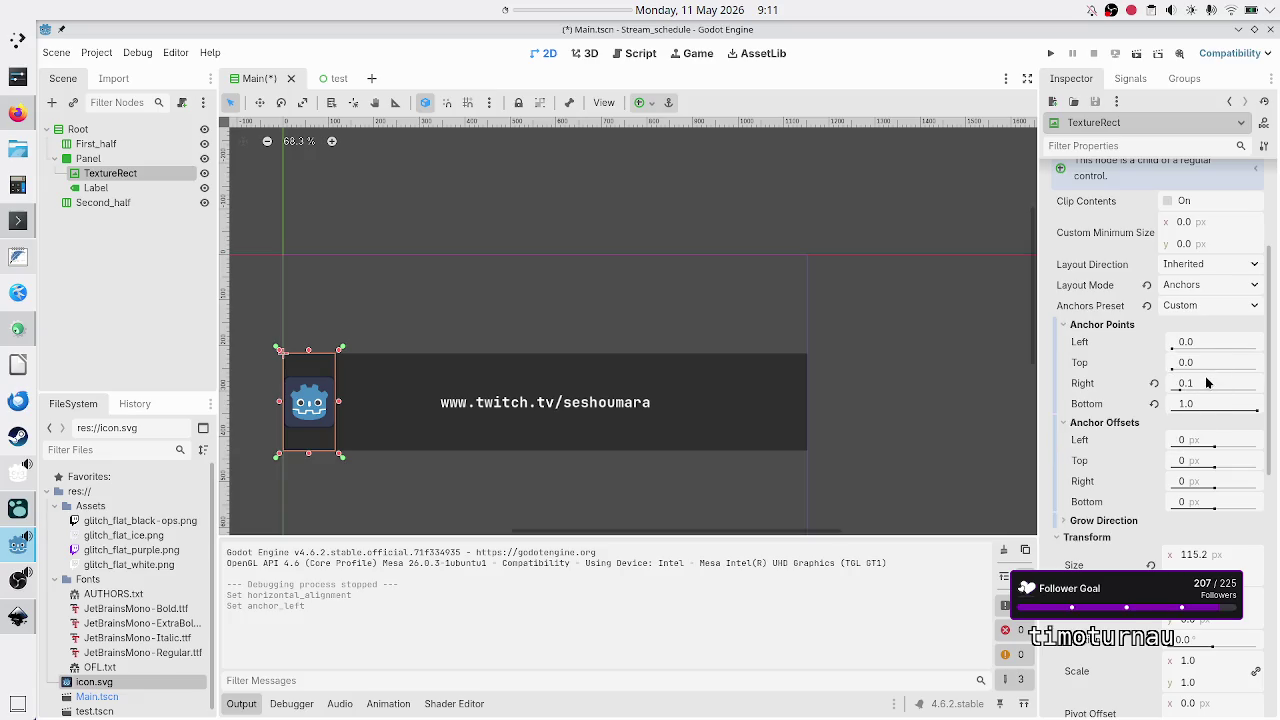
left_click(1208, 345)
type("0.2")
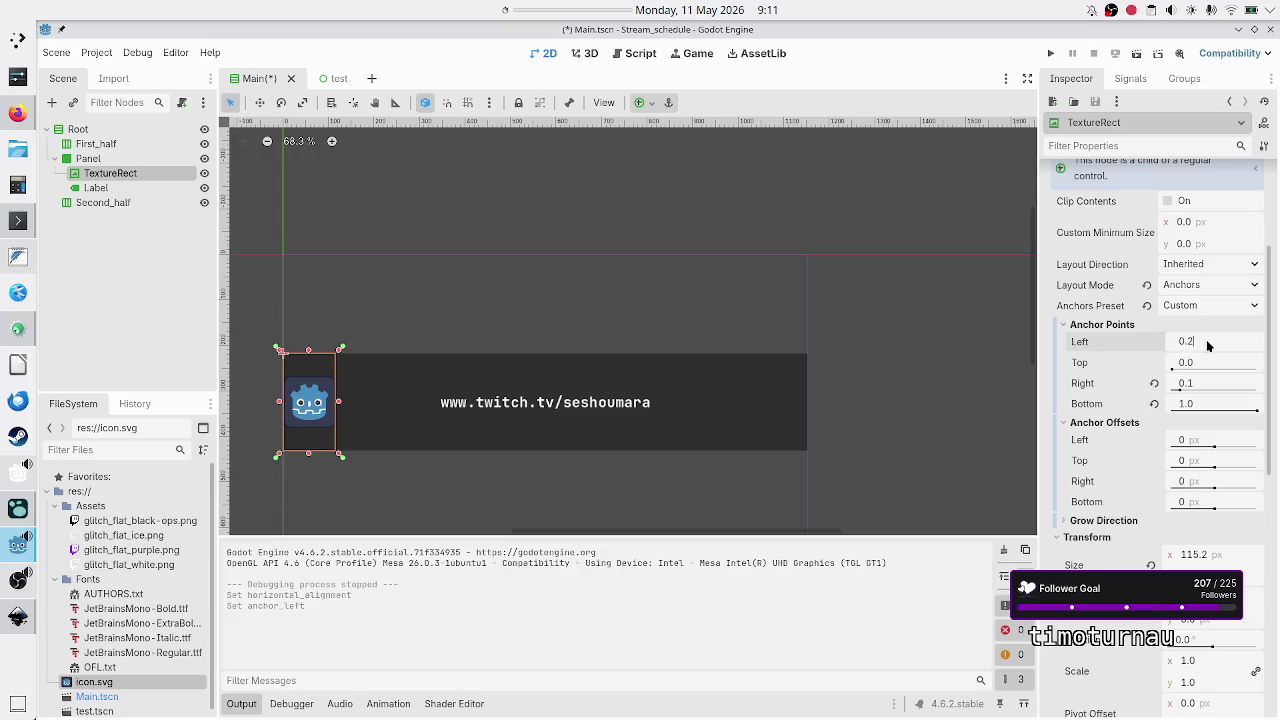
key("Return")
Set the TextureRect's right anchor to 0.3 and change its left anchor to 0.1.
left_click(1212, 383)
type("0.3")
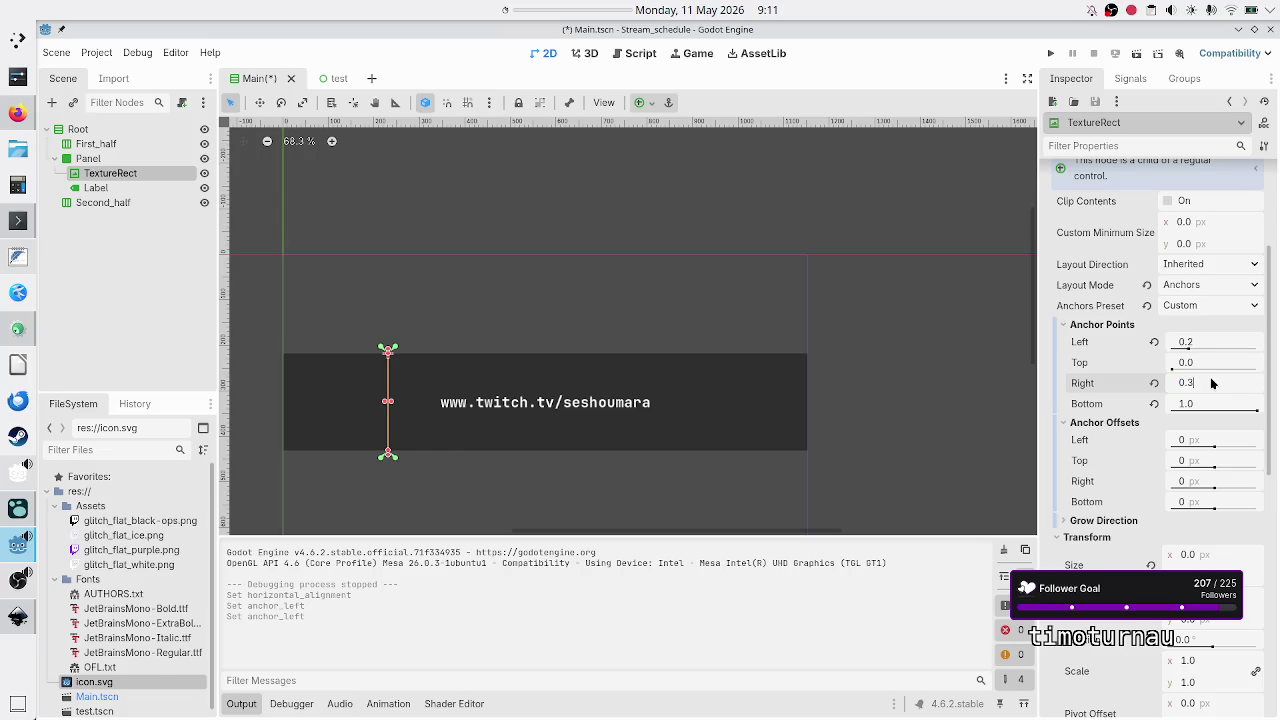
key("Return")
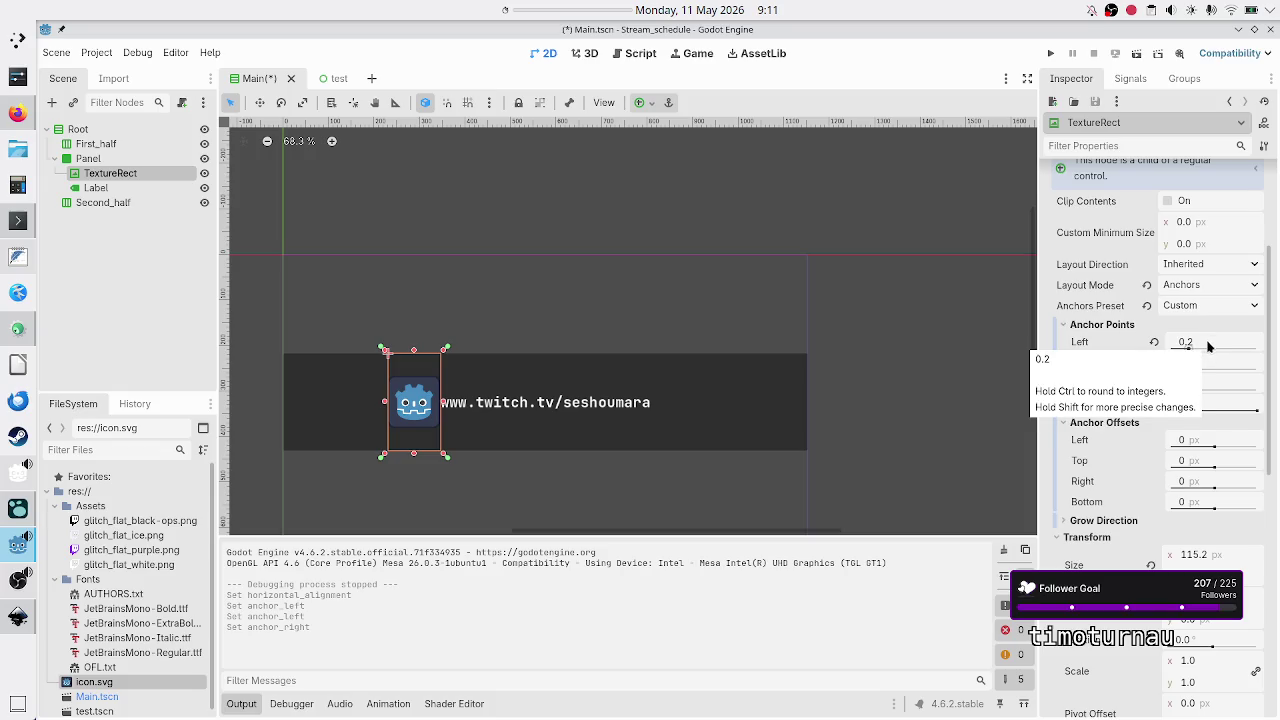
left_click(1207, 344)
type("0.1")
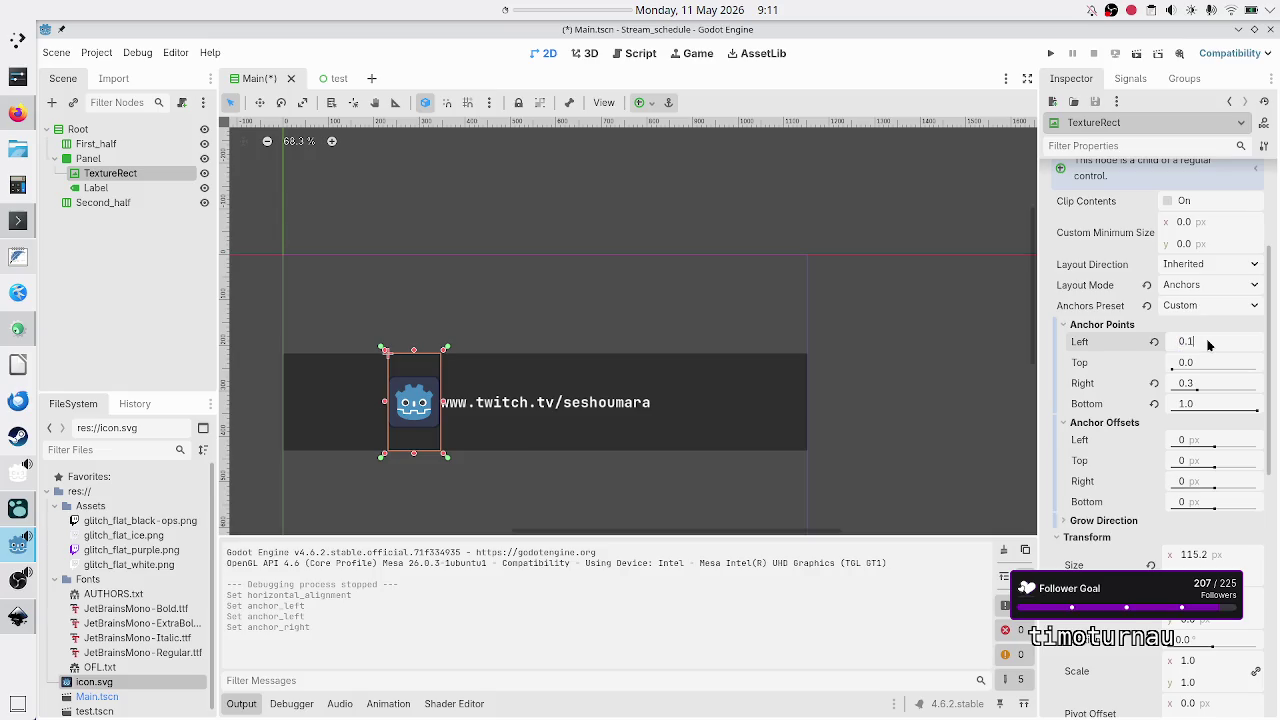
key("Return")
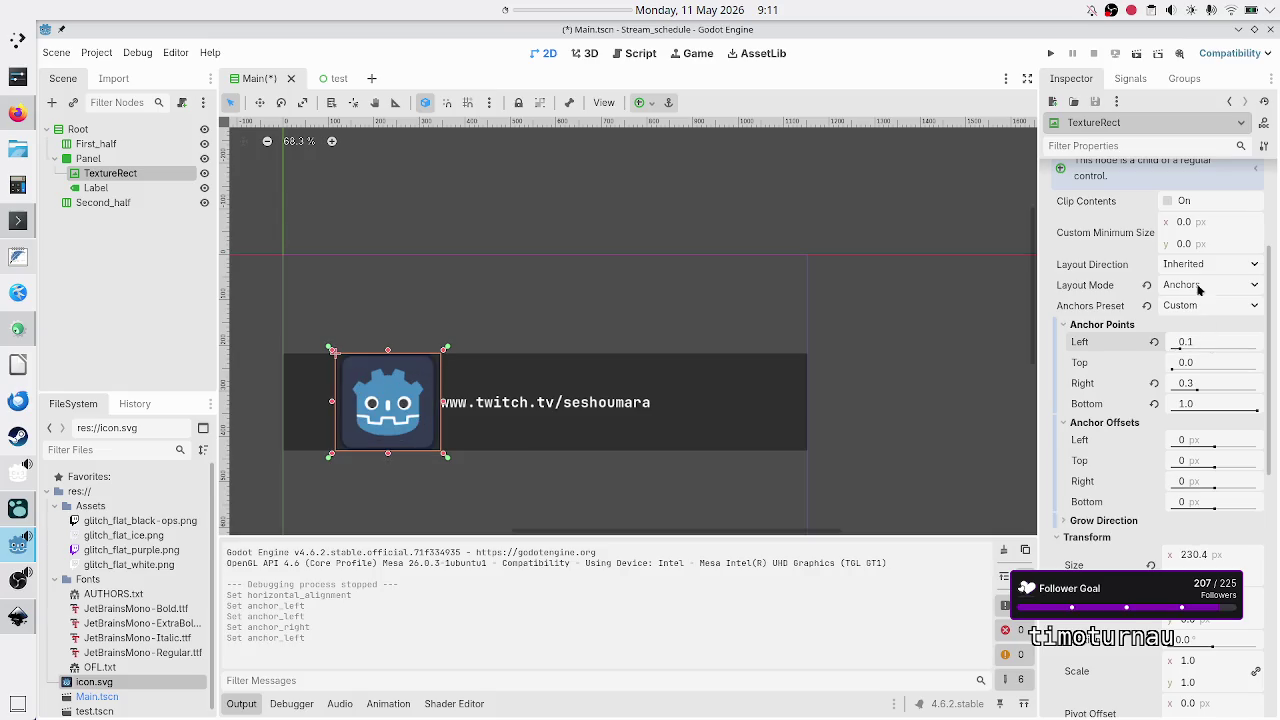
Save and run the project to check the enlarged icon beside the URL, then close the preview.
left_click(1049, 55)
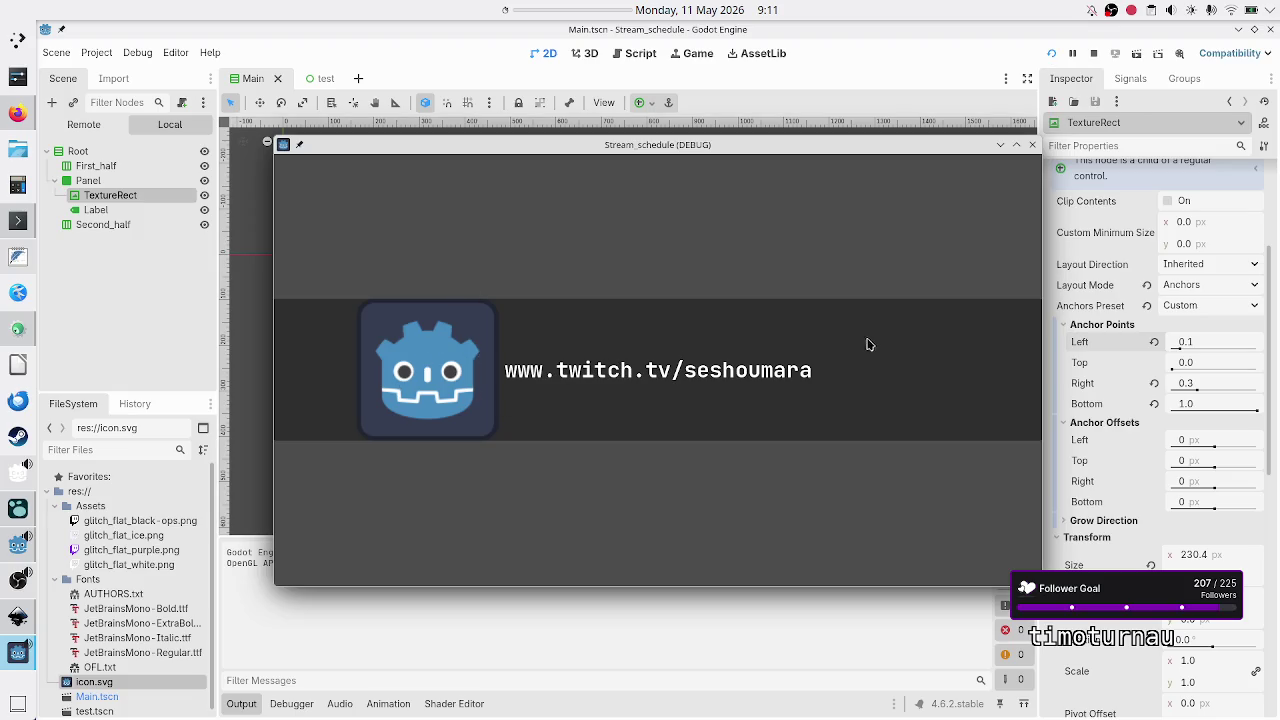
left_click(1033, 146)
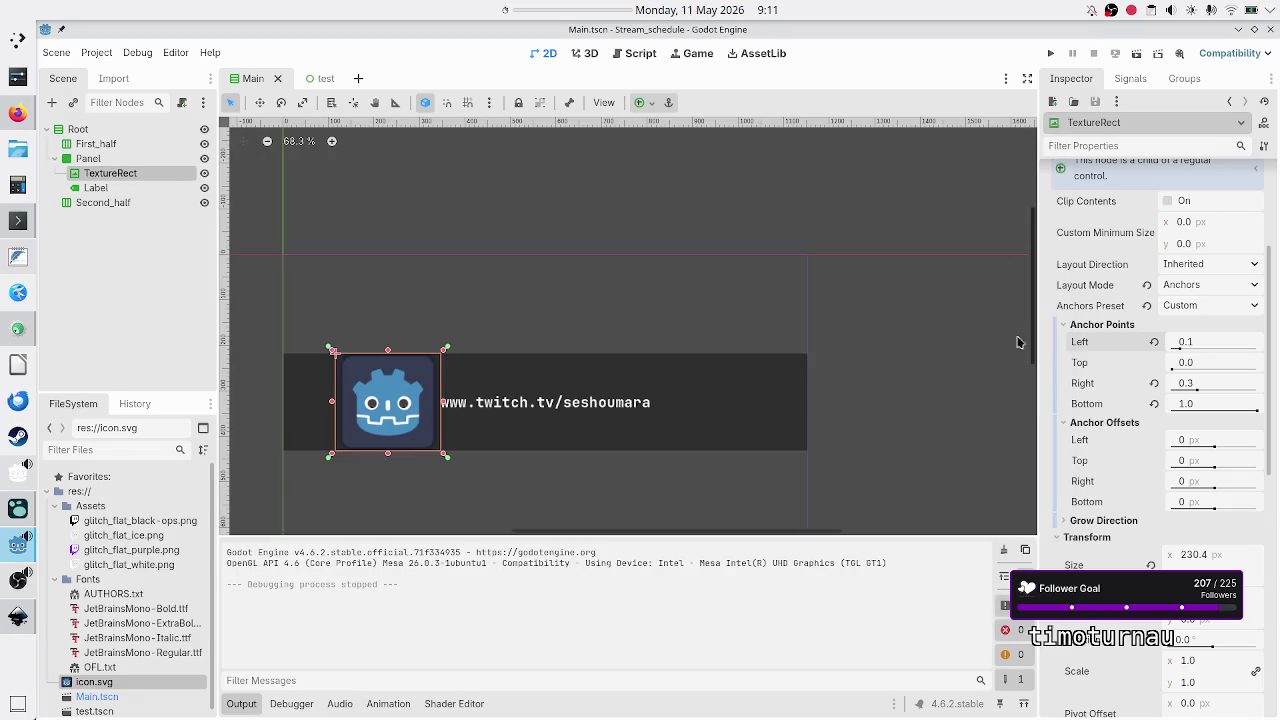
left_click(1210, 369)
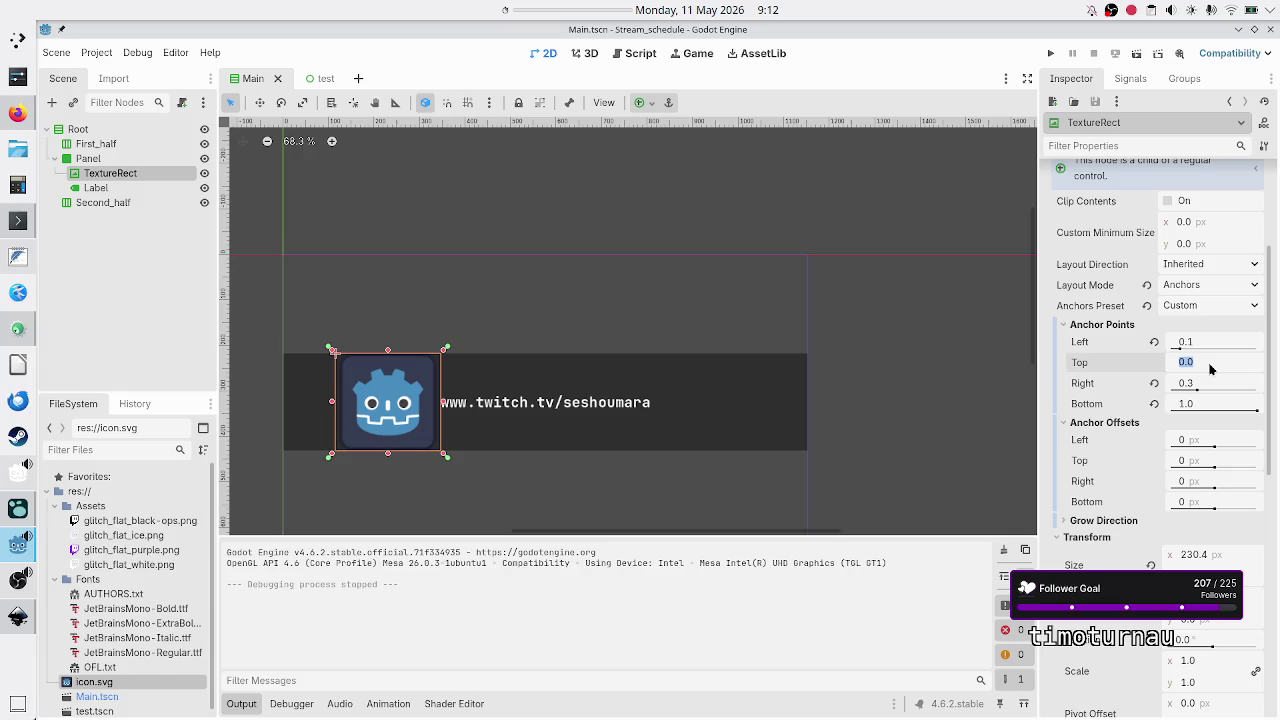
Set the TextureRect's top anchor to 0.25 and bottom anchor to 0.75.
type("0.25")
key("Return")
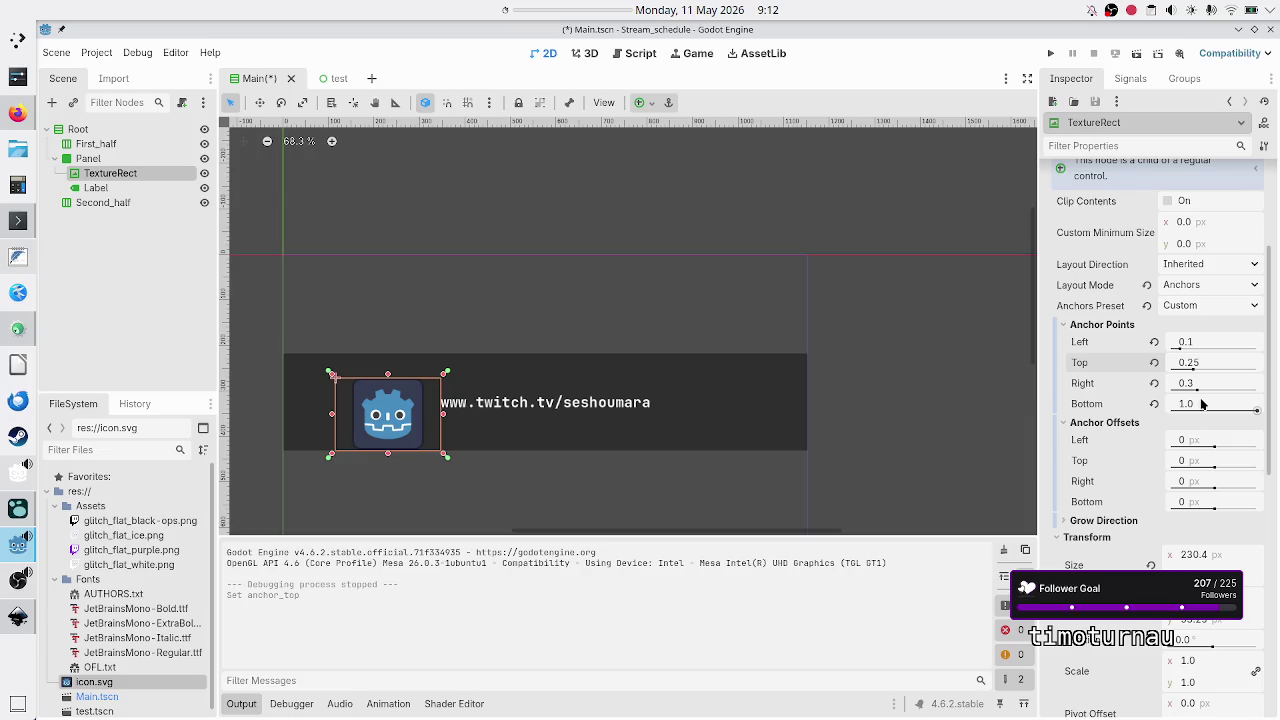
left_click(1203, 403)
type("0.75")
key("Return")
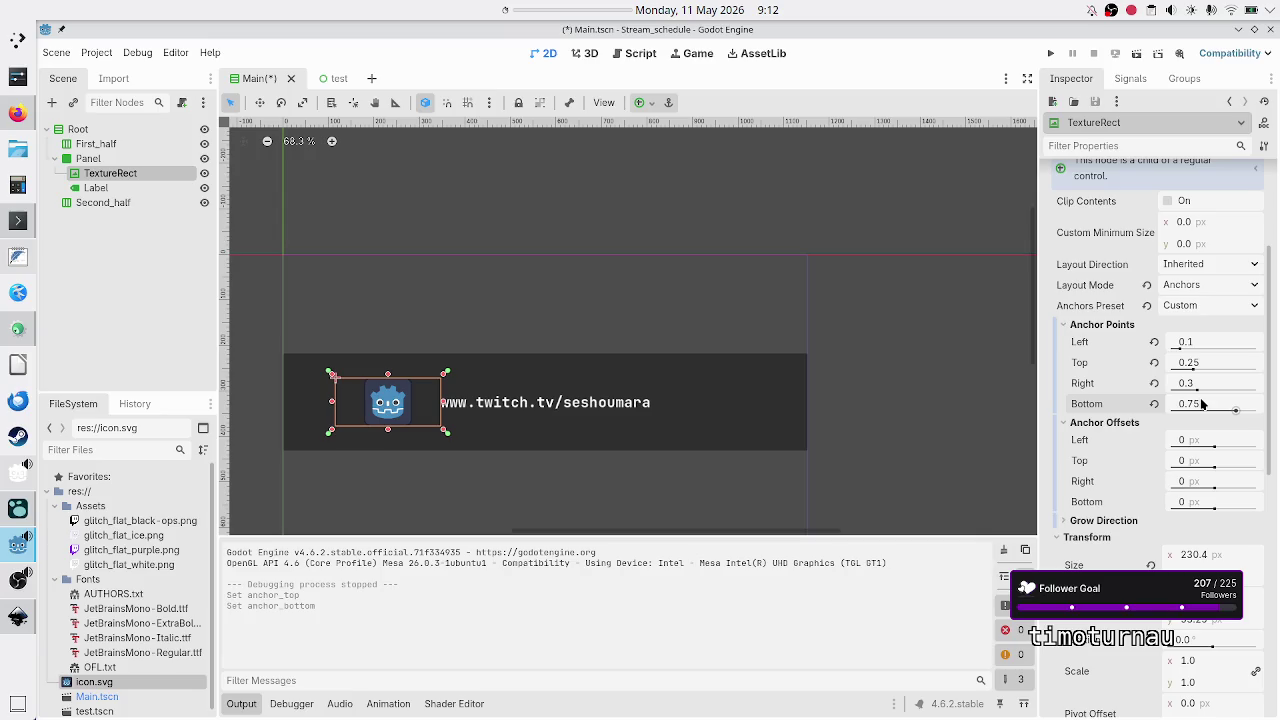
Preview the panel in a test run, then start a new empty scene from the test tab.
left_click(1052, 55)
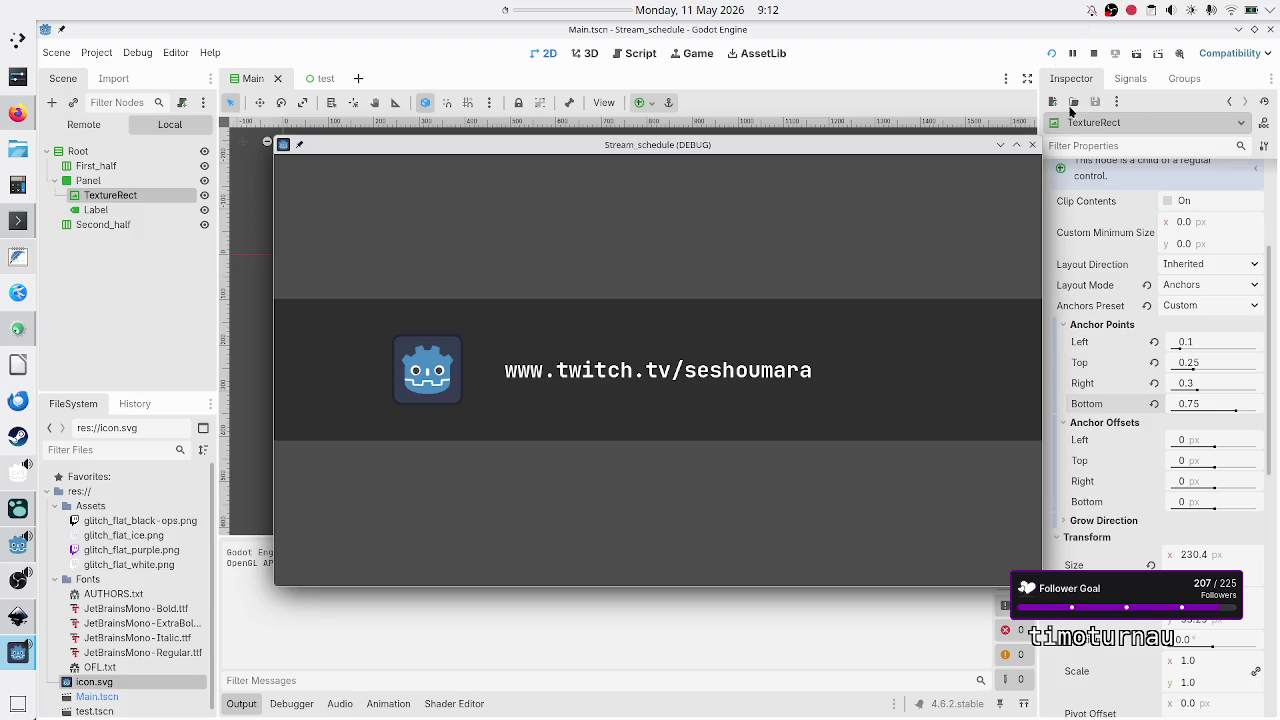
left_click(1033, 144)
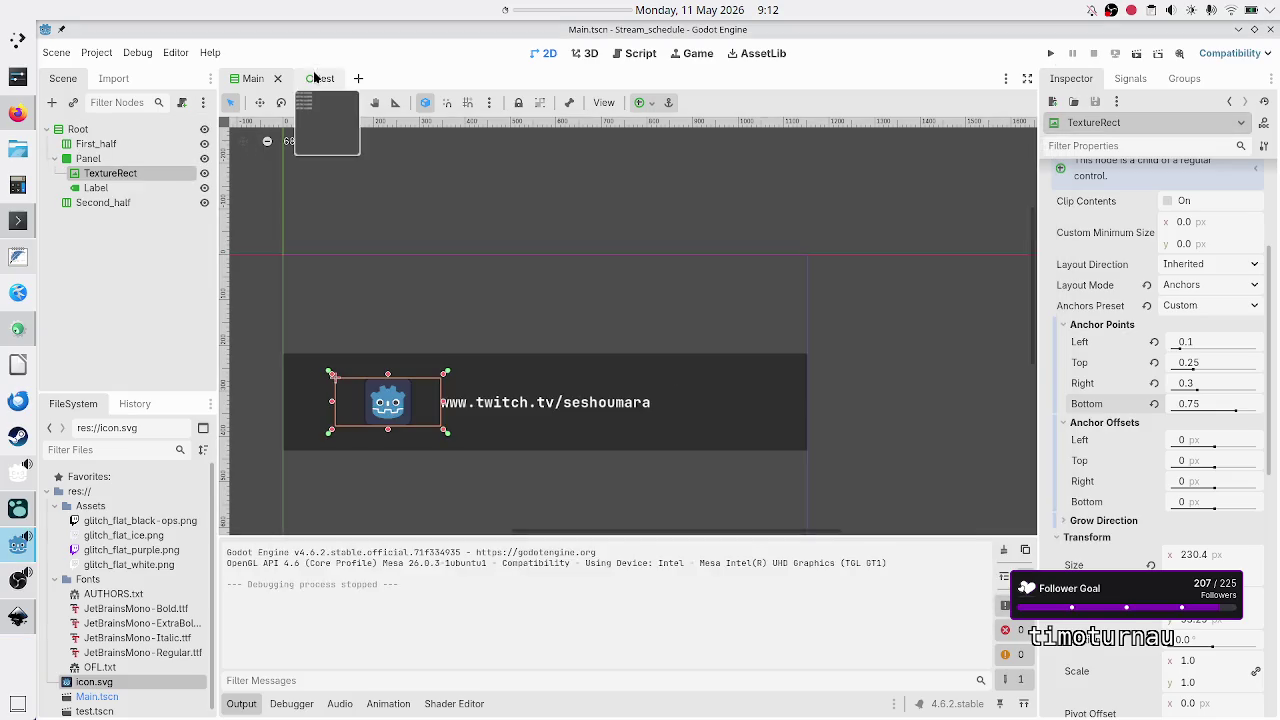
left_click(318, 78)
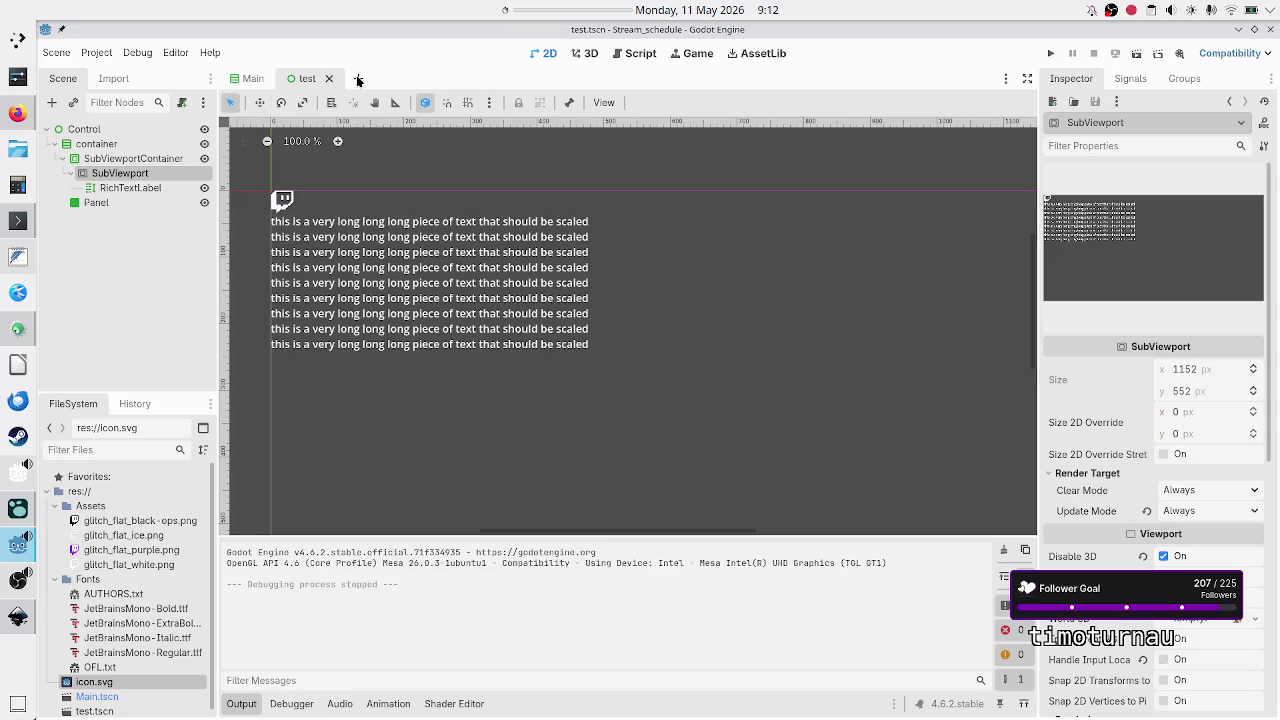
left_click(358, 78)
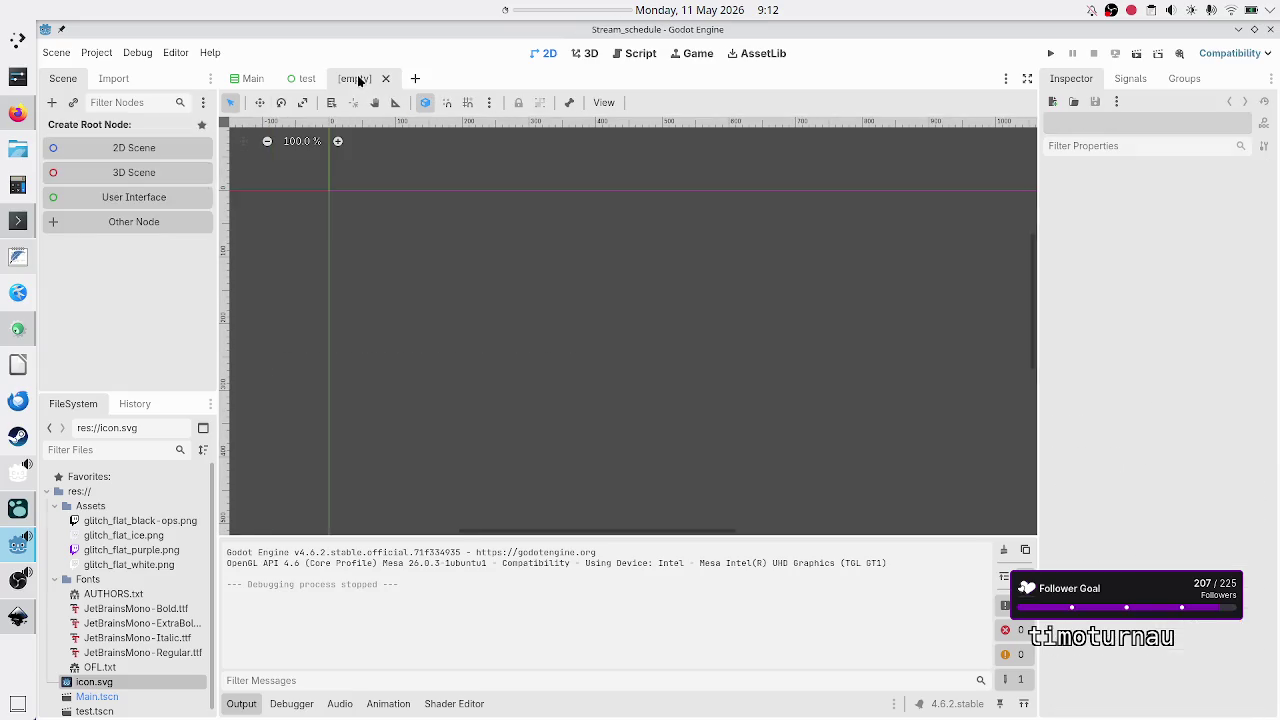
Create a User Interface Control root with a CenterContainer child.
left_click(112, 203)
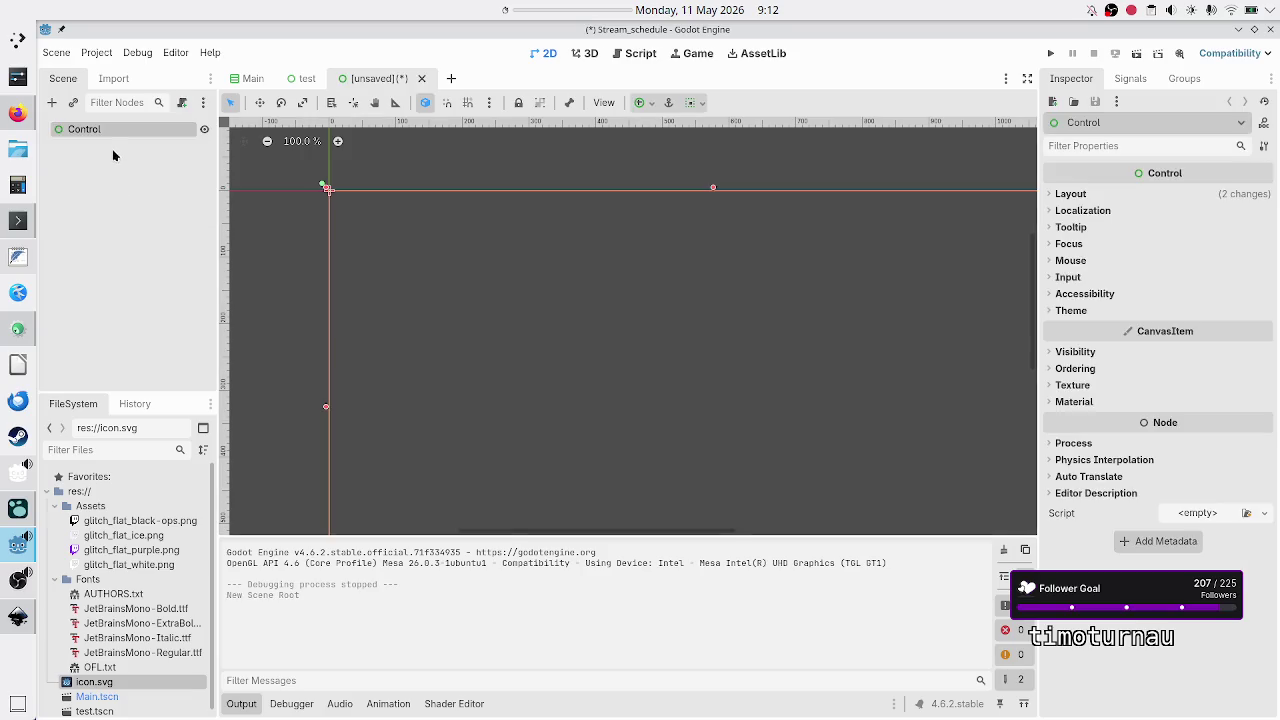
left_click(48, 103)
type("center")
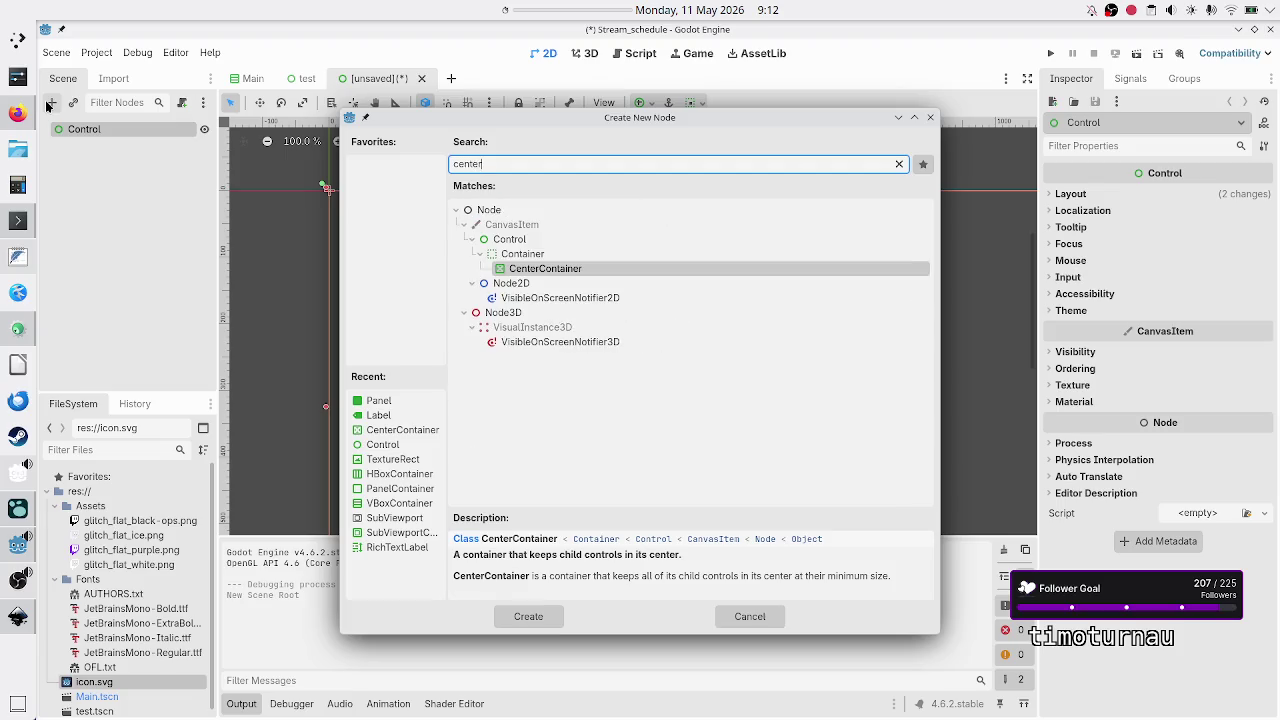
key("Return")
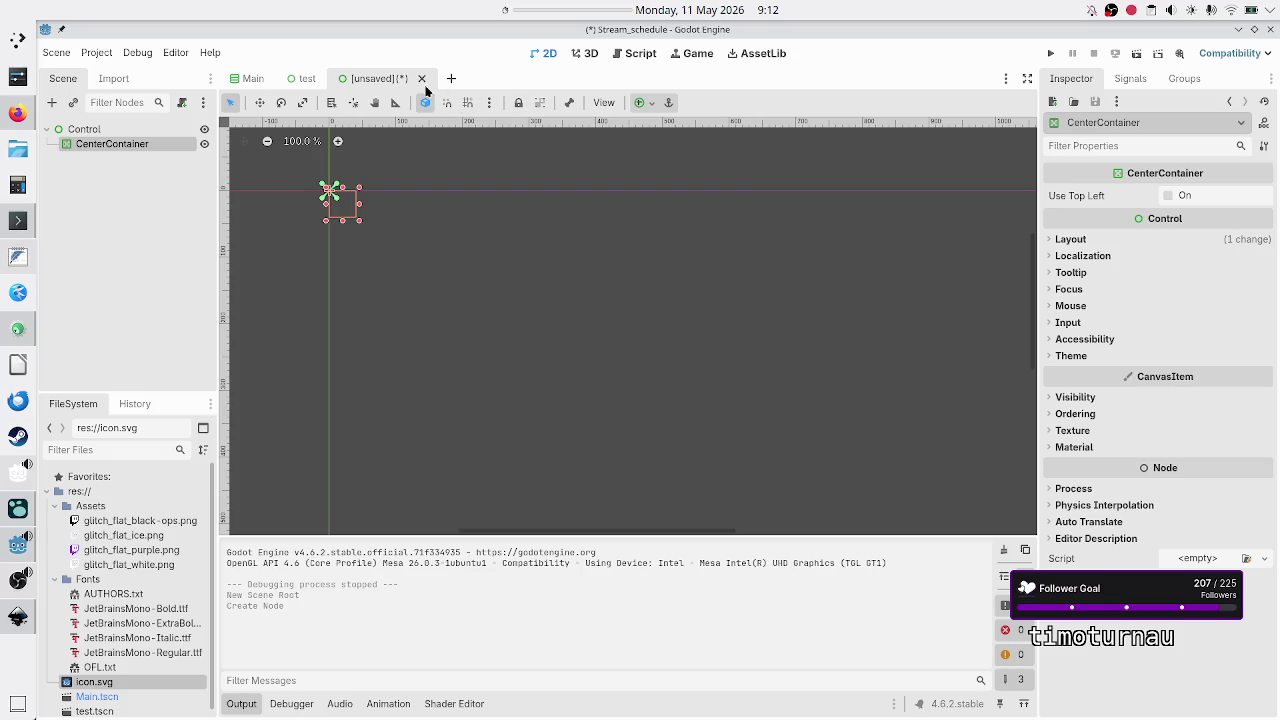
Apply the Full Rect anchor preset to the CenterContainer.
left_click(650, 102)
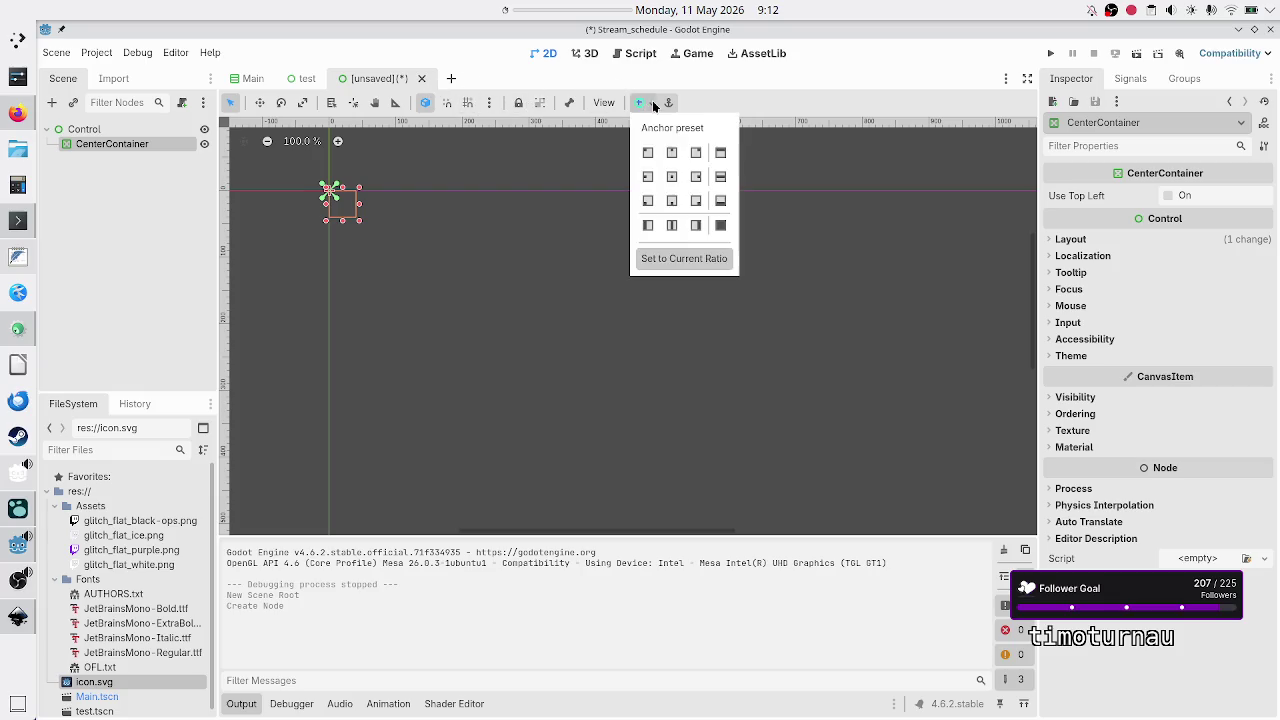
left_click(720, 226)
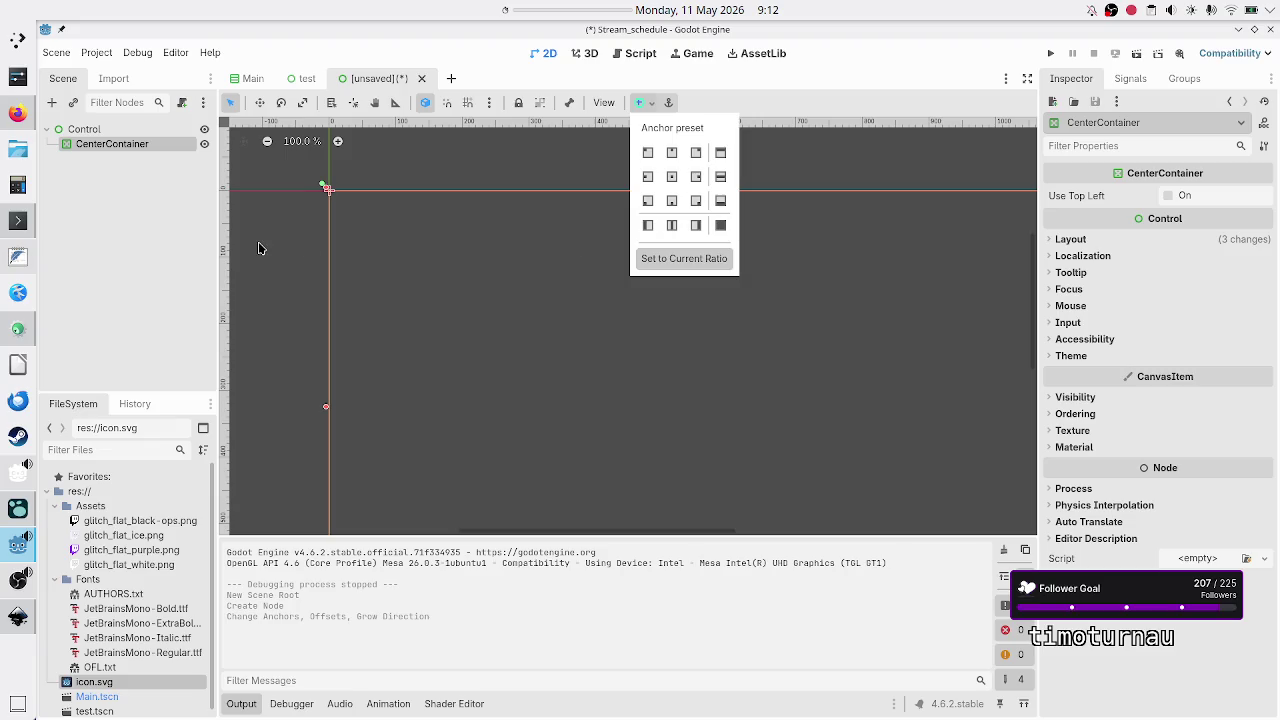
left_click(169, 200)
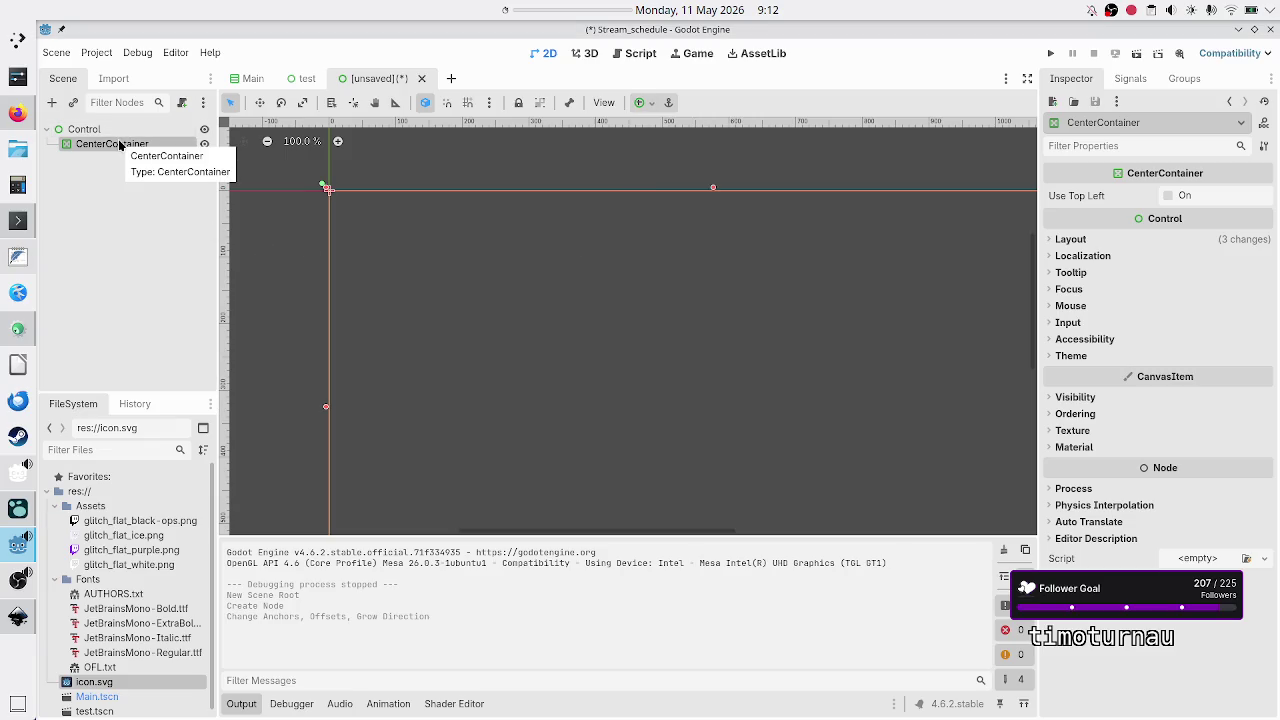
left_click(52, 102)
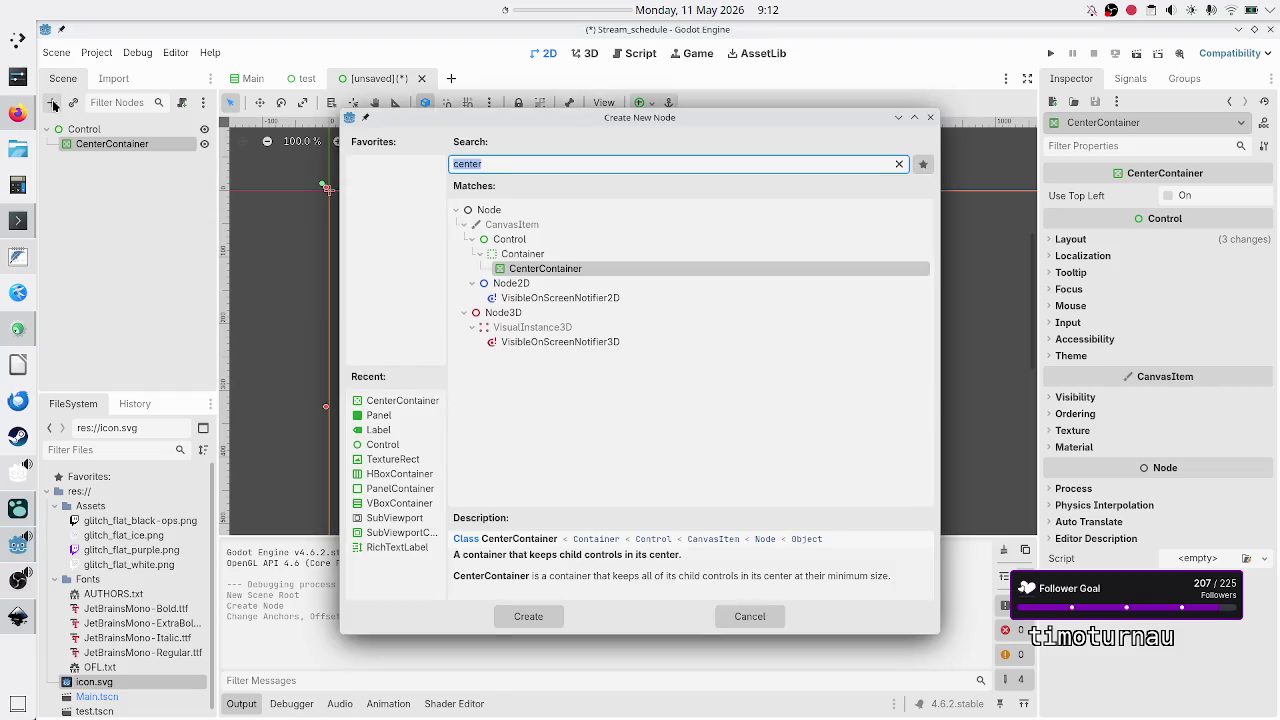
Add an HBoxContainer inside the CenterContainer and expand its Layout and Container Sizing properties.
type("hbox")
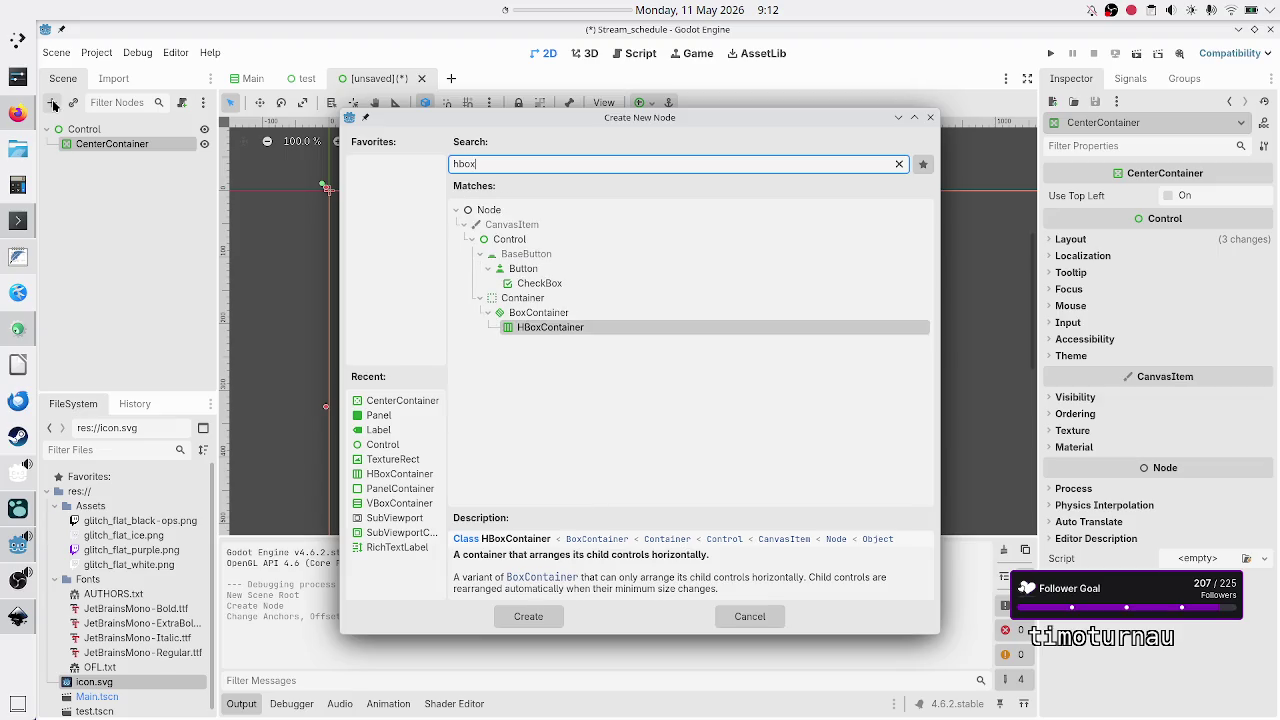
key("Return")
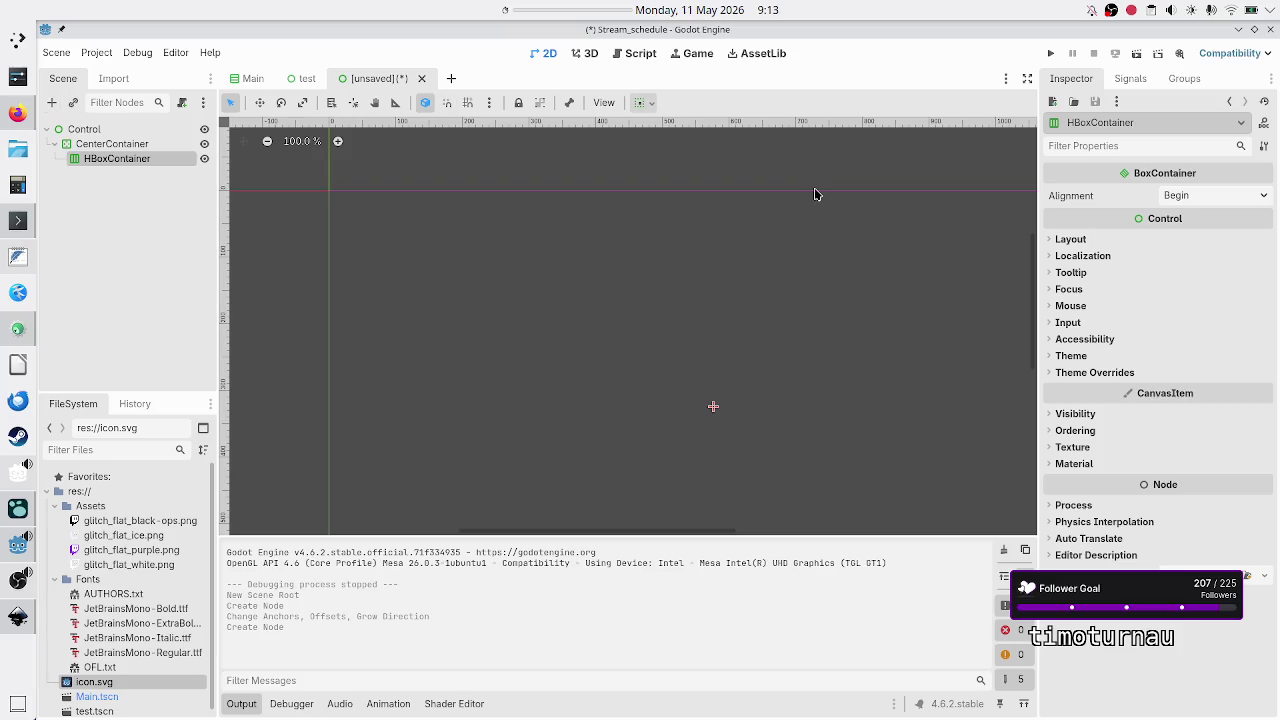
left_click(1067, 239)
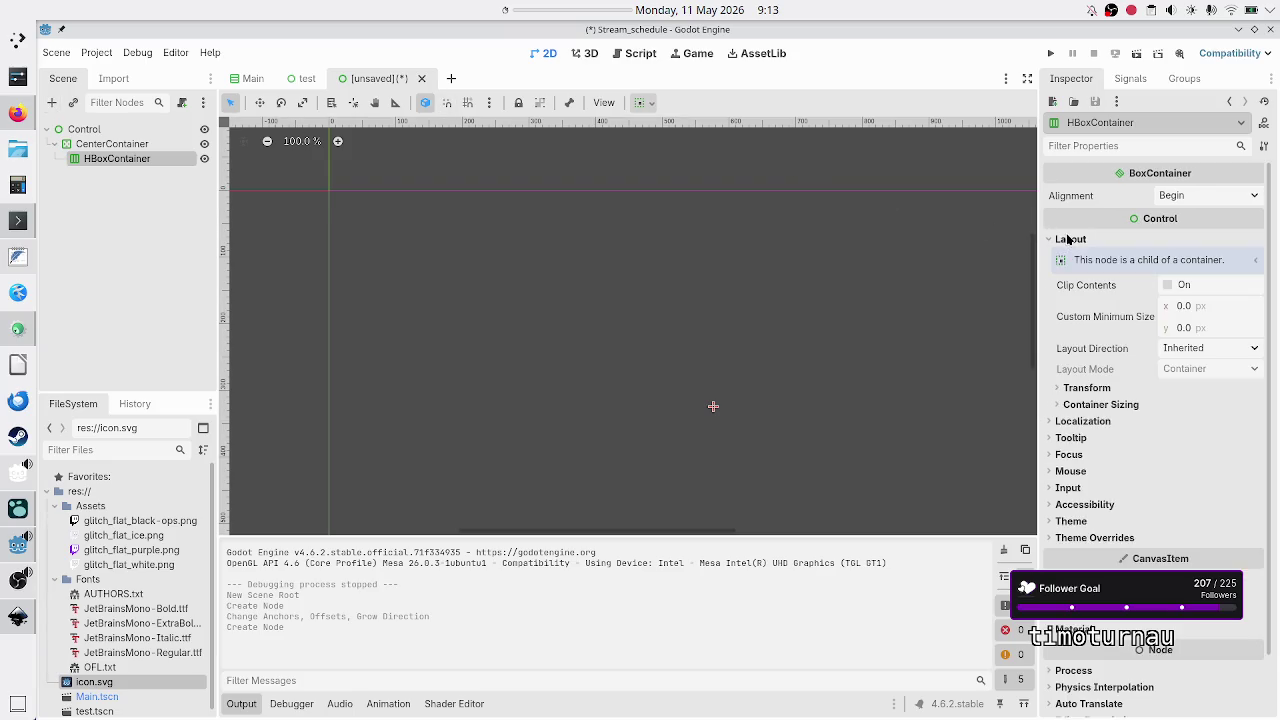
left_click(1147, 399)
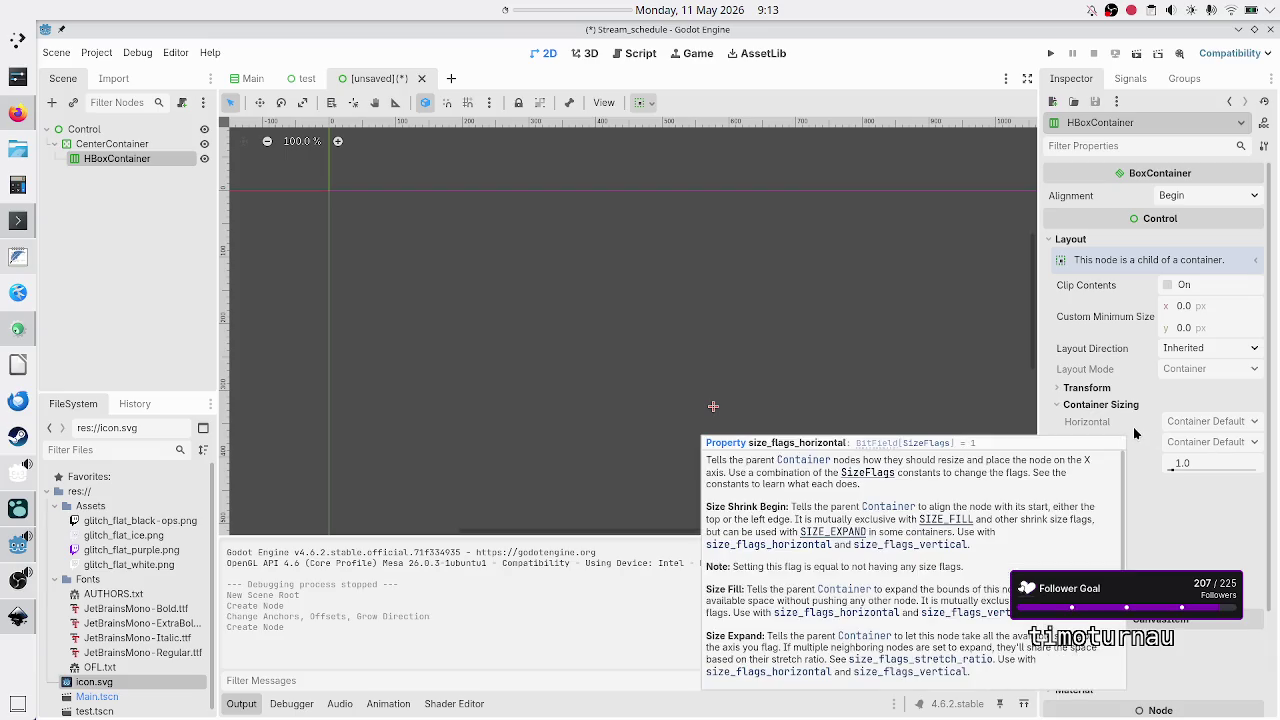
left_click(52, 103)
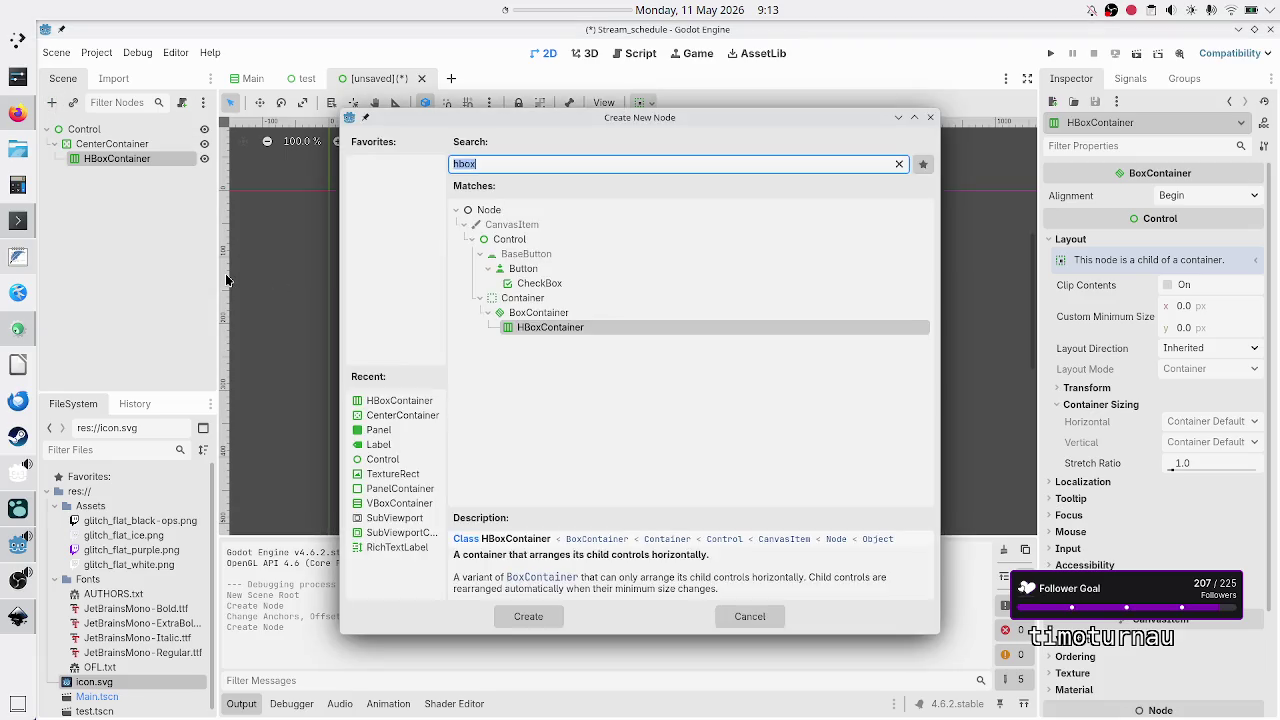
Add a Label inside the HBoxContainer with the text 'this is a label'.
double_click(378, 444)
left_click(1102, 245)
type("this is a ")
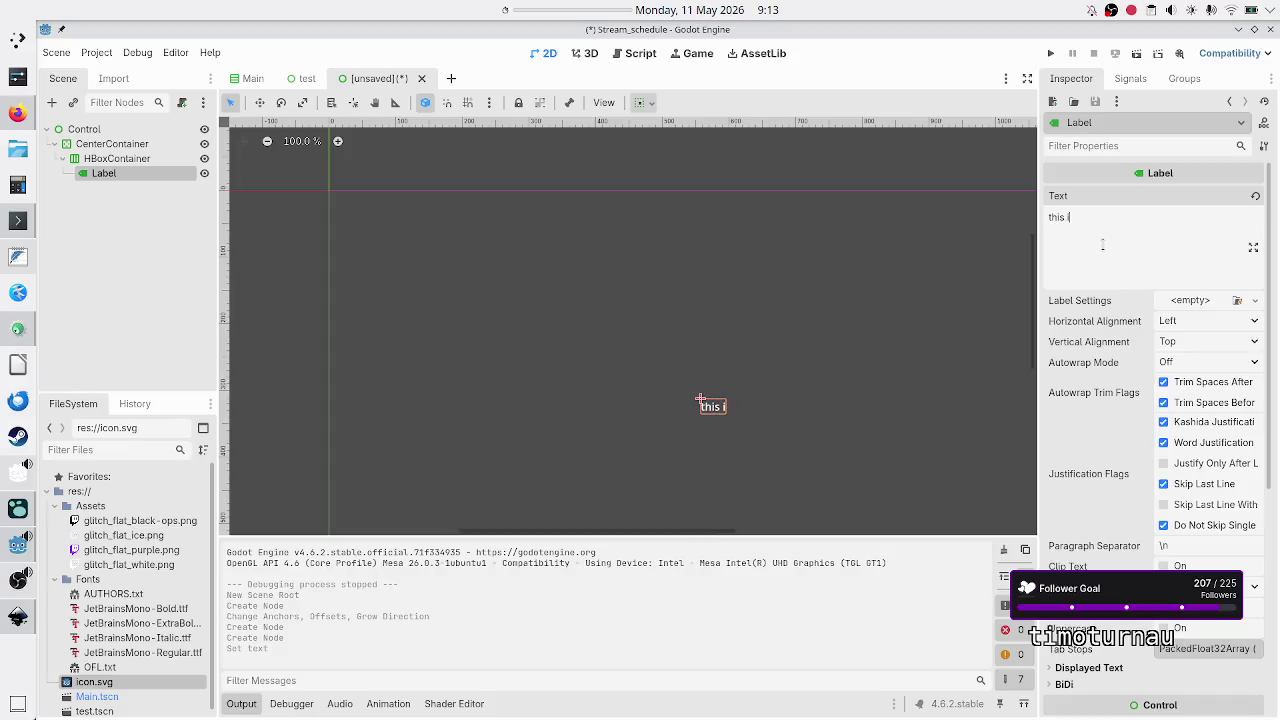
type("label")
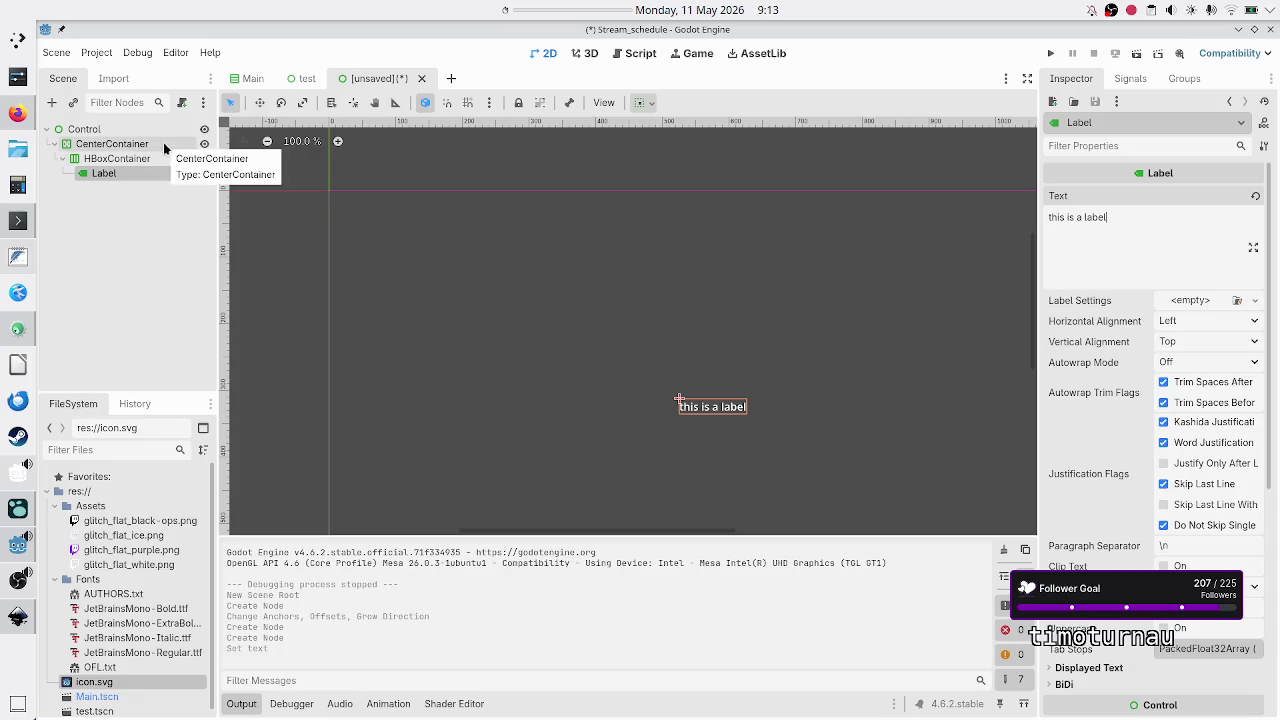
Hide the Output panel to enlarge the canvas, then select the HBoxContainer.
left_click(241, 703)
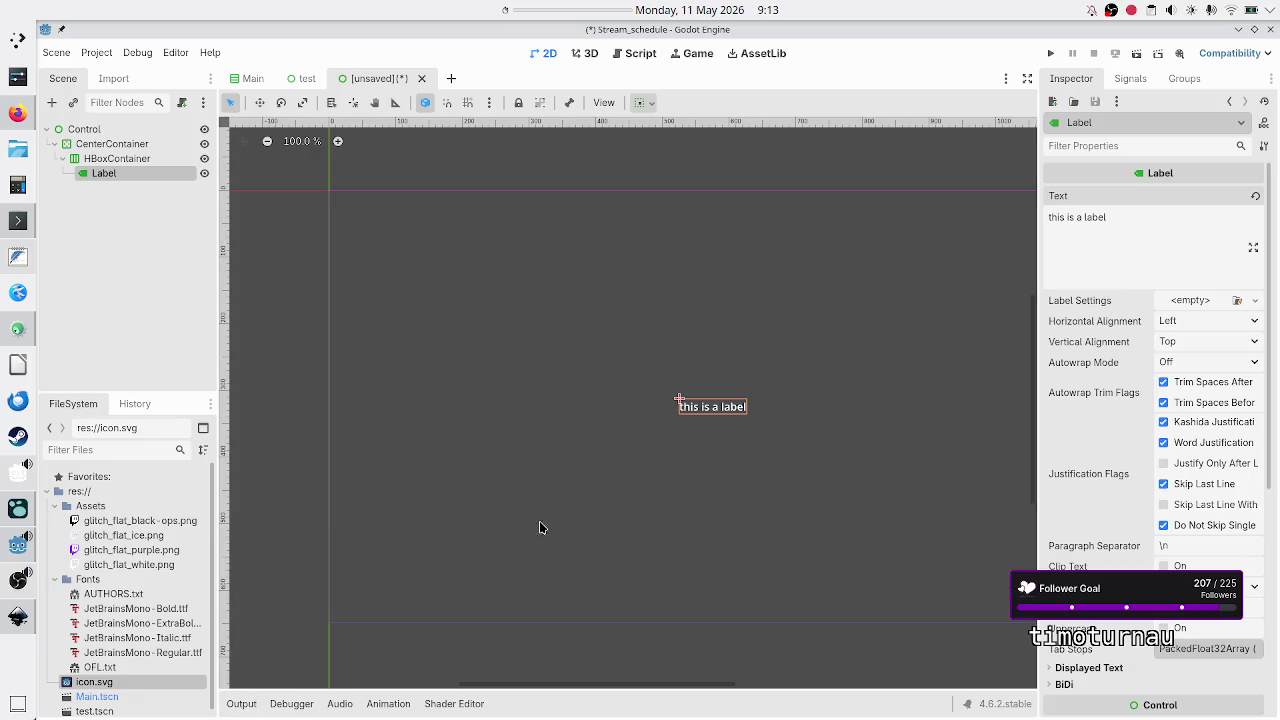
scroll(711, 408, "down", 2)
scroll(711, 408, "up", 1)
scroll(711, 408, "down", 1)
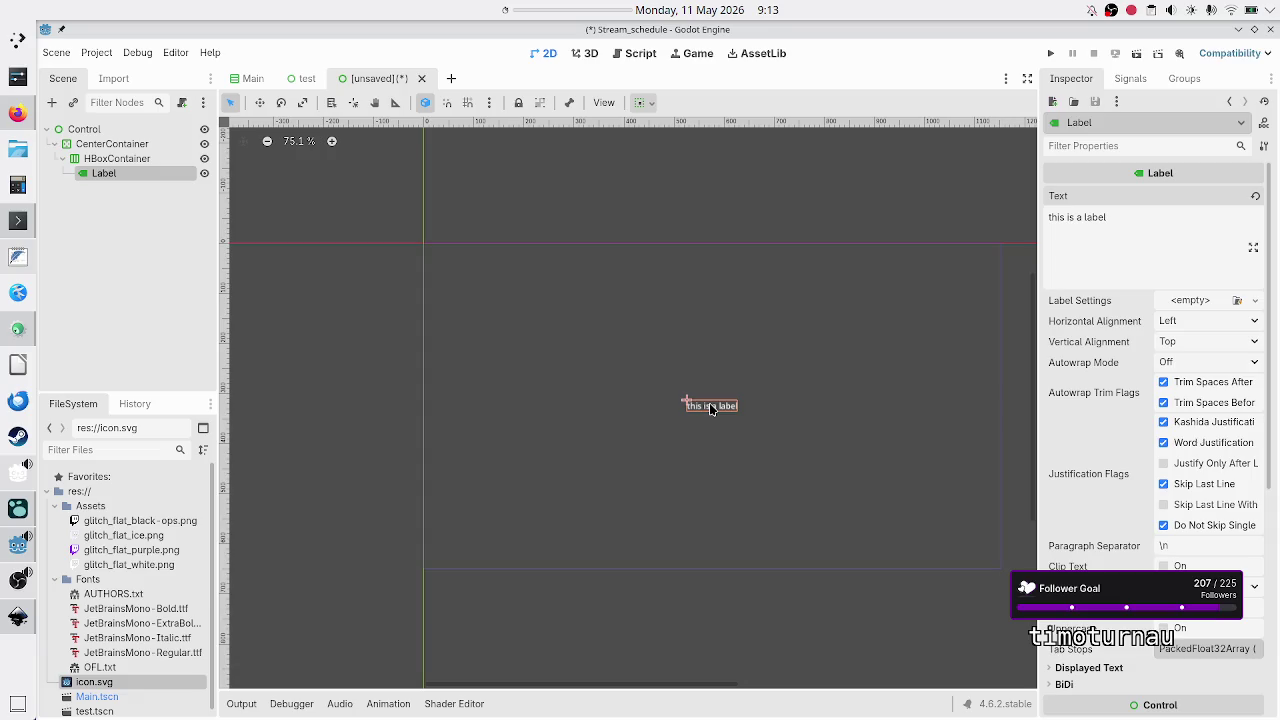
left_click(629, 588)
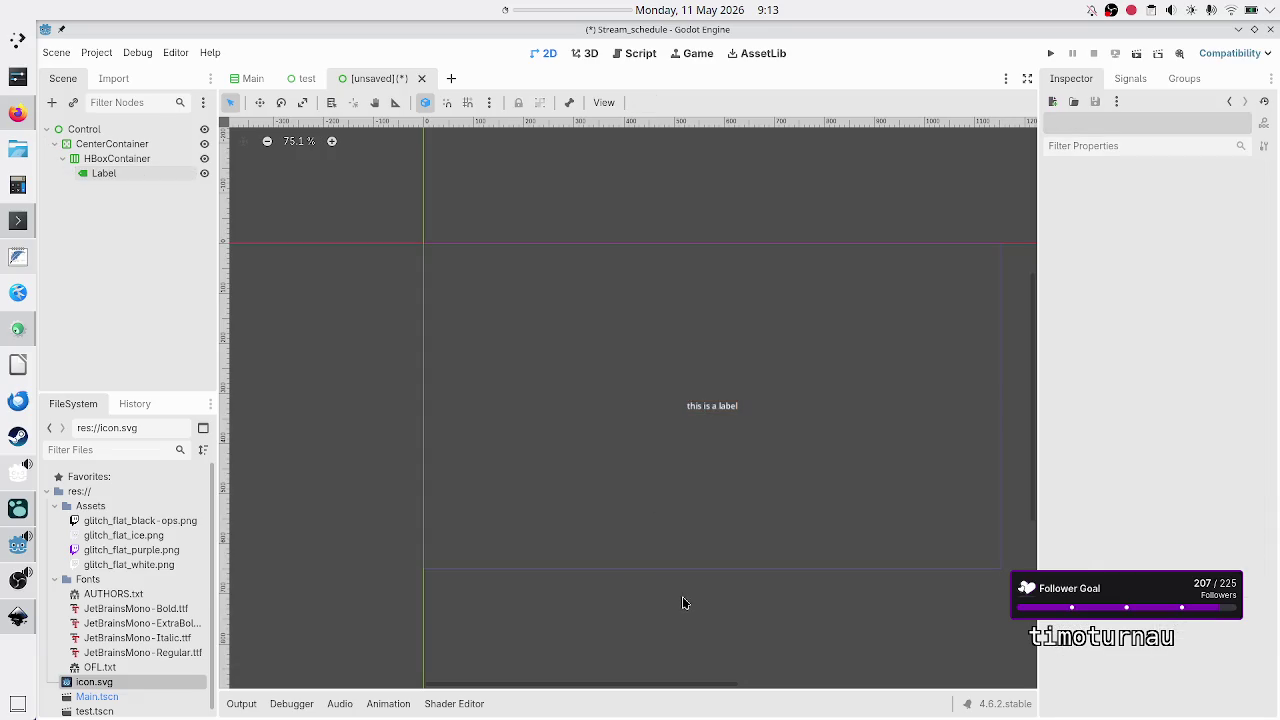
left_click_drag(610, 686, 651, 689)
scroll(670, 509, "up", 4)
scroll(670, 509, "down", 1)
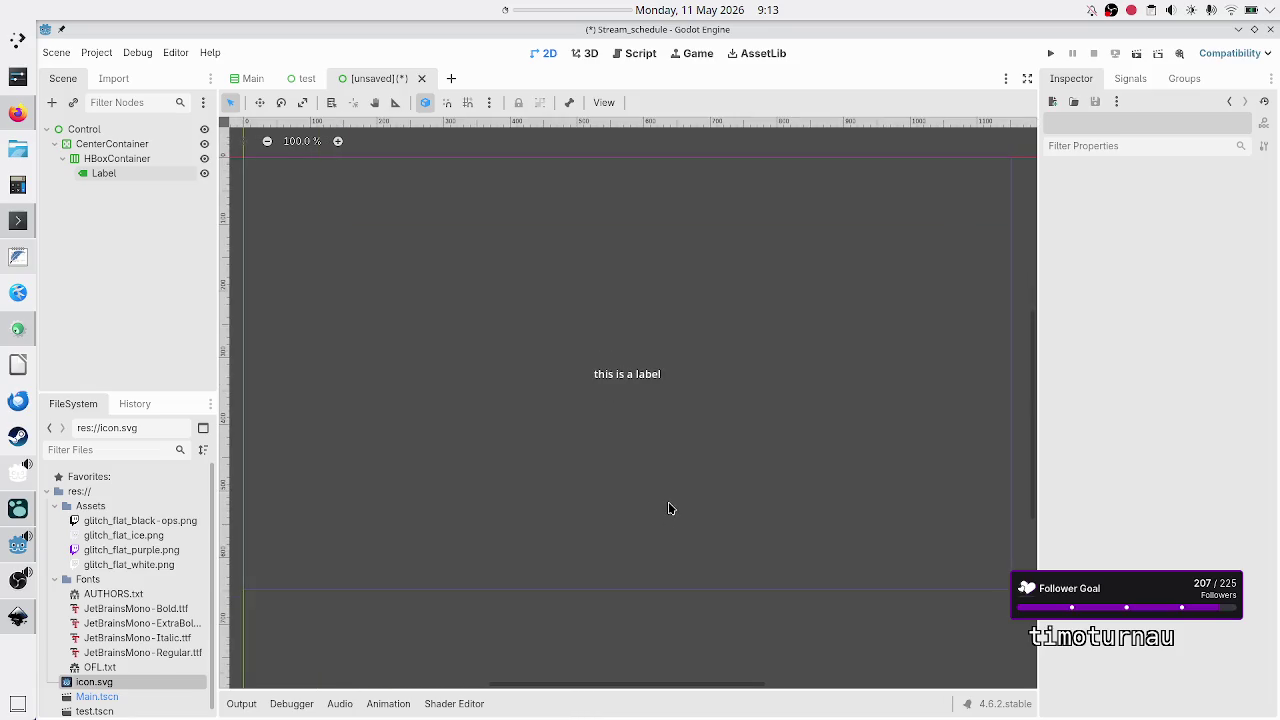
left_click_drag(586, 686, 579, 686)
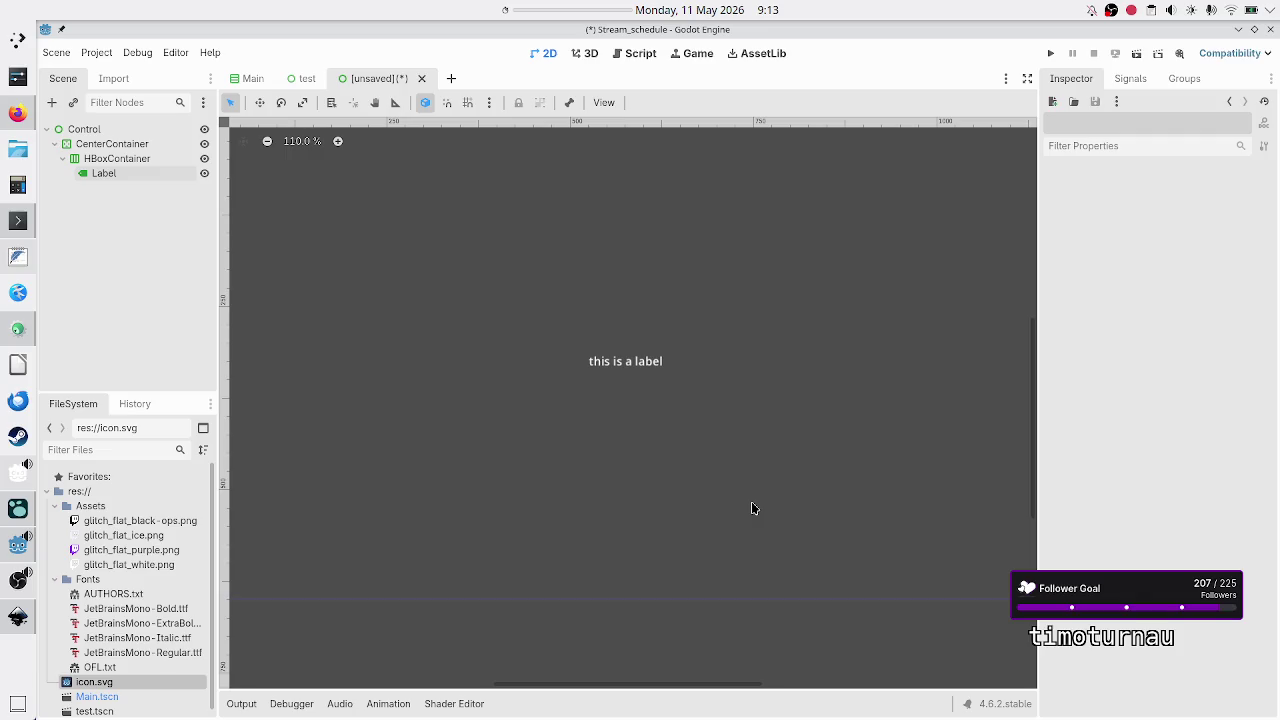
scroll(751, 508, "down", 1)
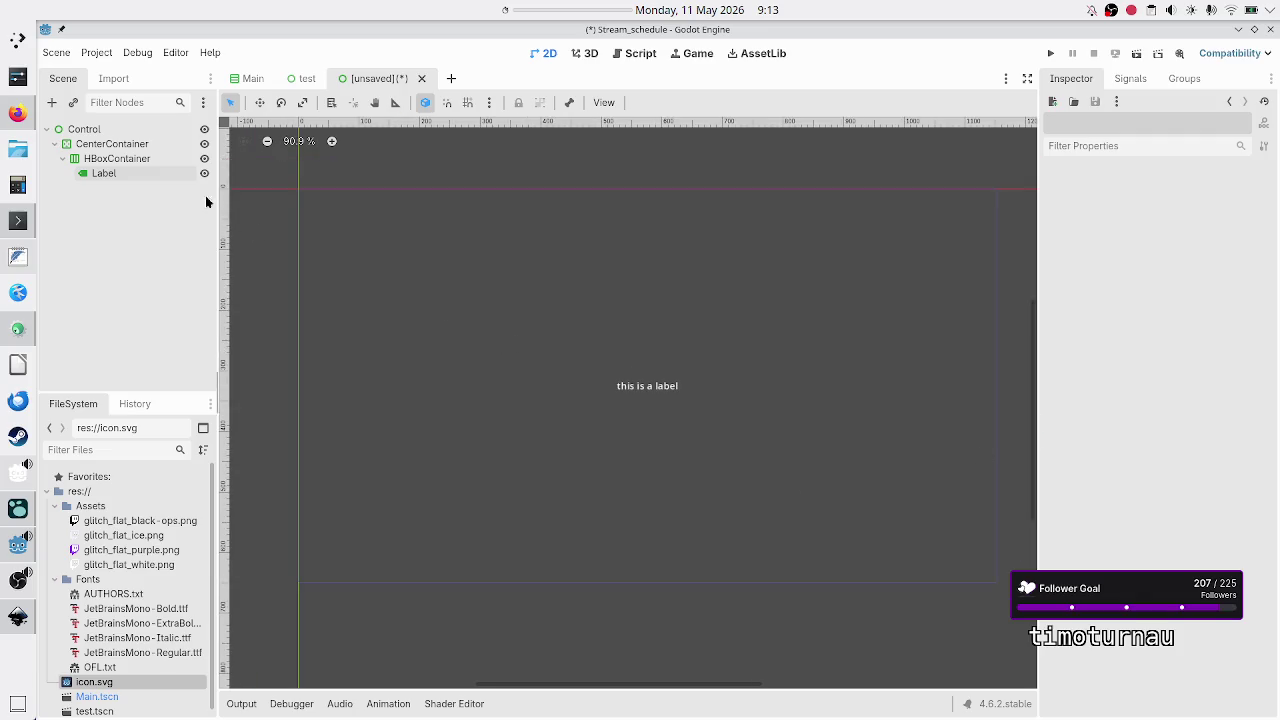
left_click(141, 165)
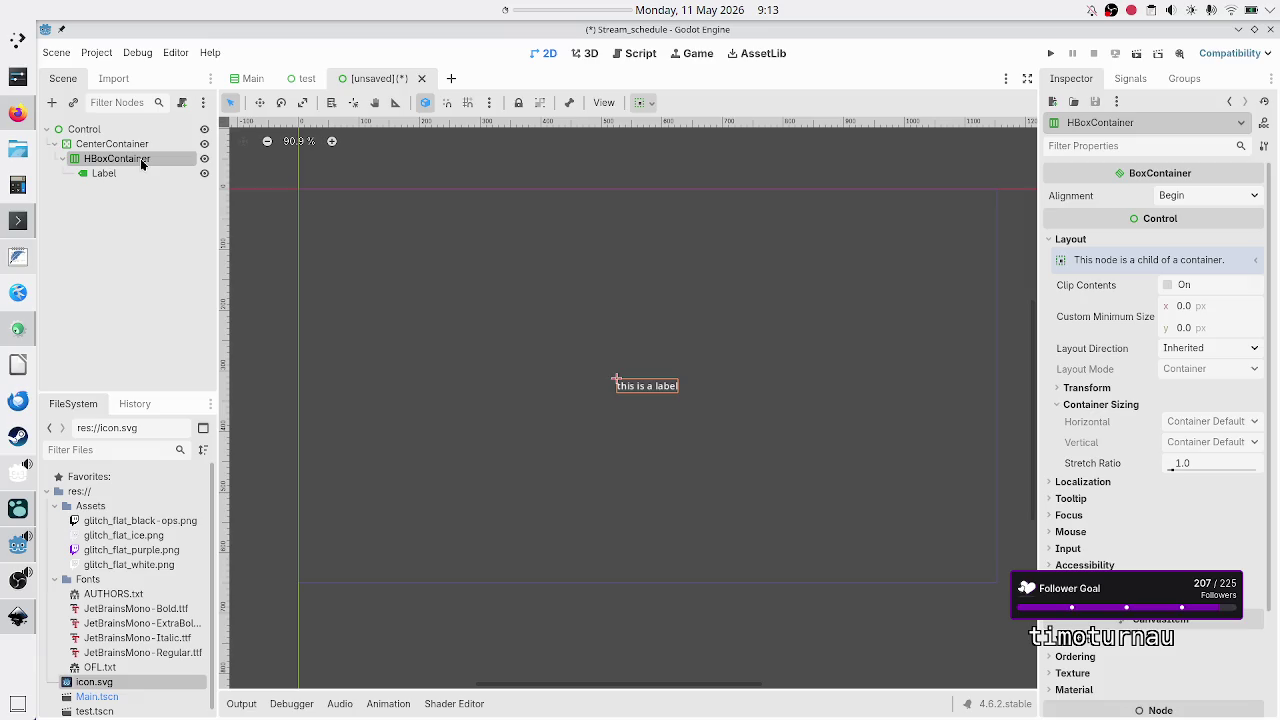
Add a TextureRect above the Label in the HBoxContainer and assign icon.svg as its texture.
left_click(53, 103)
type("texture")
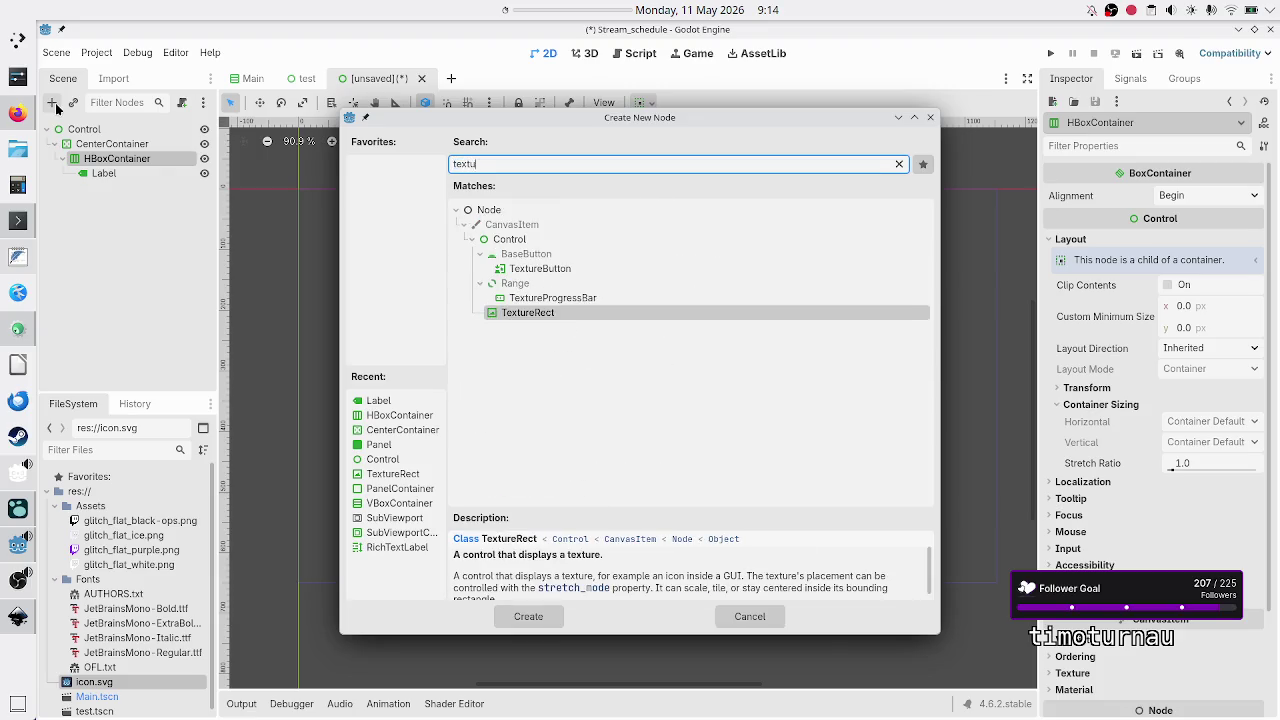
key("Return")
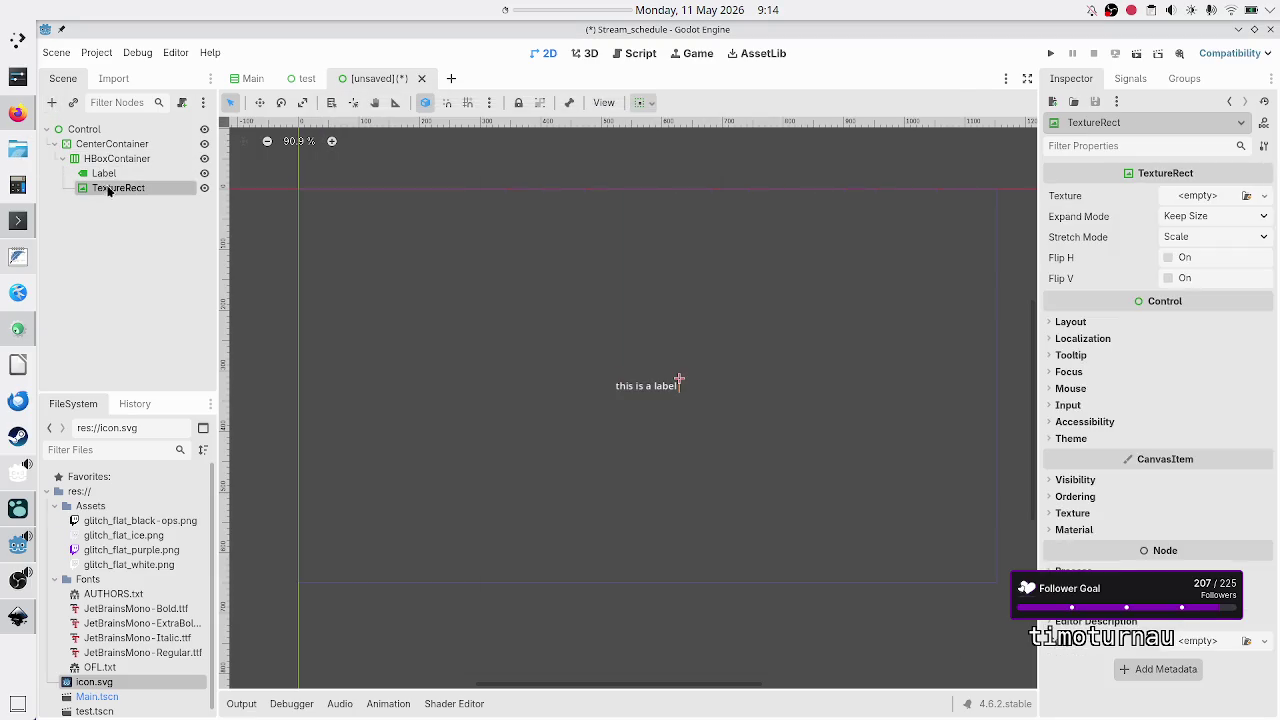
left_click_drag(114, 196, 120, 170)
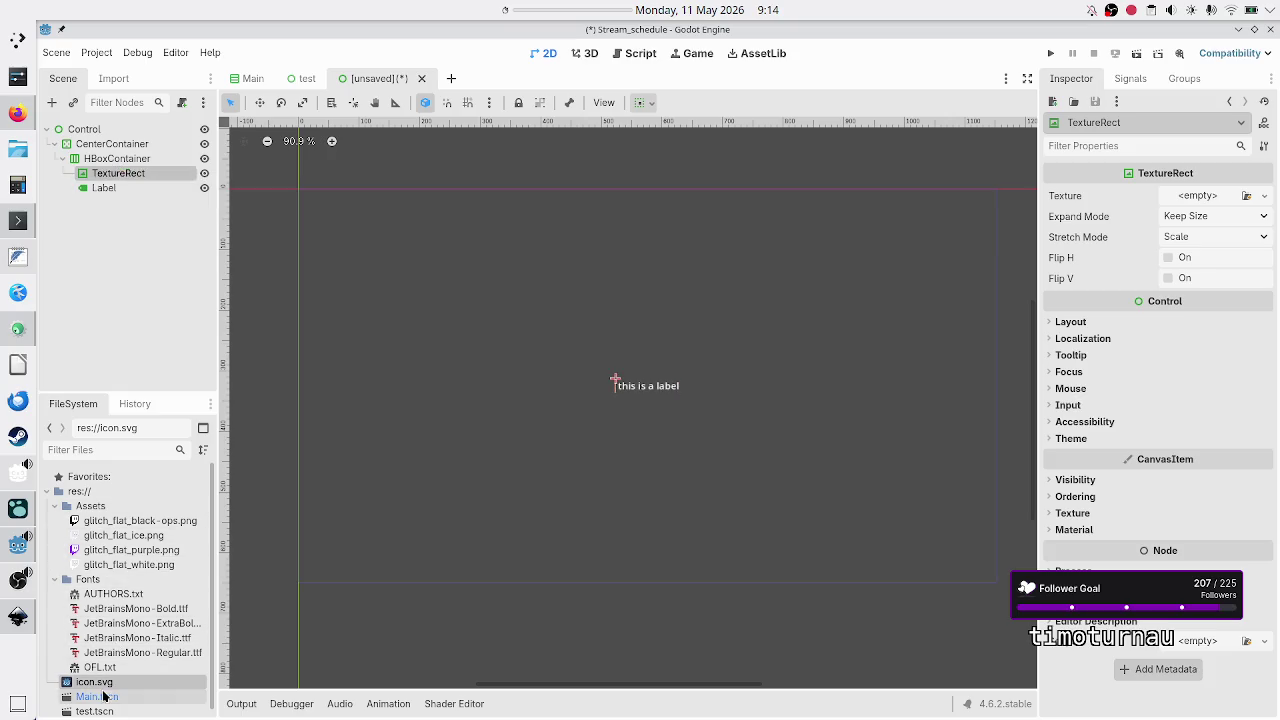
mouse_move(106, 684)
left_mouse_down()
mouse_move(360, 588)
mouse_move(723, 407)
mouse_move(1062, 212)
mouse_move(1199, 200)
left_mouse_up()
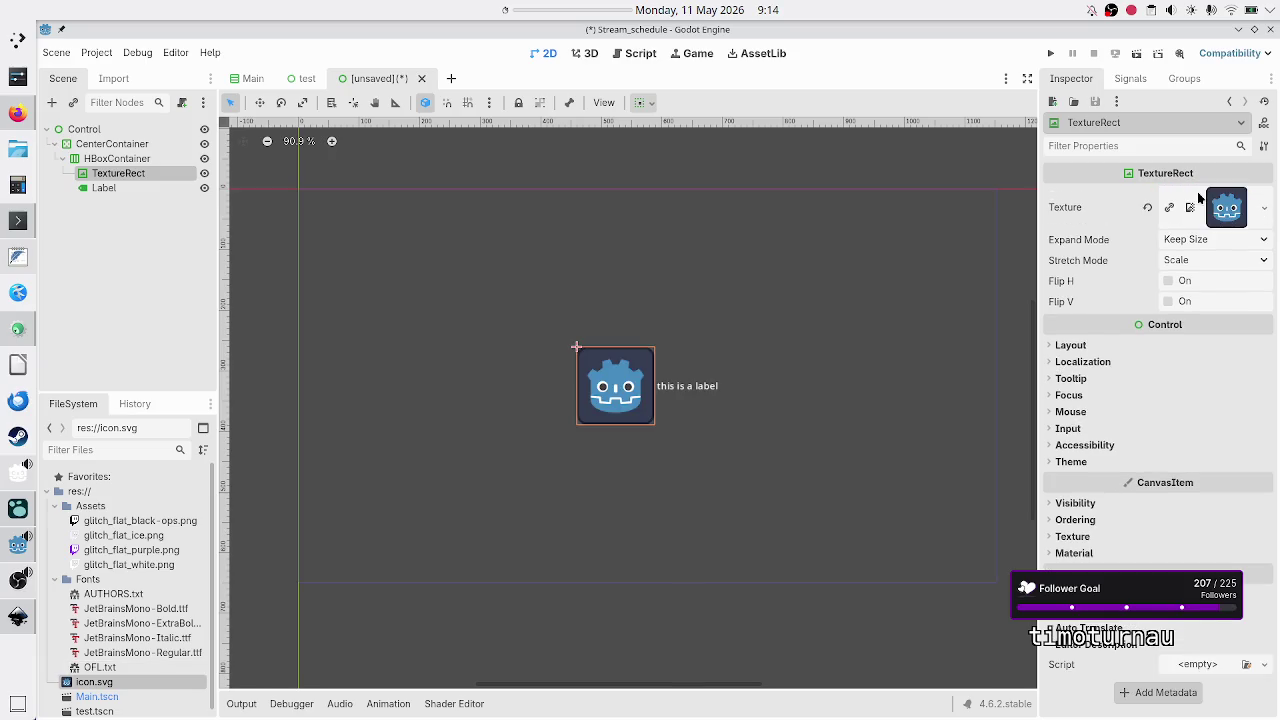
Set the TextureRect's Expand Mode to Ignore Size and Stretch Mode to Keep Aspect Centered.
left_click(1196, 243)
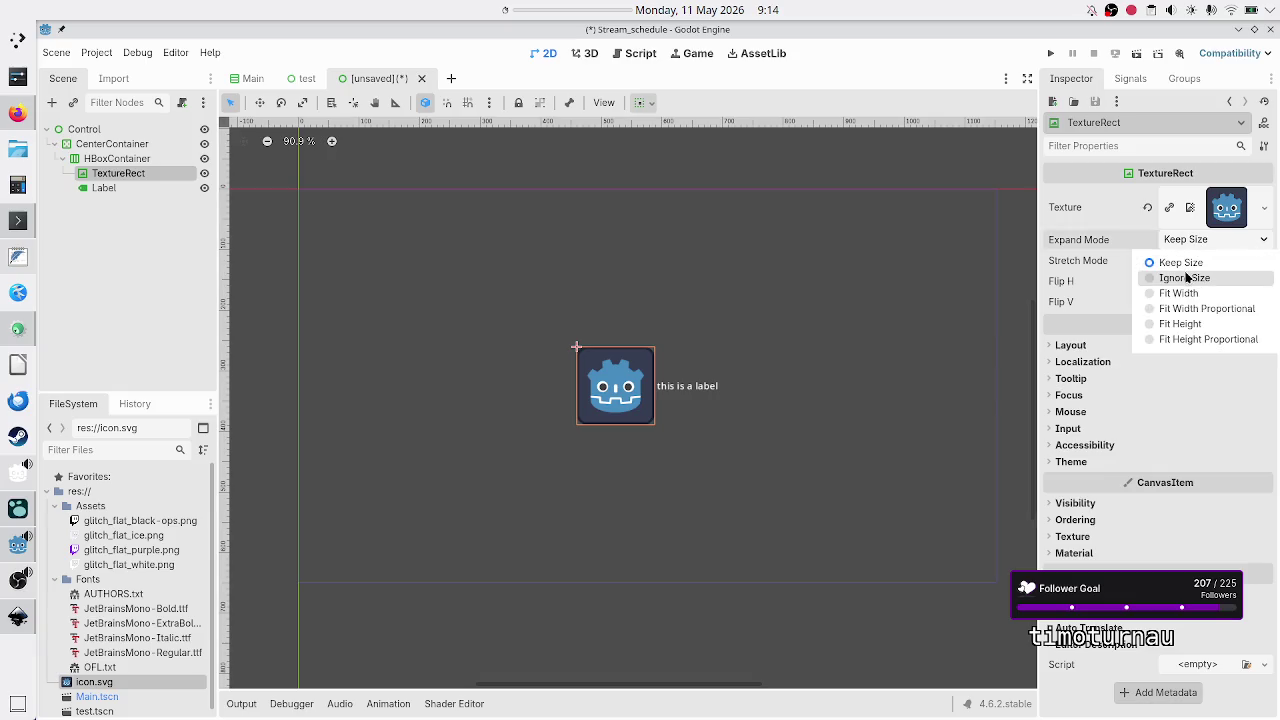
left_click(1186, 278)
left_click(1197, 261)
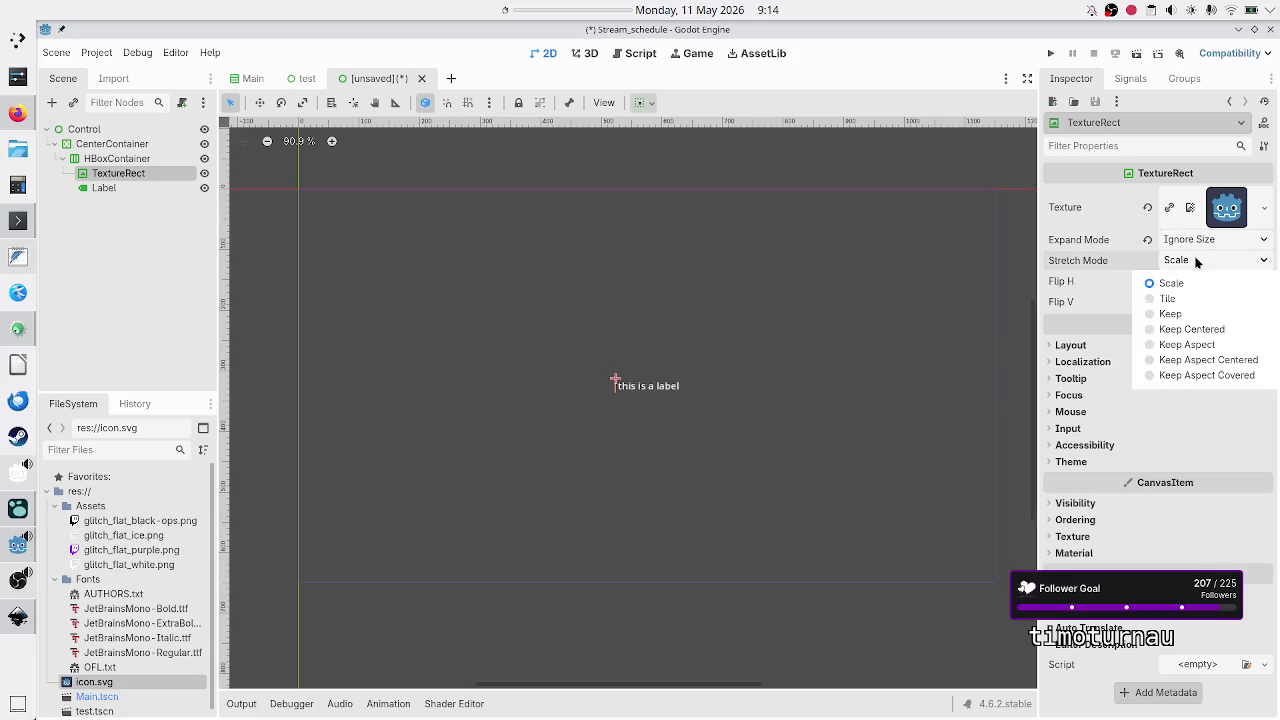
left_click(1225, 369)
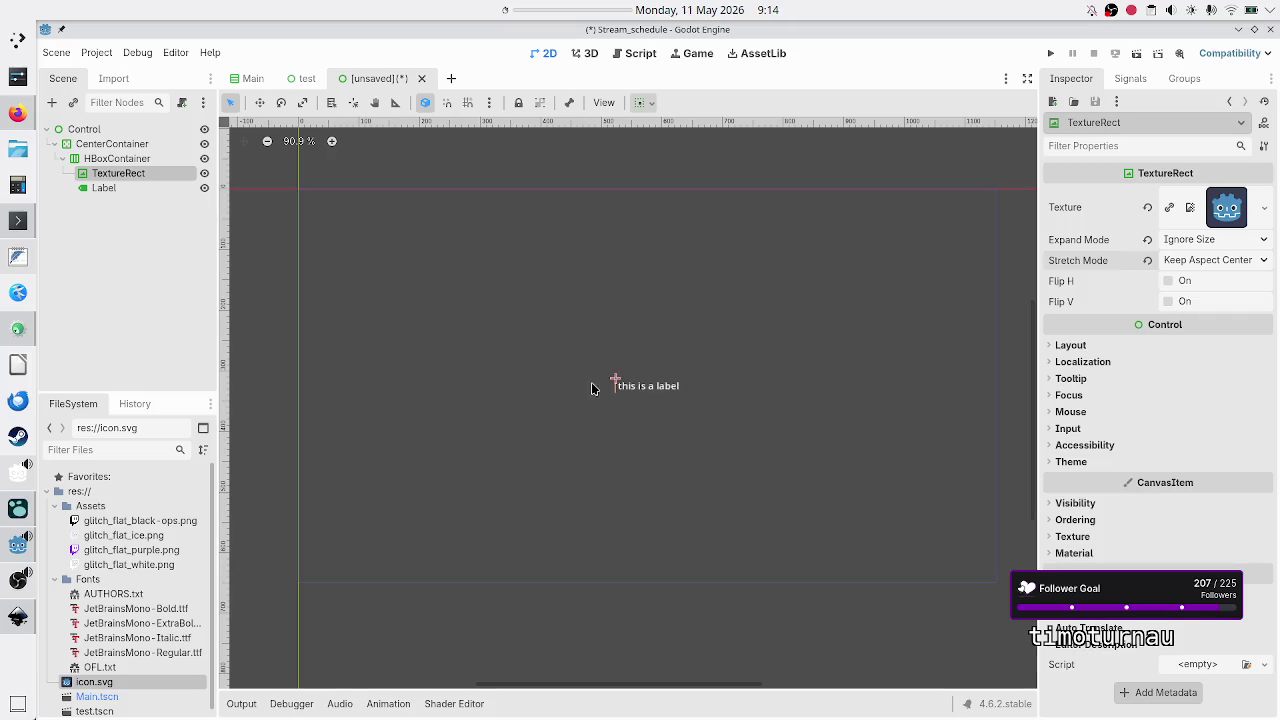
Give the TextureRect a Custom Minimum Size width of 50 px.
left_click(1098, 350)
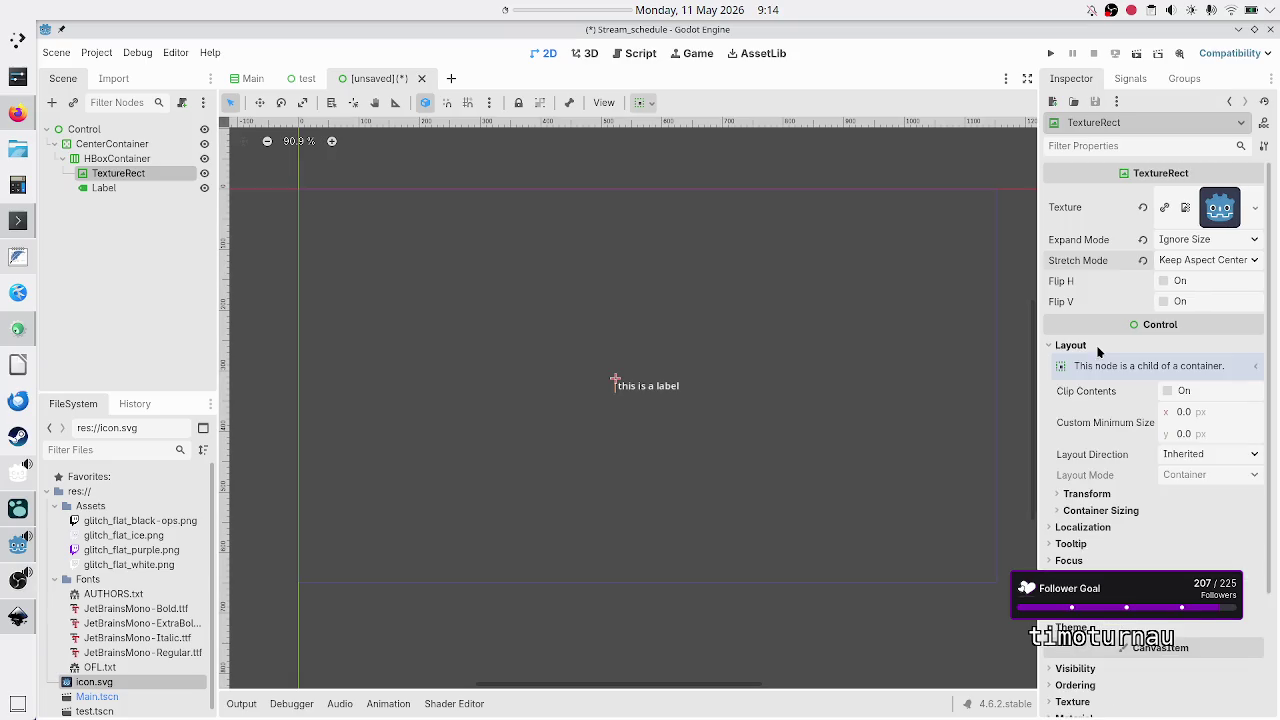
left_click(1203, 421)
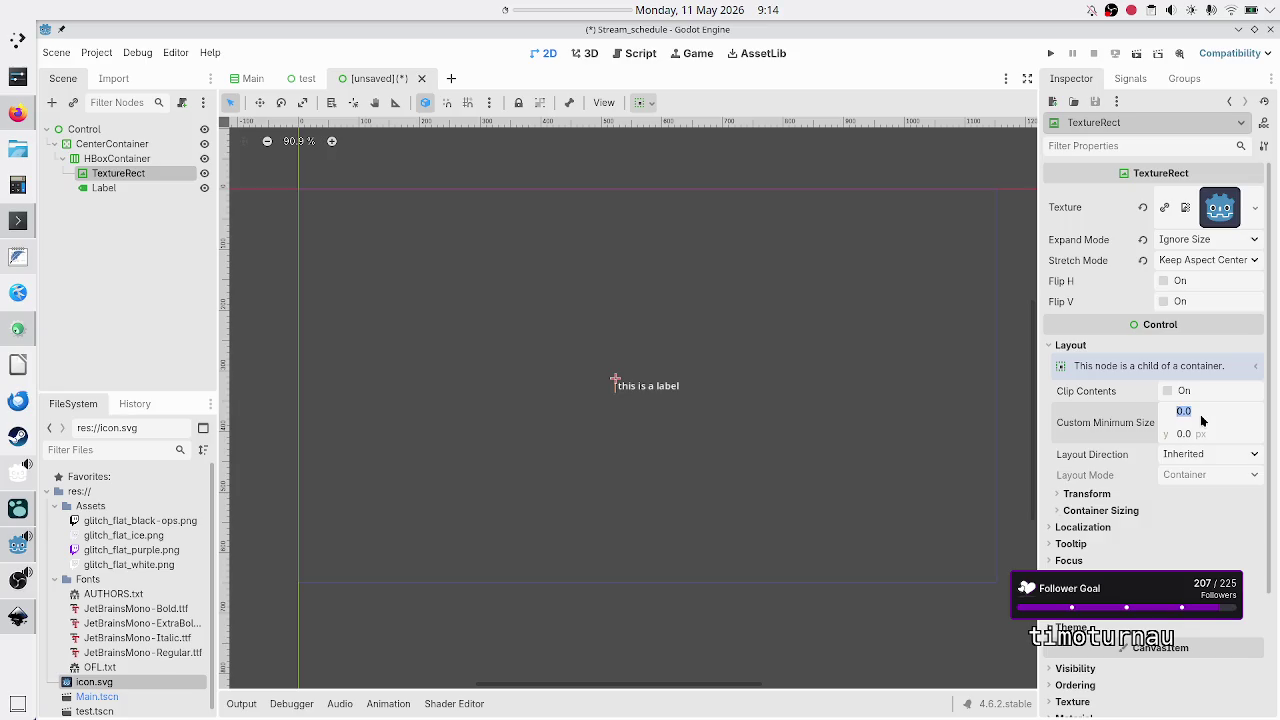
type("50")
key("Return")
Set the icon TextureRect's Custom Minimum Size height to 50 px.
left_click(1204, 439)
type("50")
key("Return")
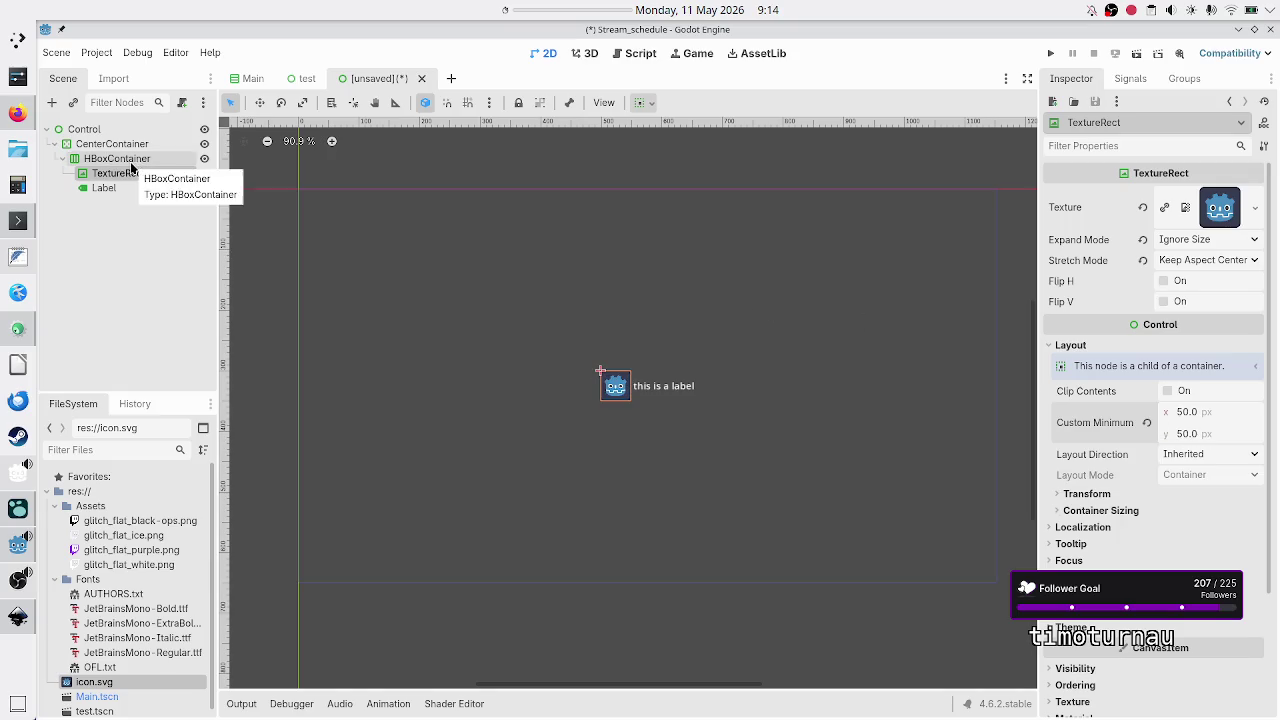
Inspect the HBoxContainer and CenterContainer, then collapse the HBoxContainer in the Scene dock.
left_click(131, 165)
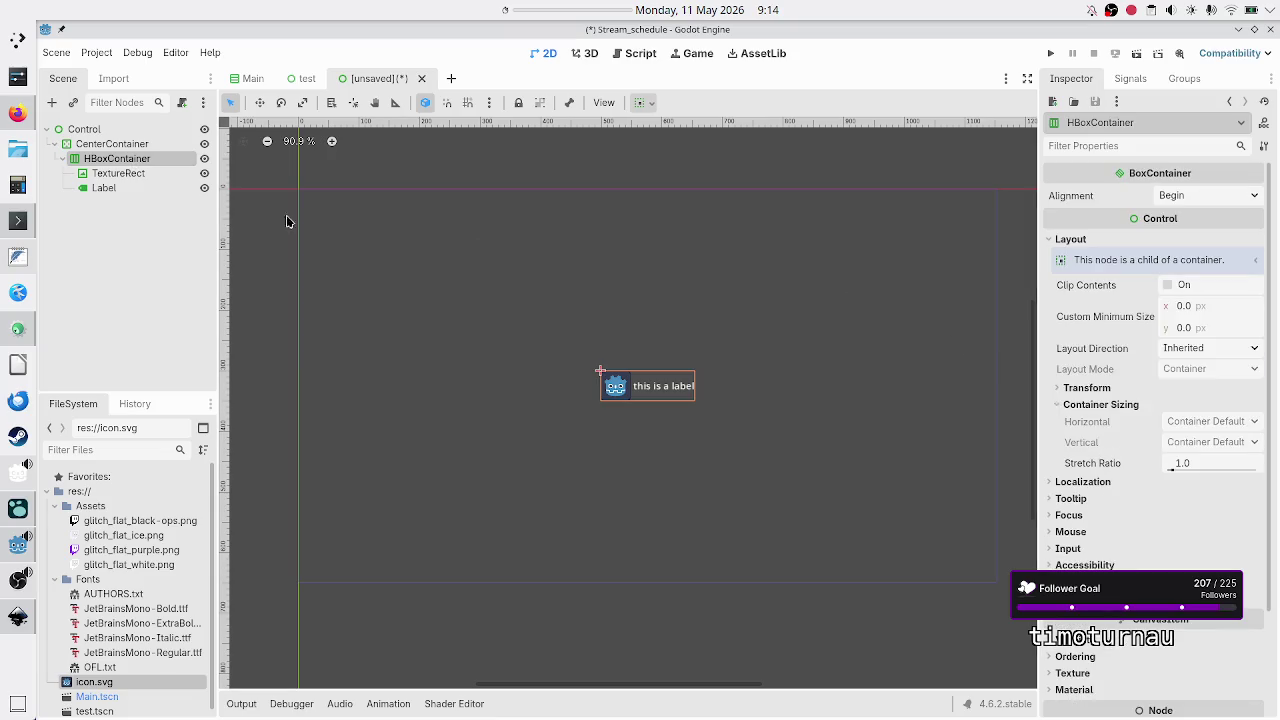
left_click(157, 144)
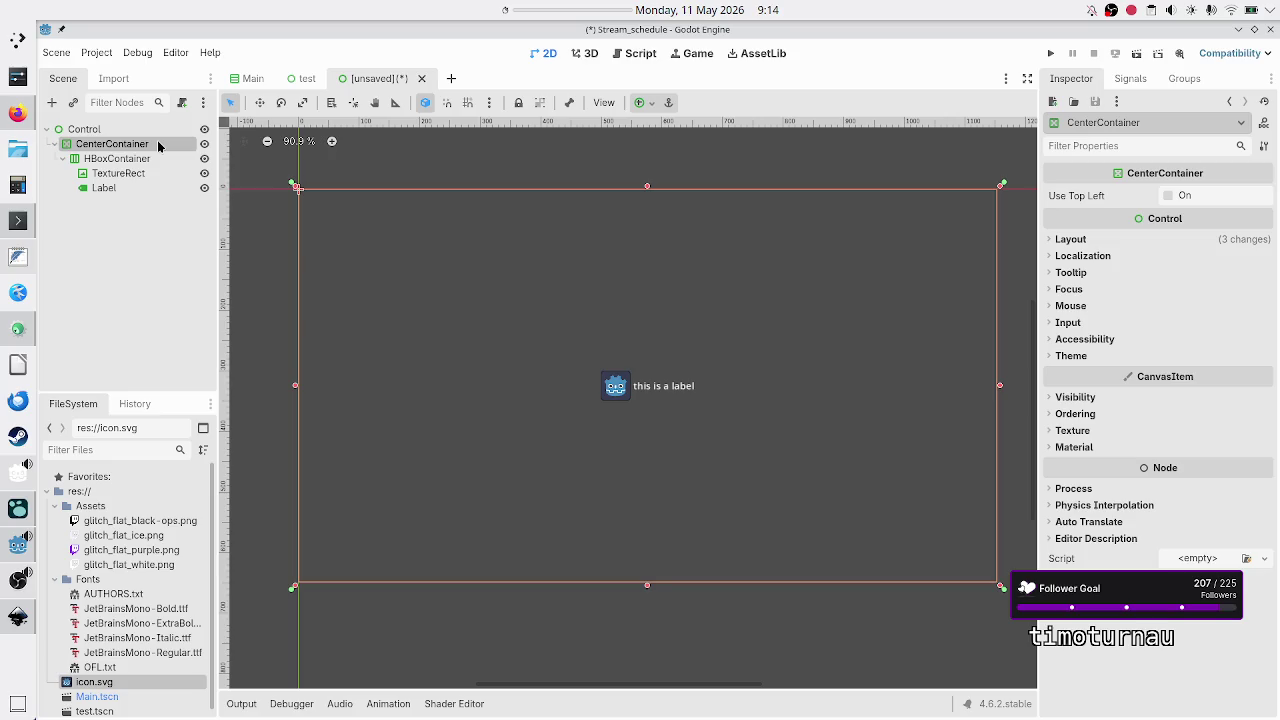
left_click(148, 160)
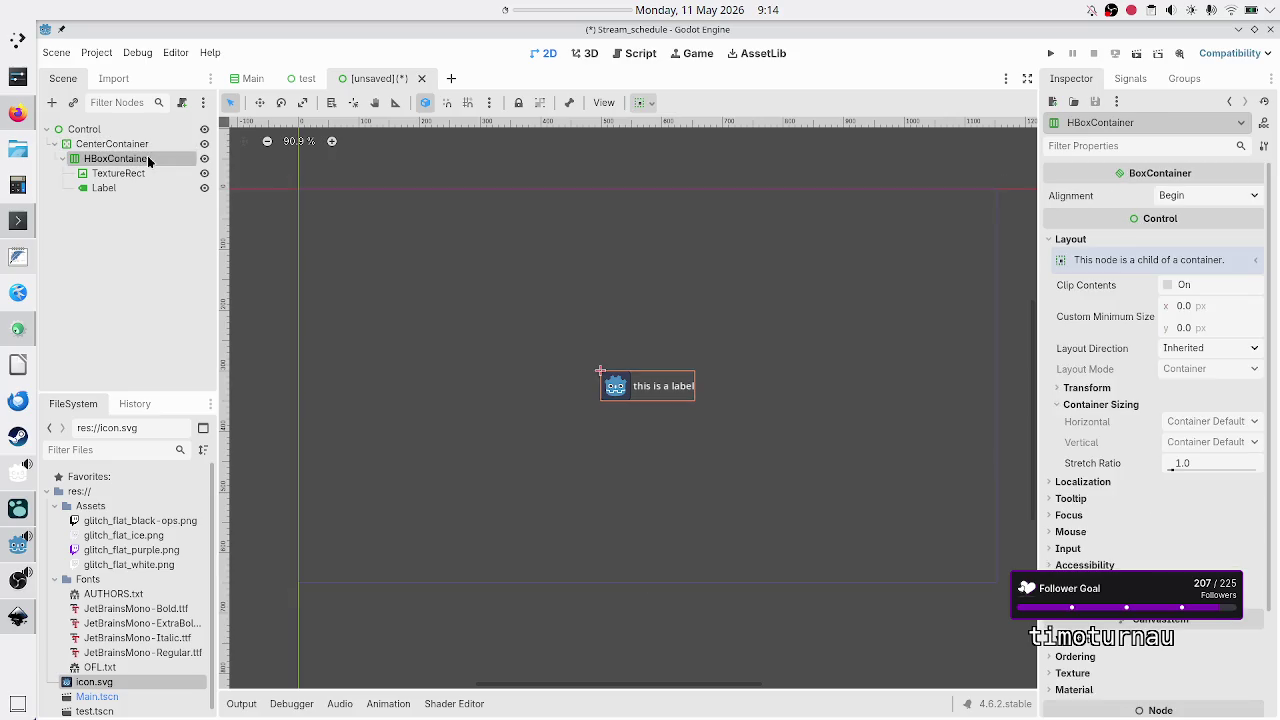
left_click(63, 159)
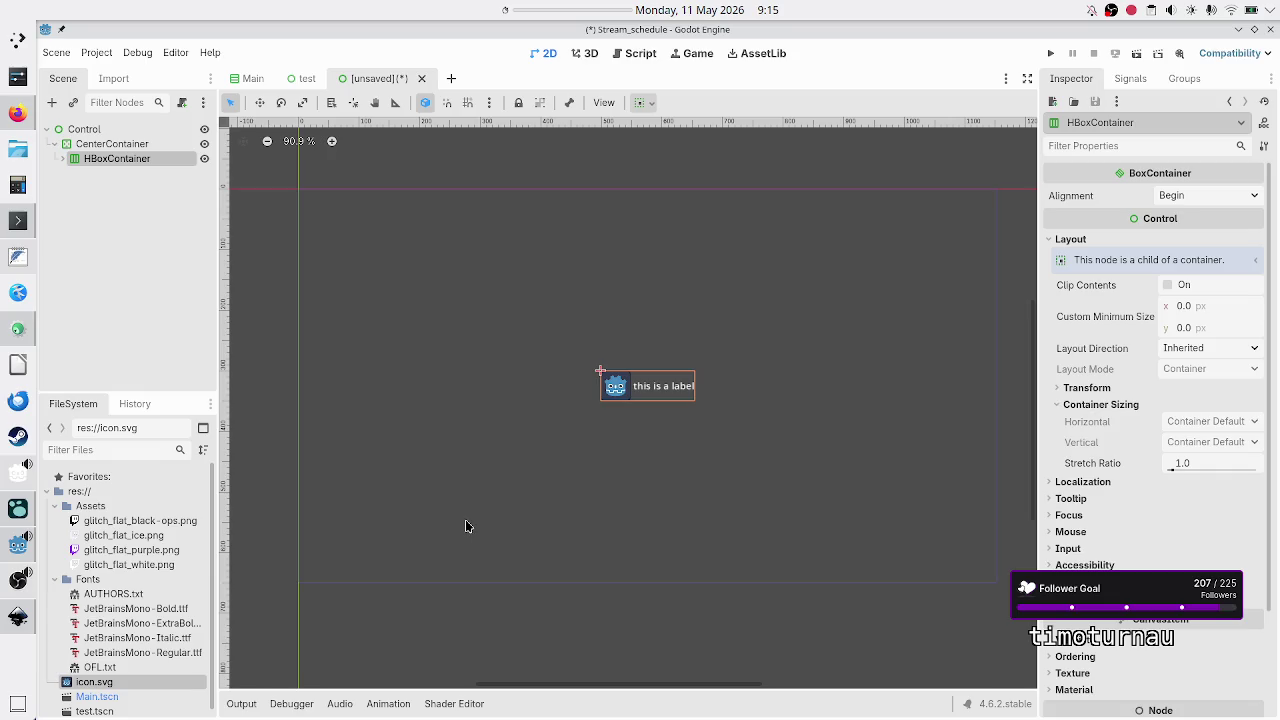
Recommit the HBoxContainer's Stretch Ratio at 1.0, then expand it and select the TextureRect.
left_click(1203, 457)
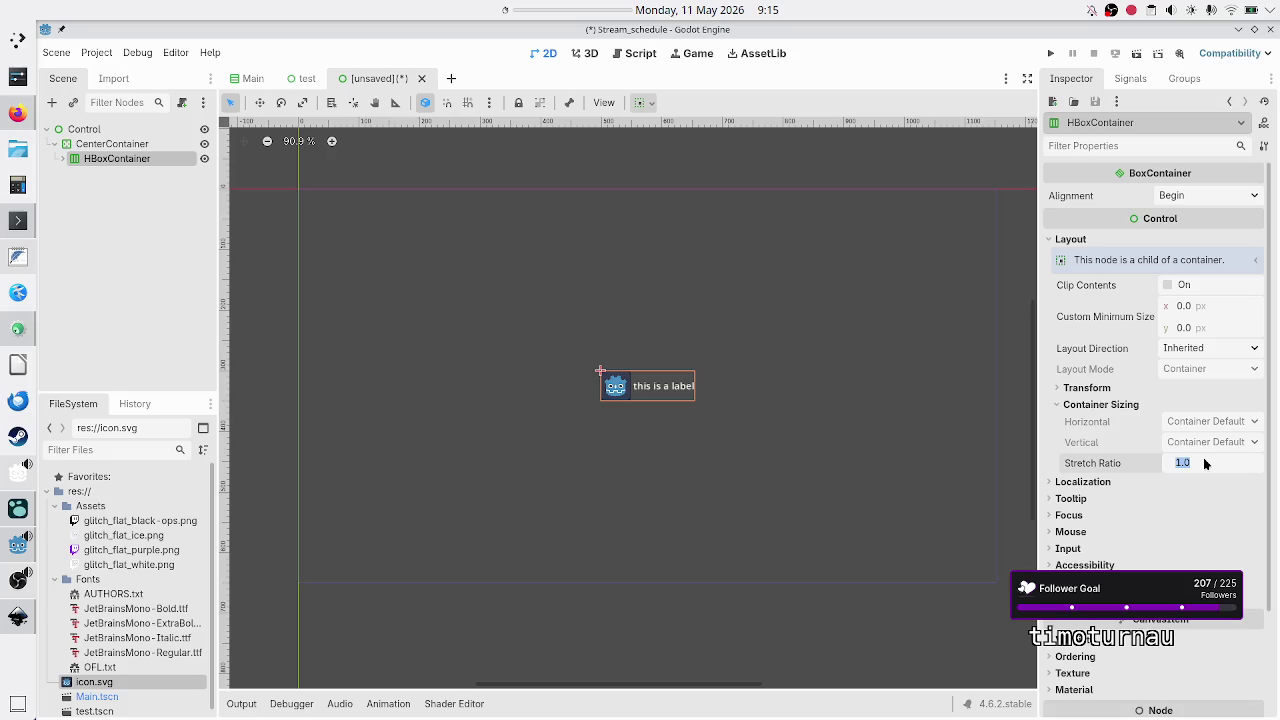
type("5")
key("Return")
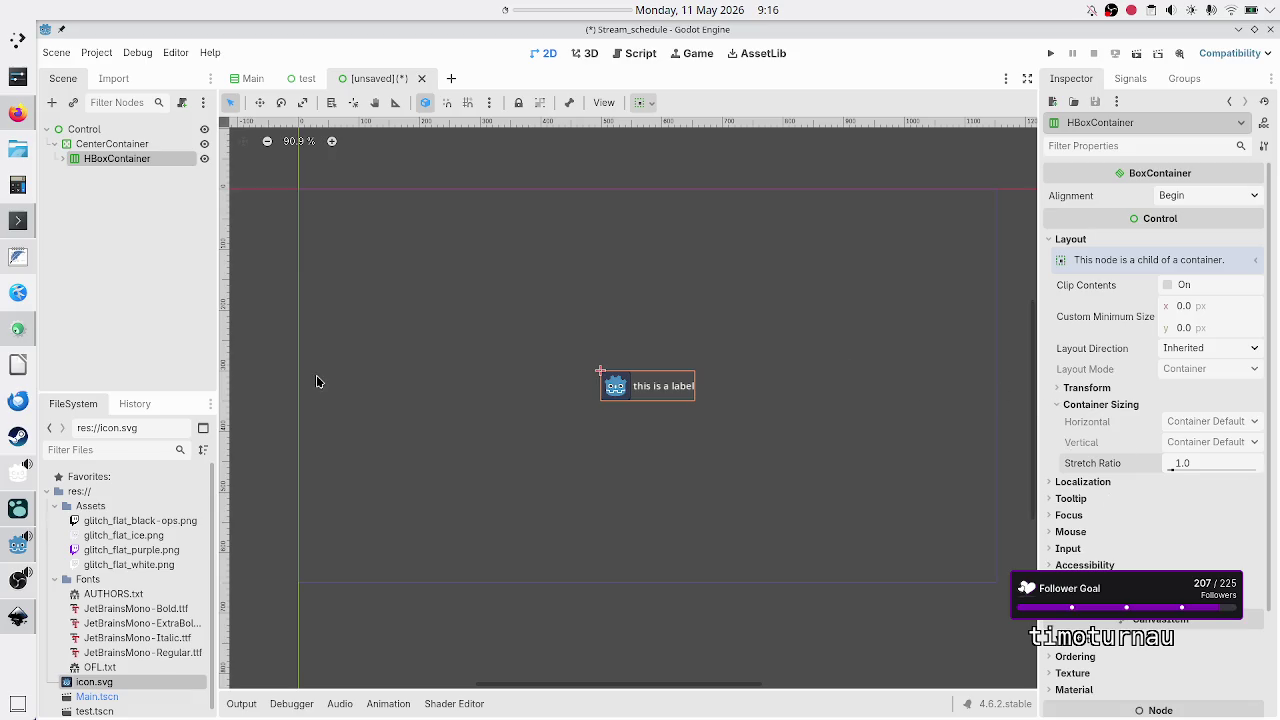
left_click(62, 159)
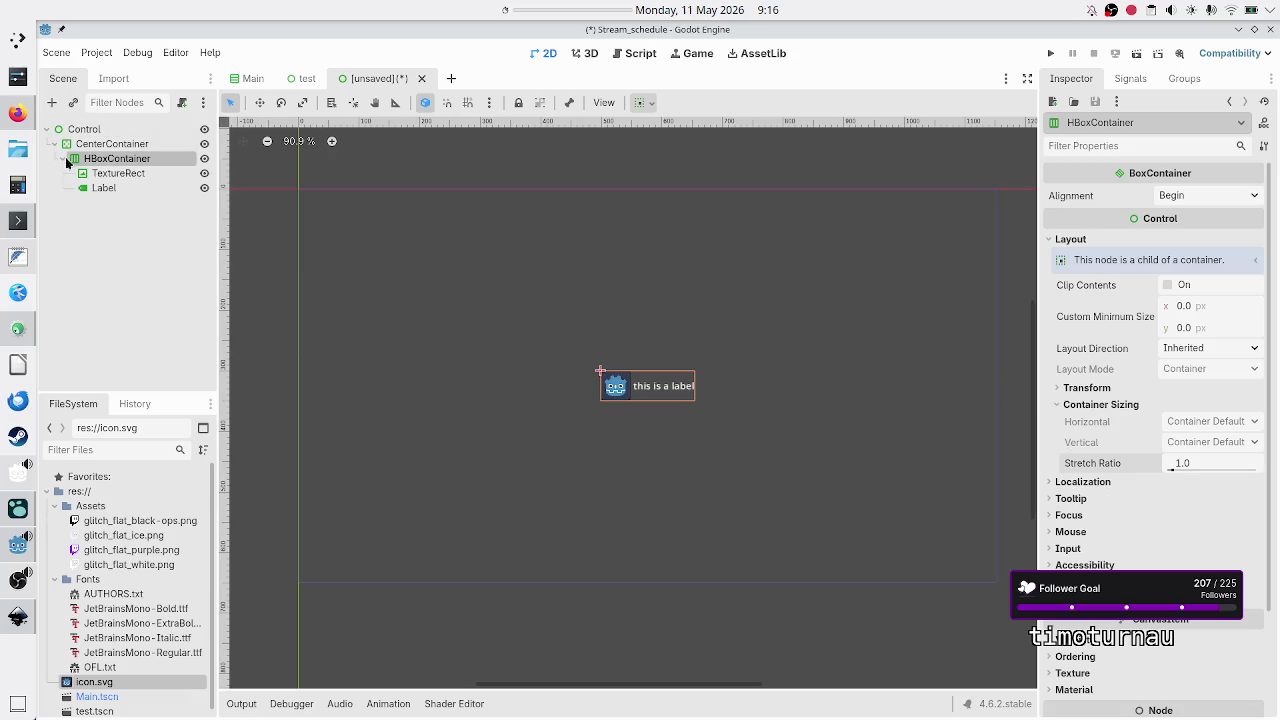
left_click(107, 175)
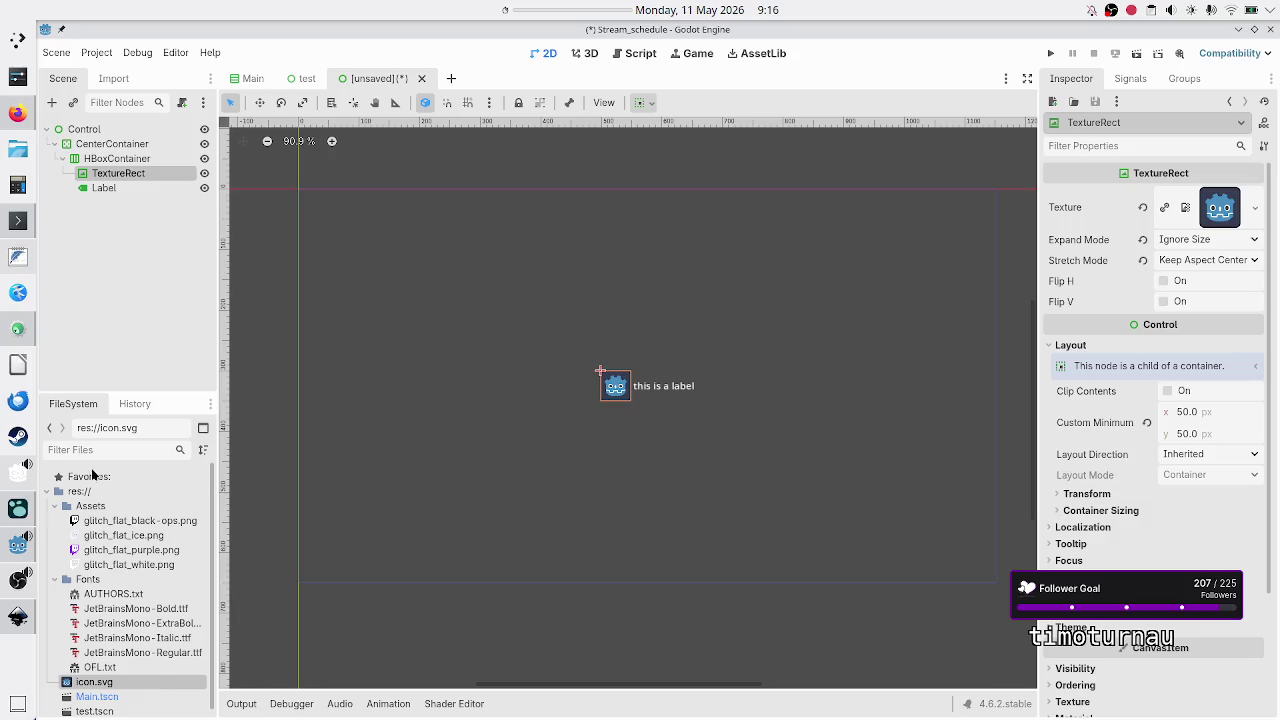
In OBS, mute Desktop sounds and Microphone, then later unmute Desktop sounds.
left_click(14, 586)
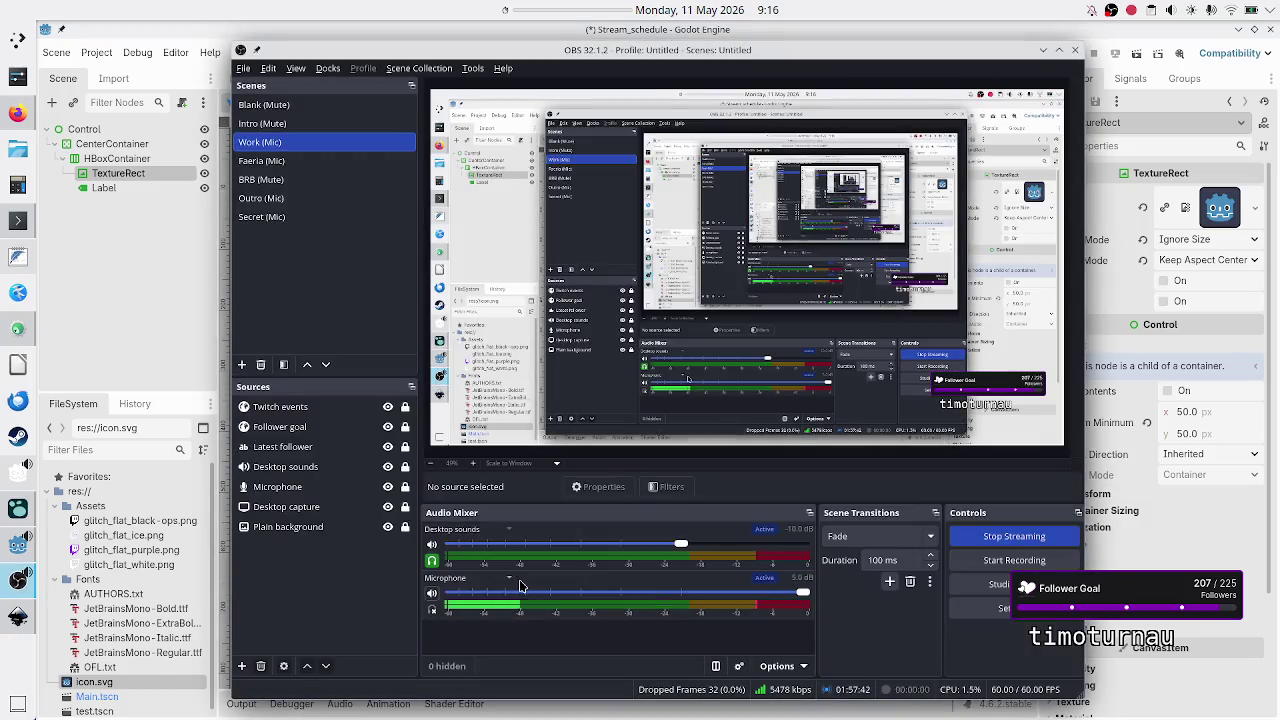
left_click(432, 544)
left_click(432, 595)
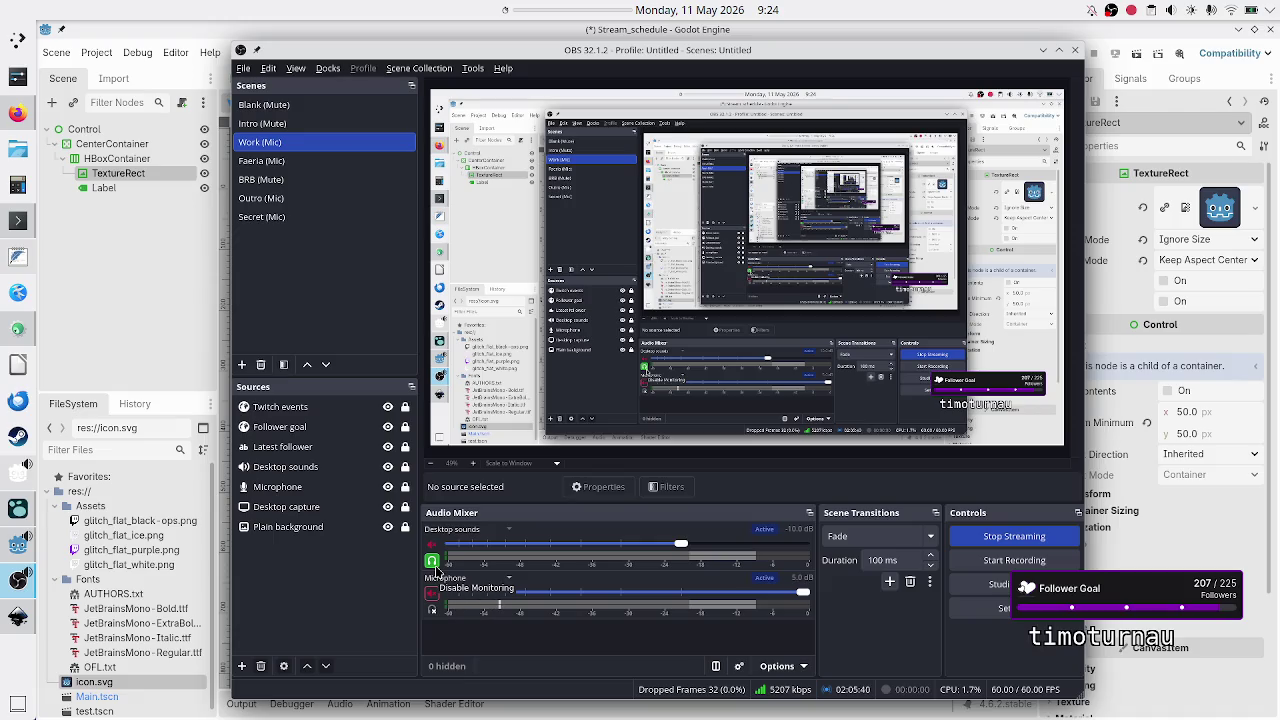
left_click(432, 544)
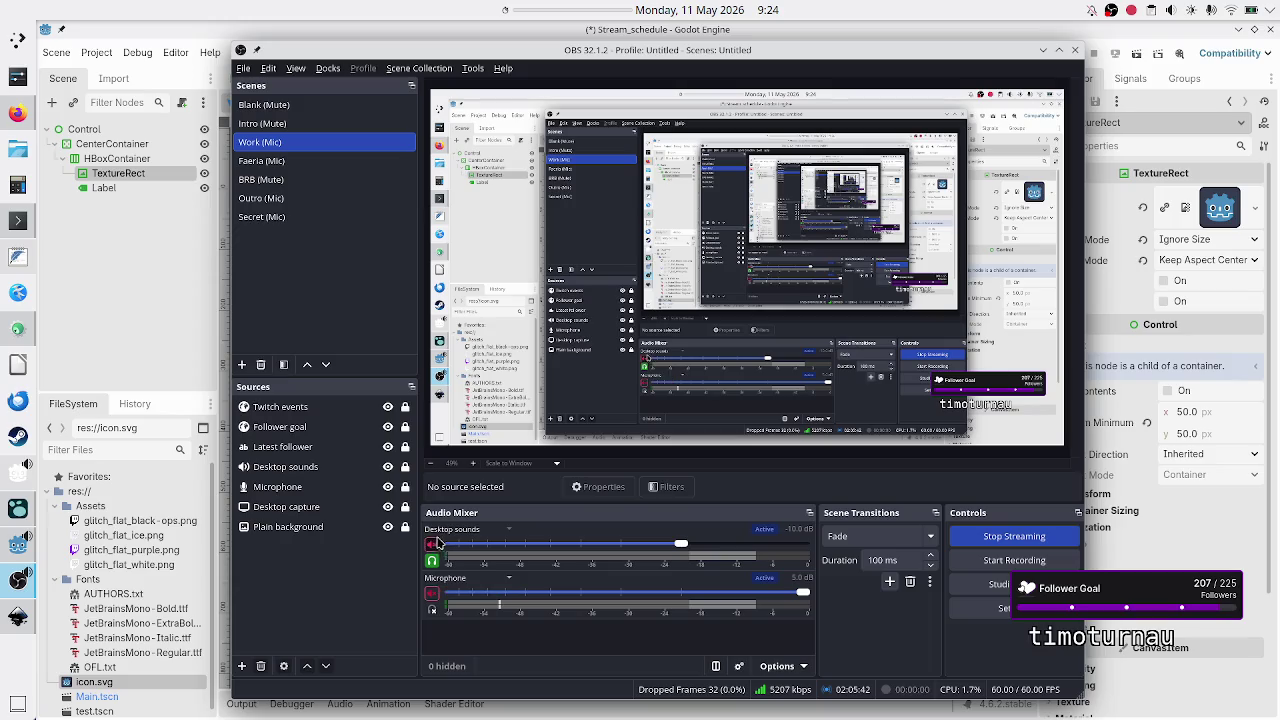
Unmute the Microphone in the OBS Audio Mixer and minimize OBS back to Godot.
left_click(433, 594)
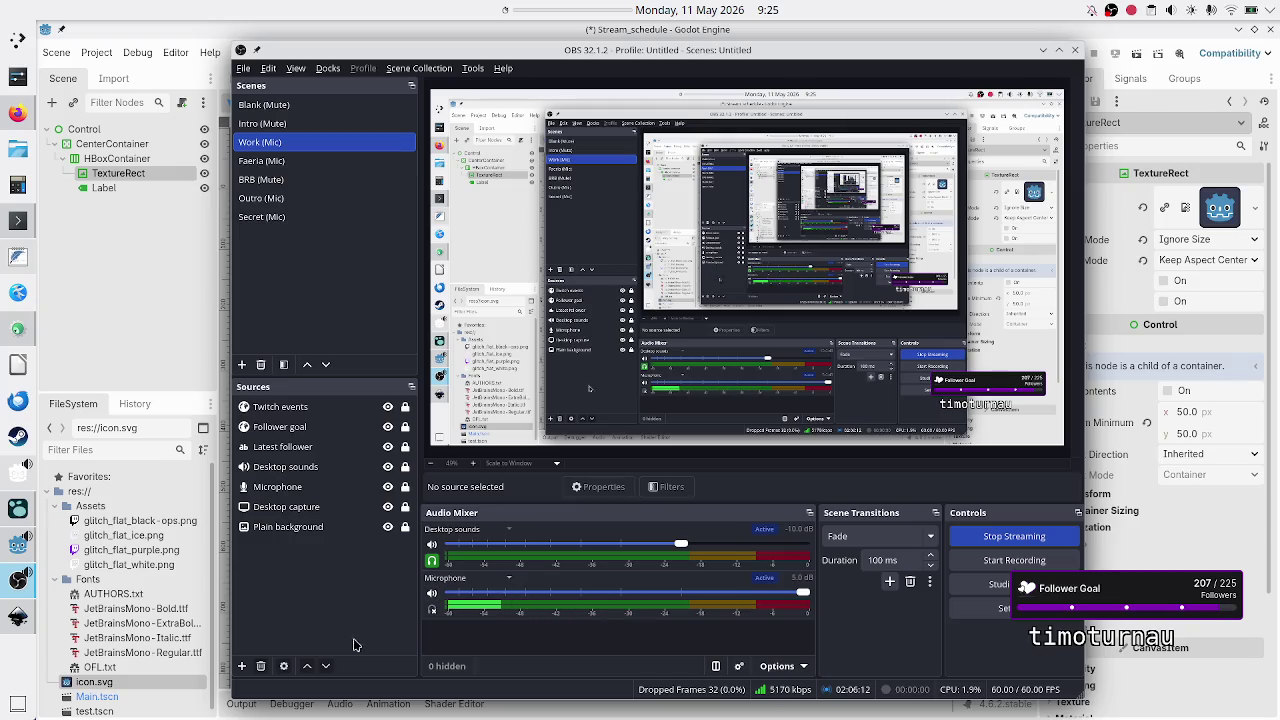
left_click(153, 339)
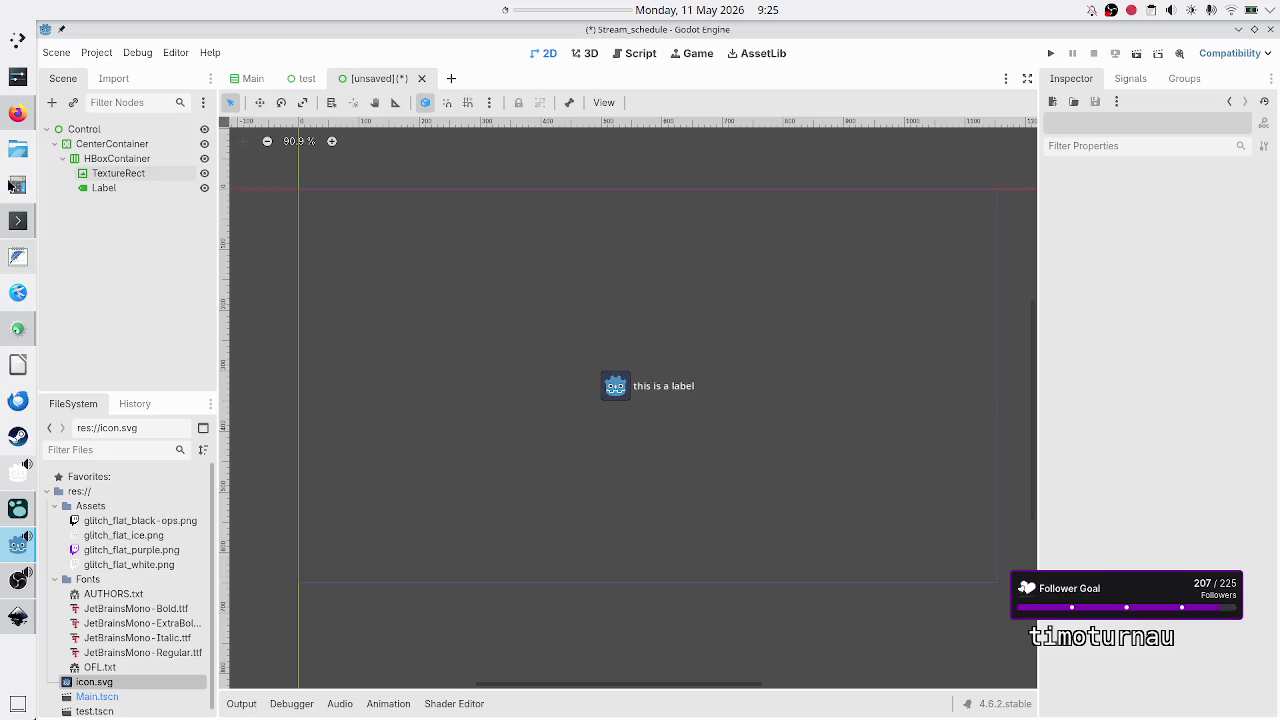
Check the Twitch stream manager chat and the Discord tab, then return to Godot.
left_click(17, 113)
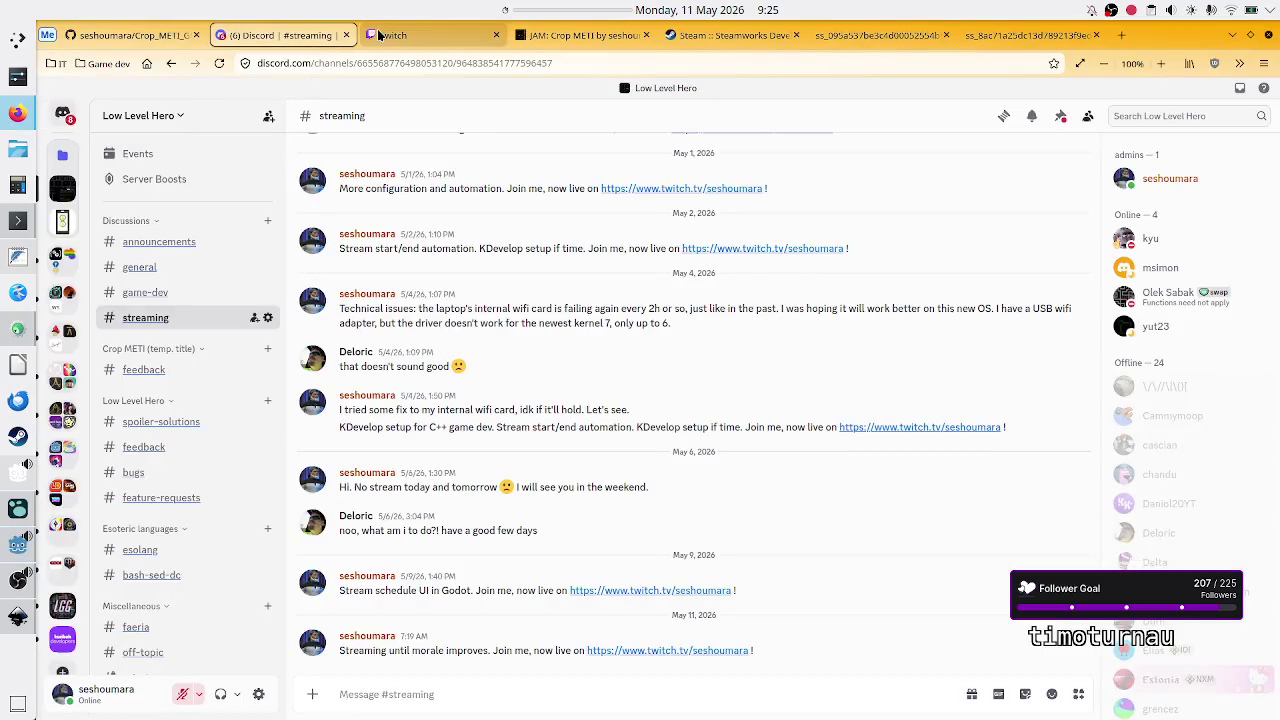
left_click(385, 35)
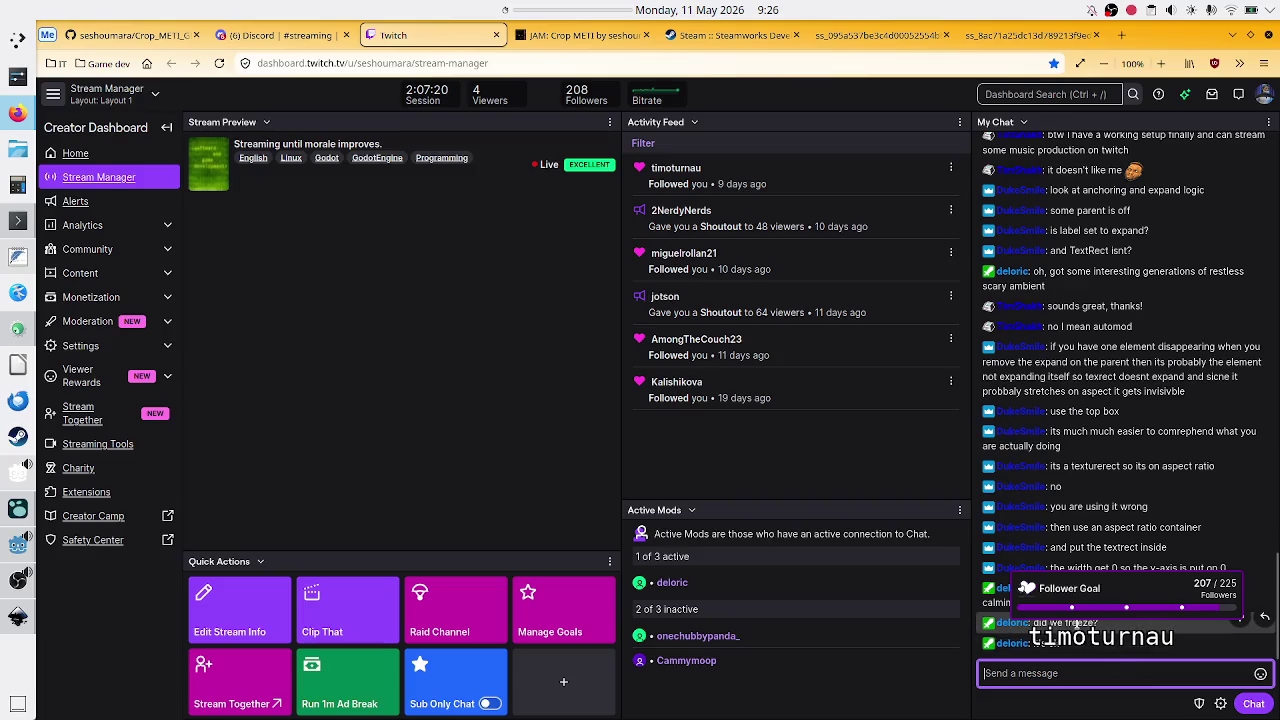
left_click(1098, 627)
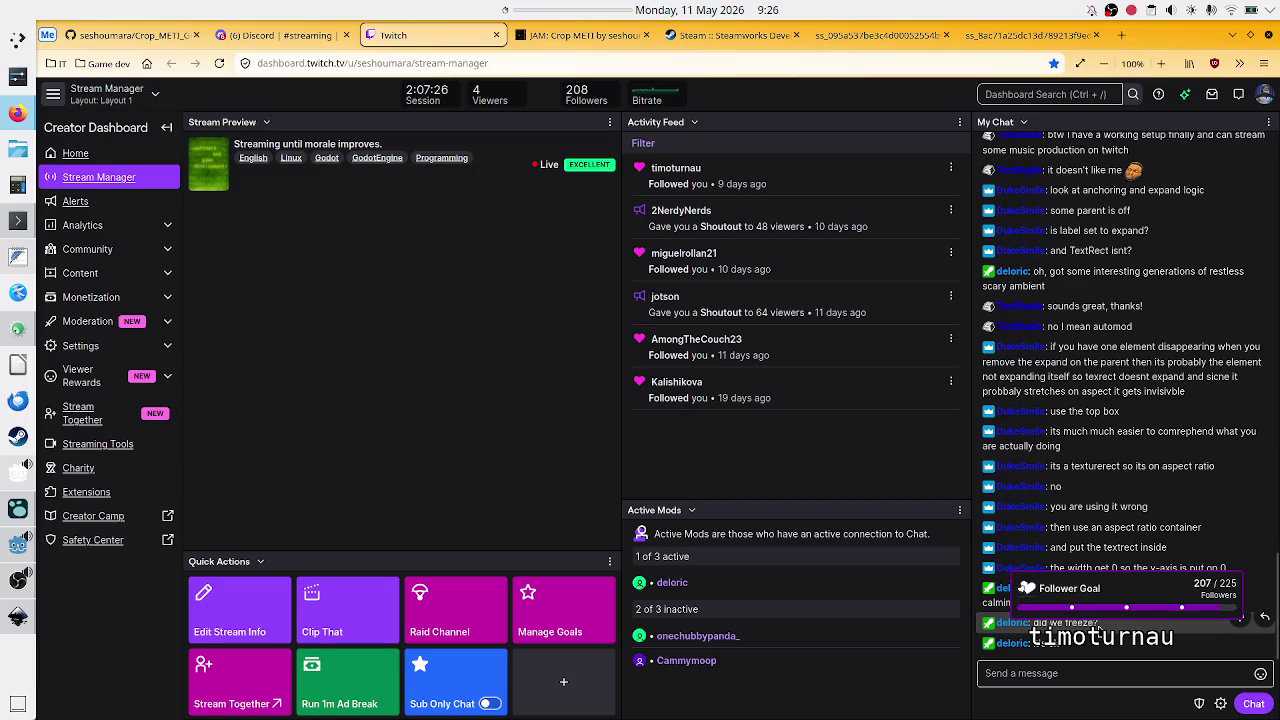
left_click(1081, 674)
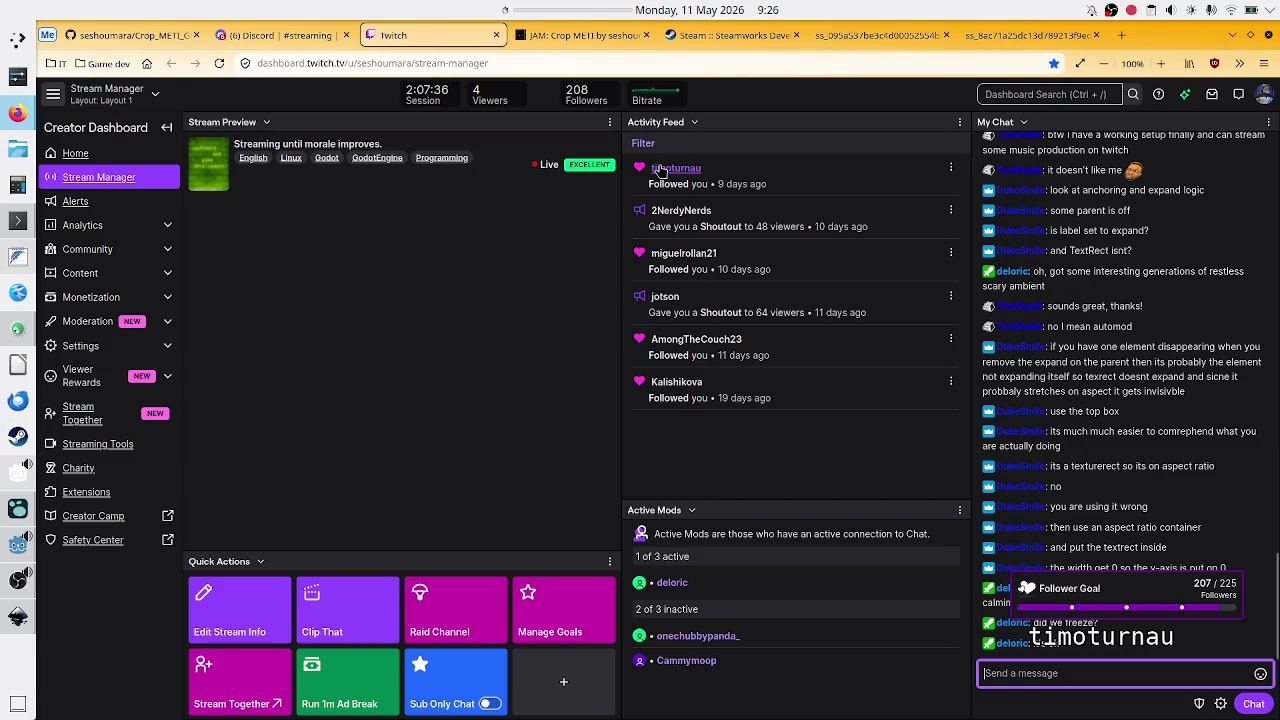
left_click(270, 35)
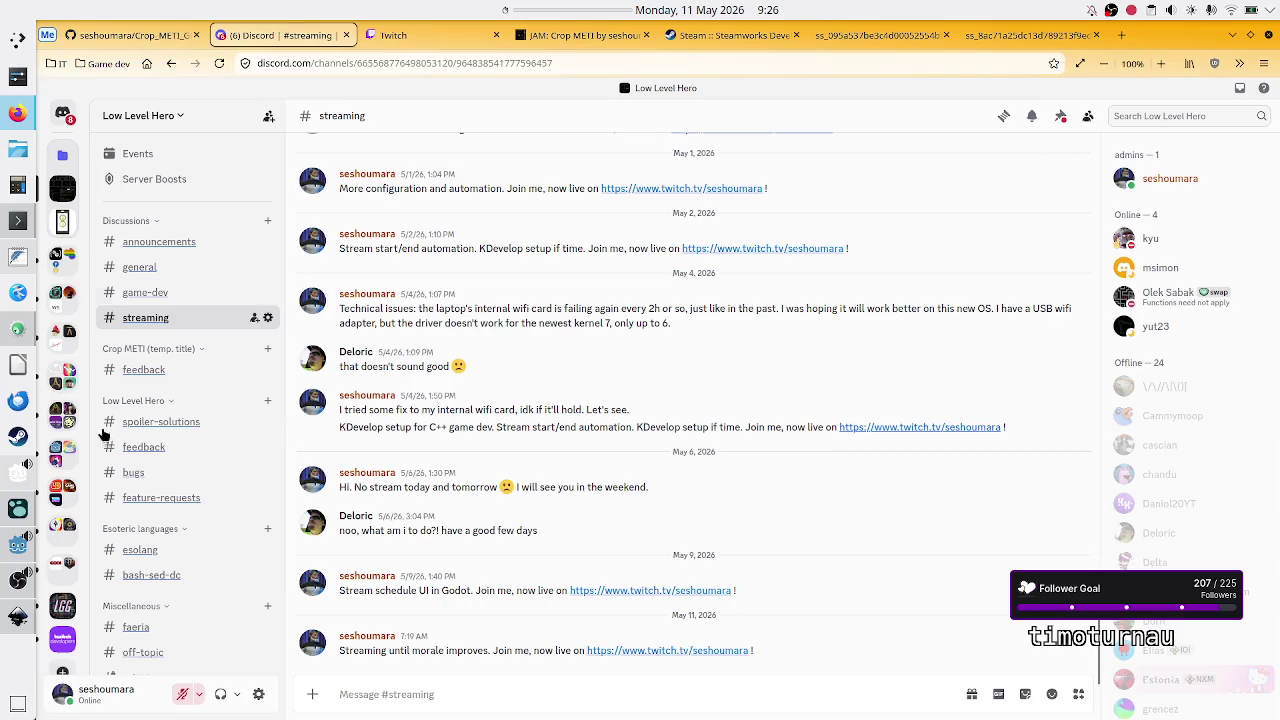
left_click(402, 37)
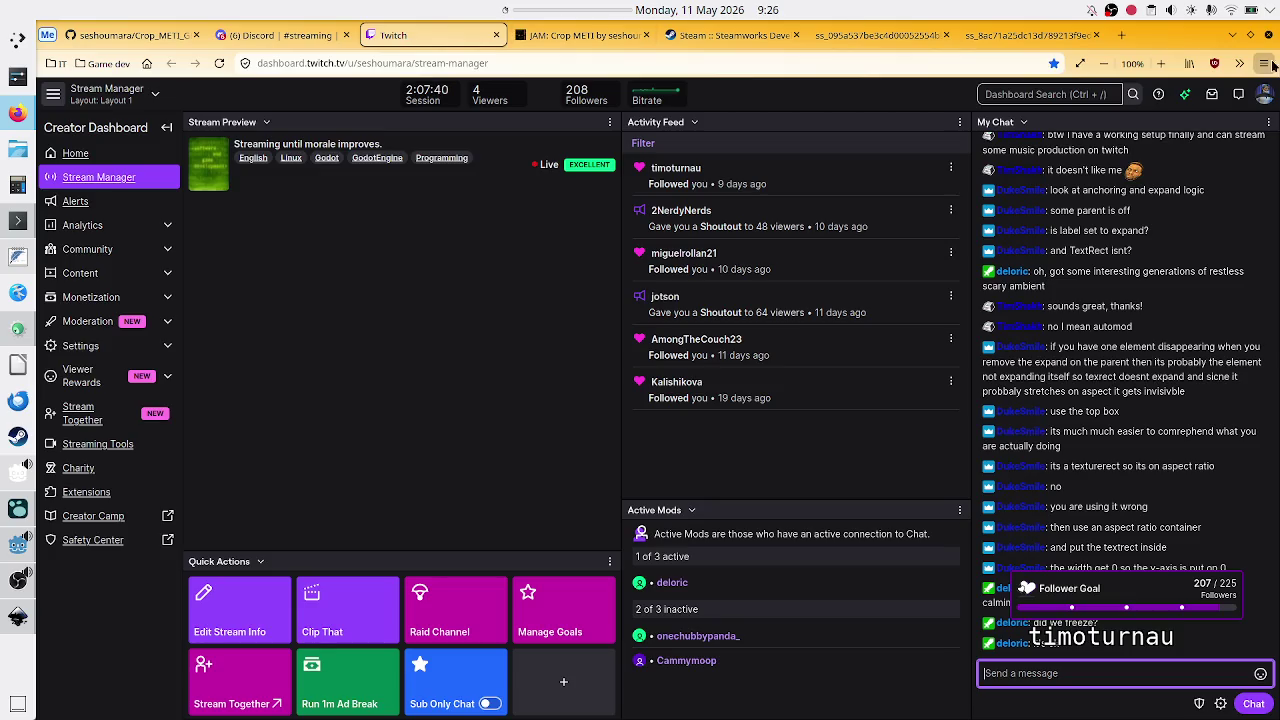
key("alt+Tab")
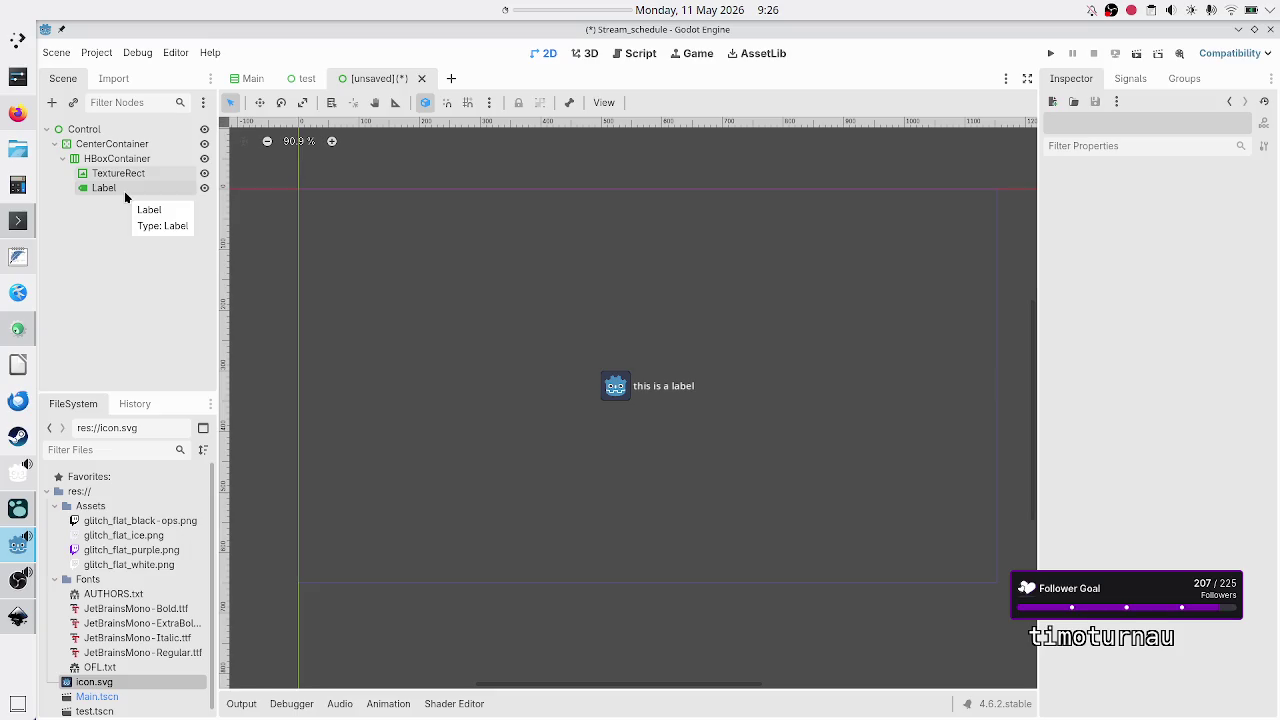
Select the HBoxContainer, then the TextureRect, to review its 50 × 50 px minimum size.
left_click(137, 160)
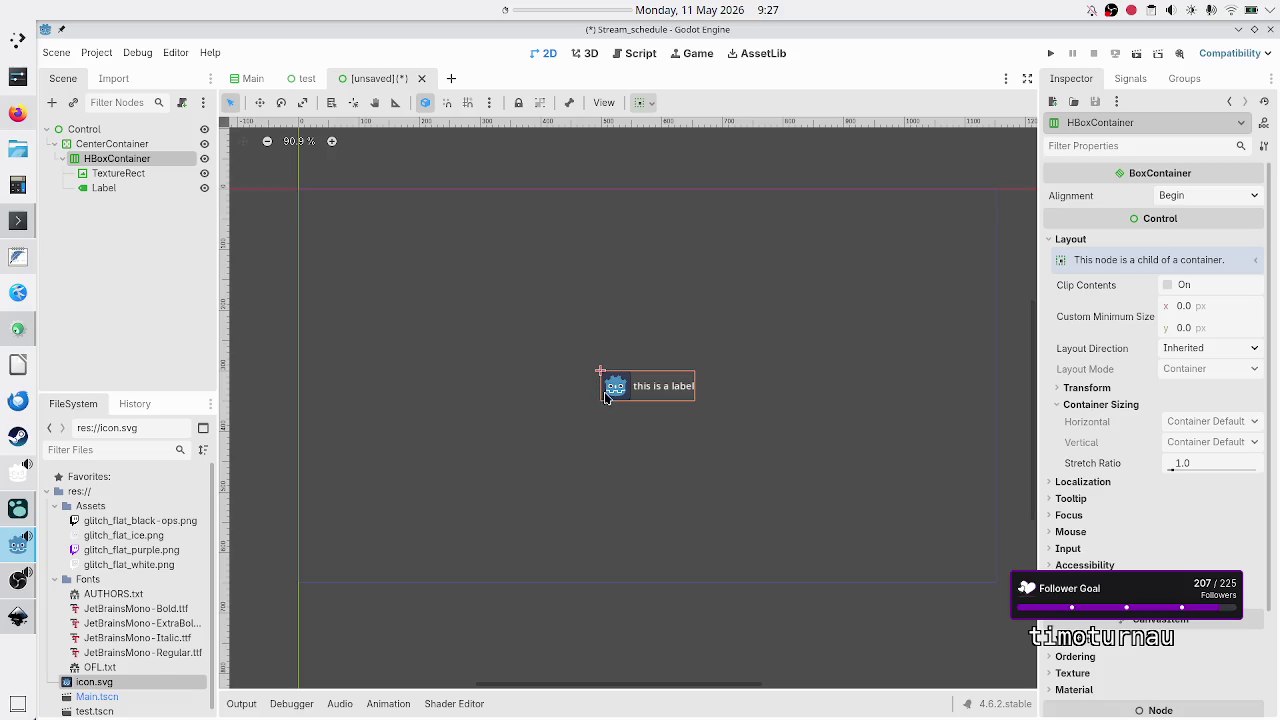
left_click(151, 173)
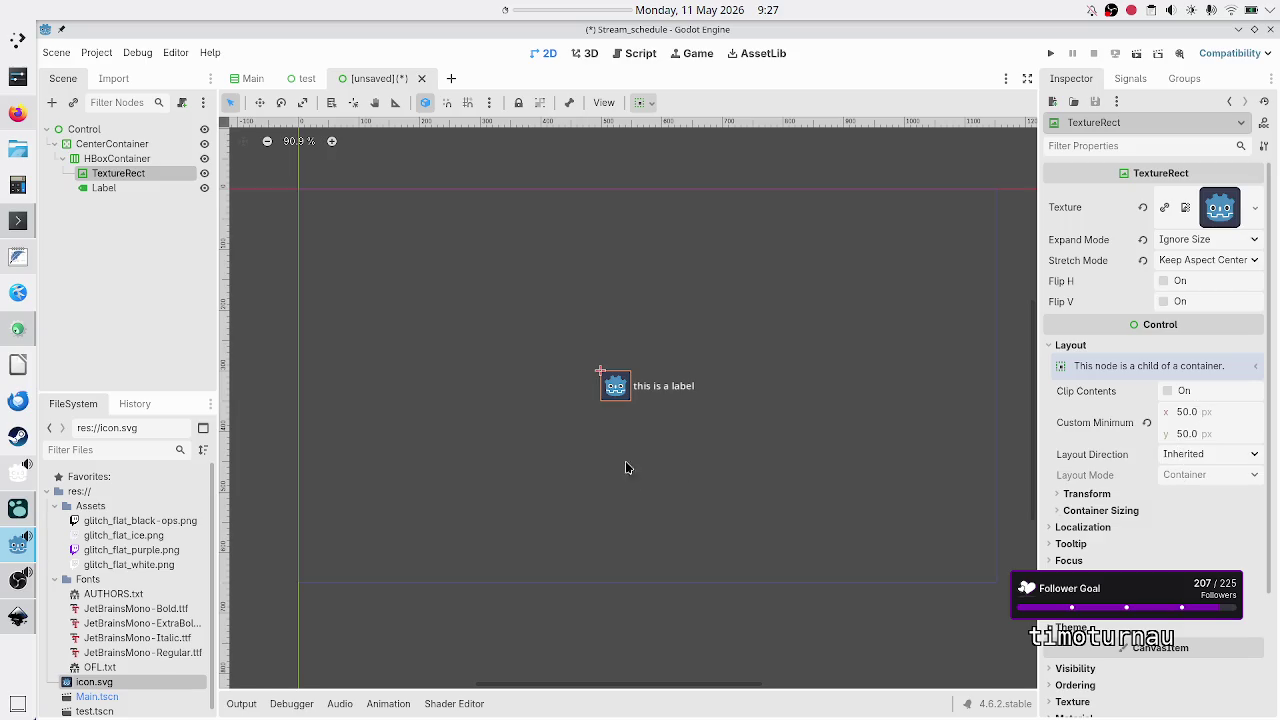
left_click(143, 146)
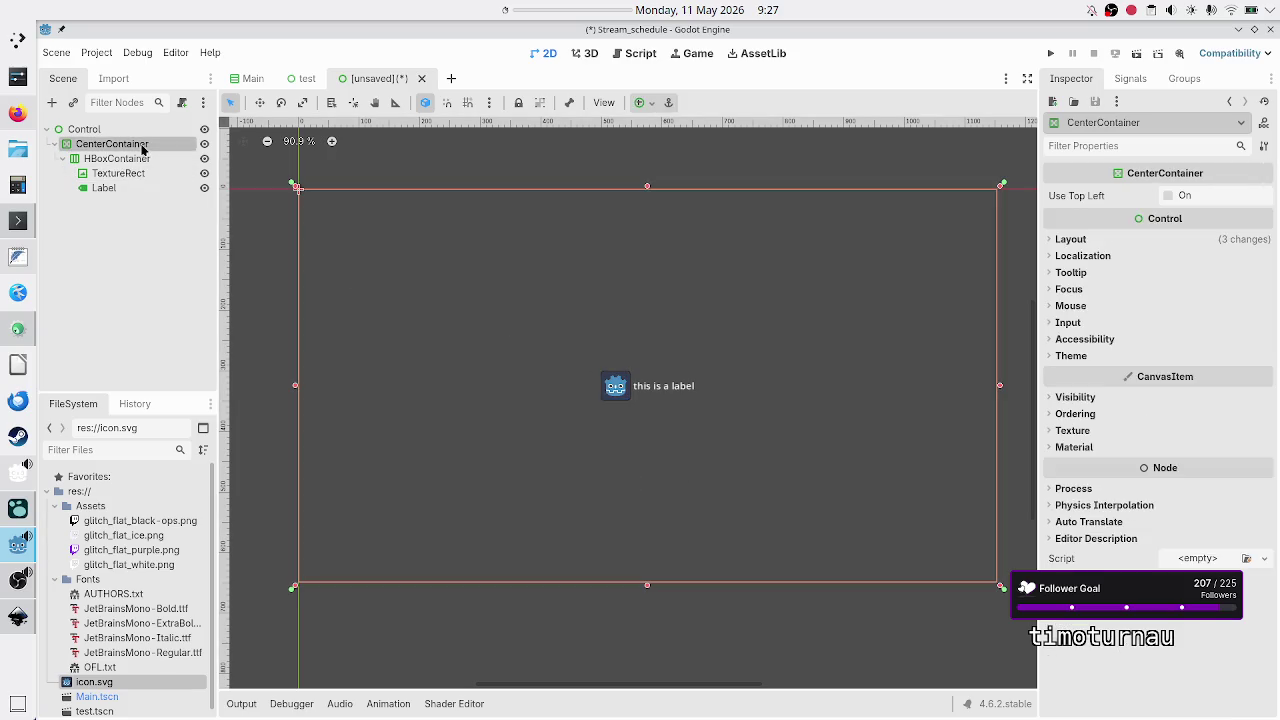
left_click(141, 158)
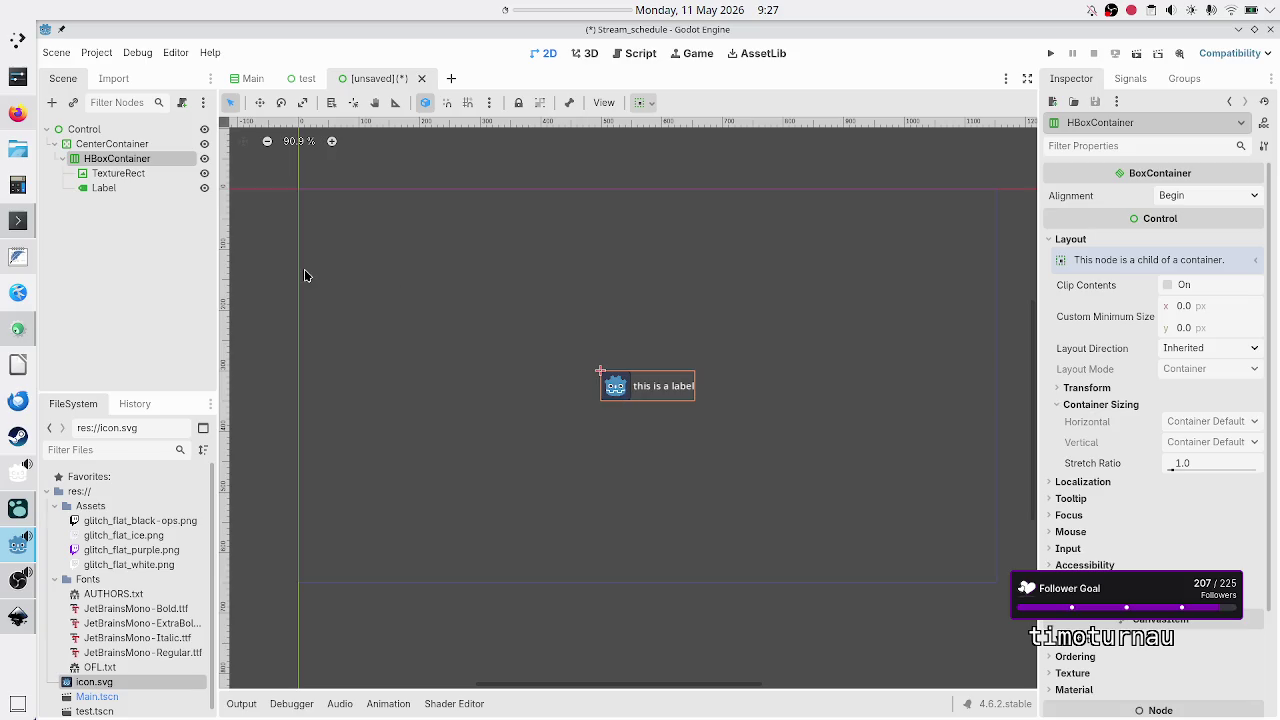
left_click(112, 146)
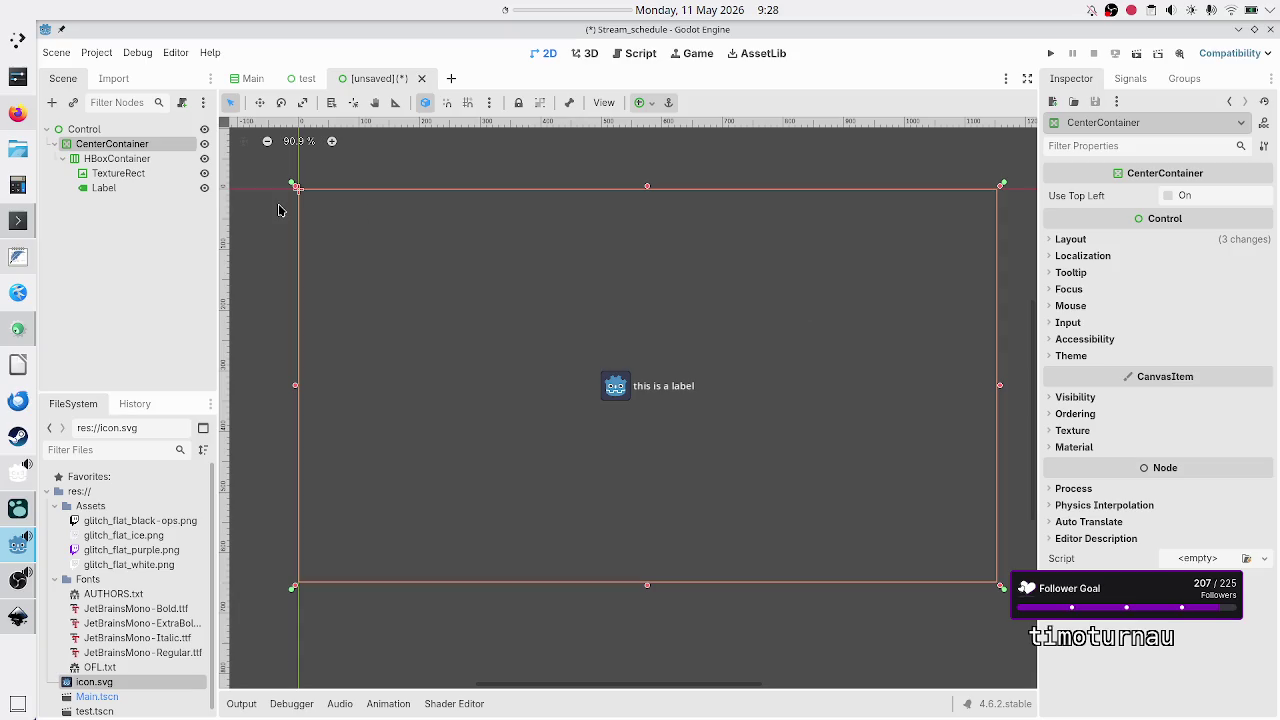
left_click(120, 175)
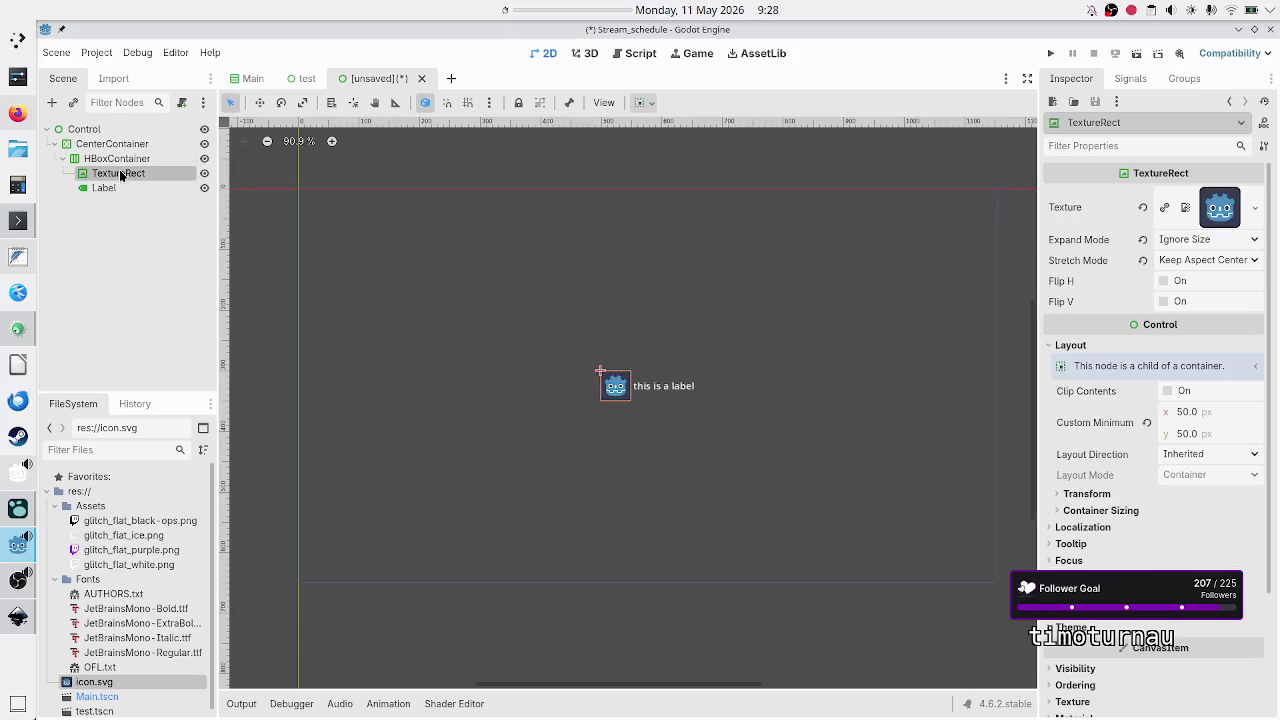
Reset the TextureRect's Custom Minimum Size and enable Horizontal Expand under Container Sizing.
left_click(1143, 426)
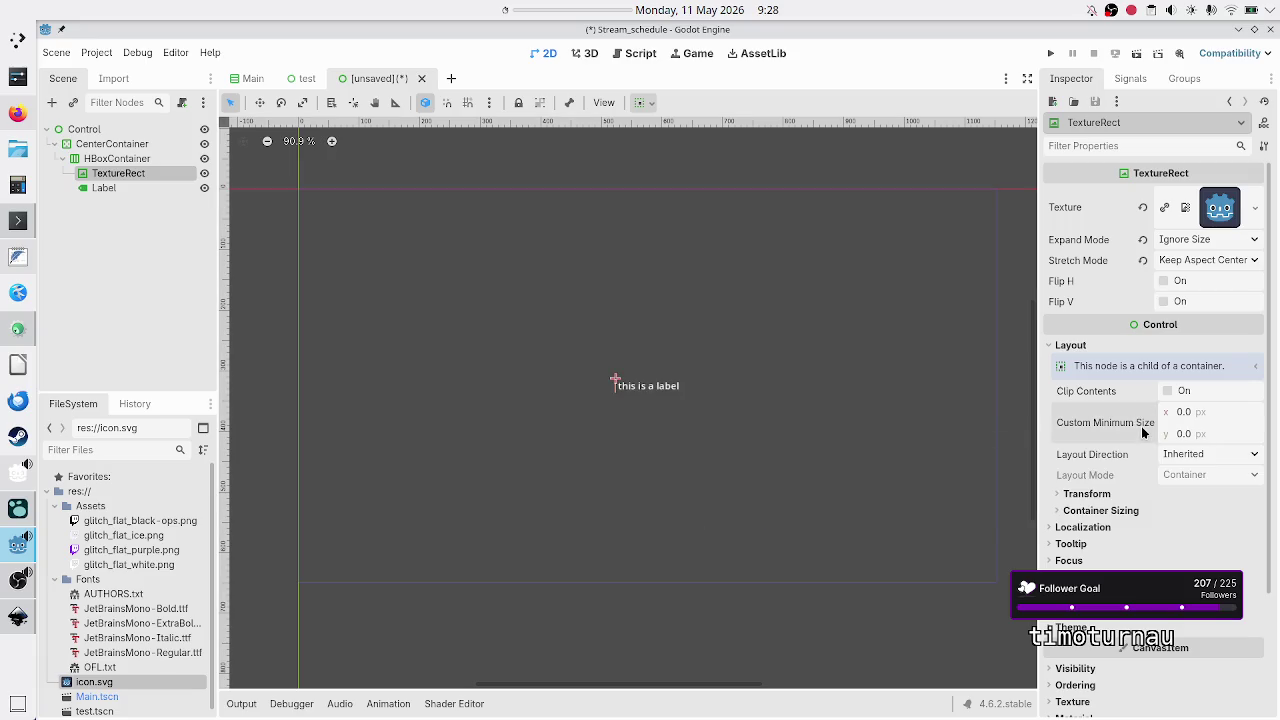
left_click(1100, 511)
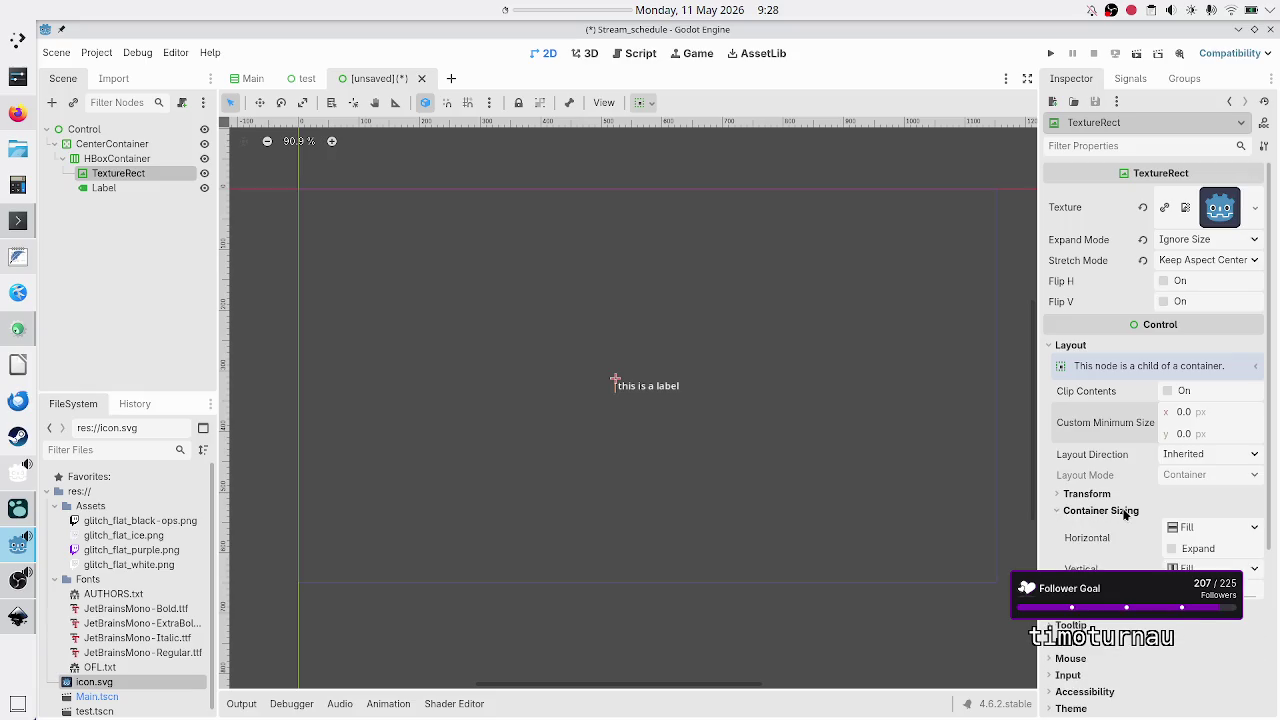
left_click(1199, 550)
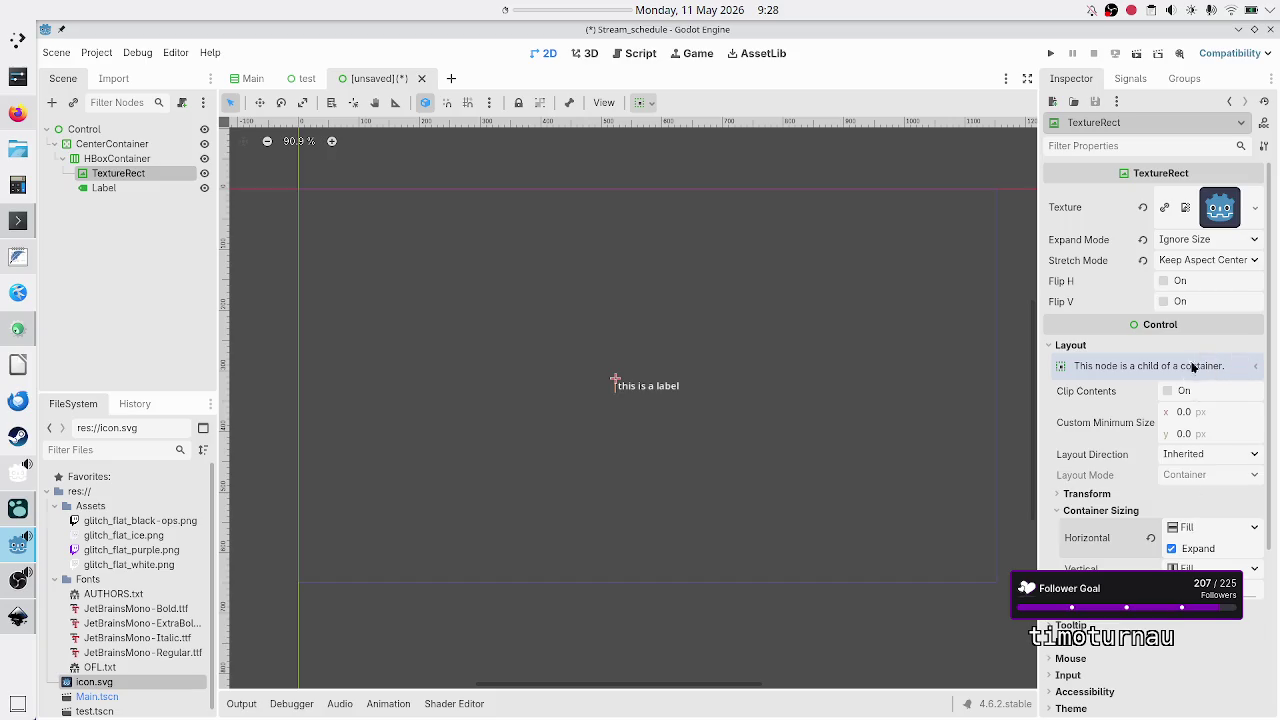
Set the TextureRect's minimum size to 50 × 50 px and switch to the test scene.
left_click(1189, 416)
type("50")
left_click(1192, 433)
type("50")
key("Return")
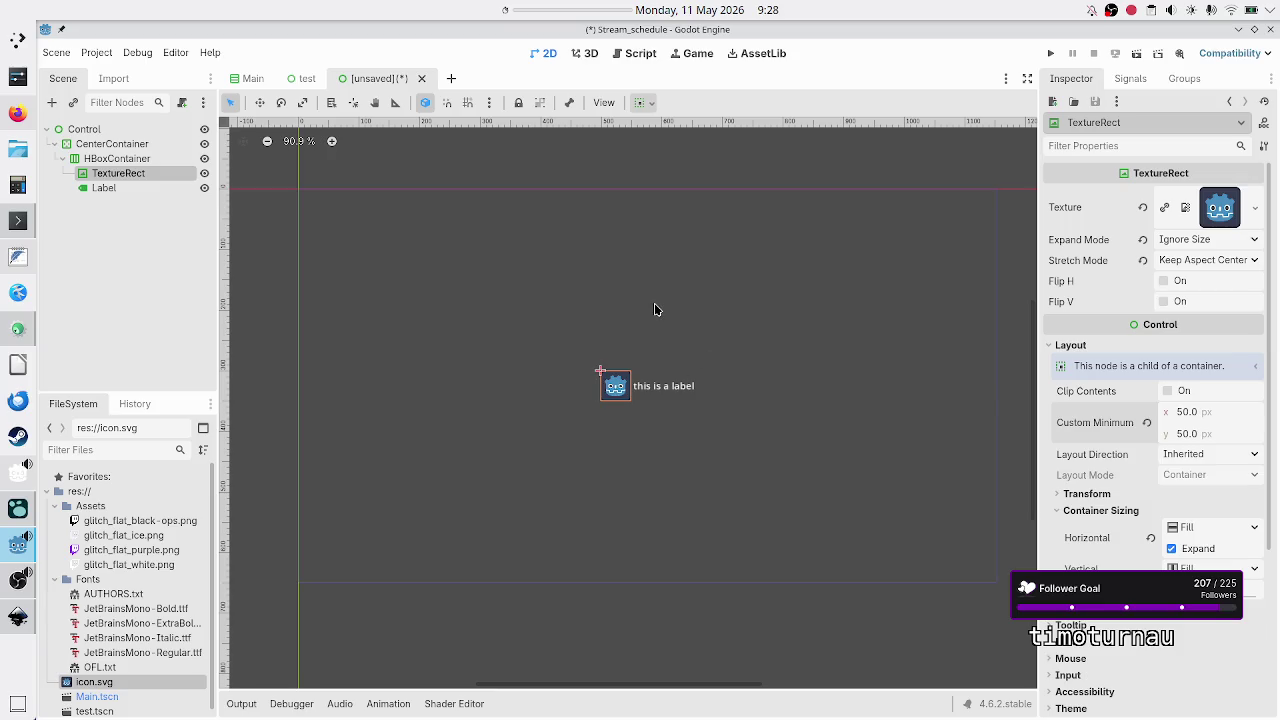
left_click(312, 78)
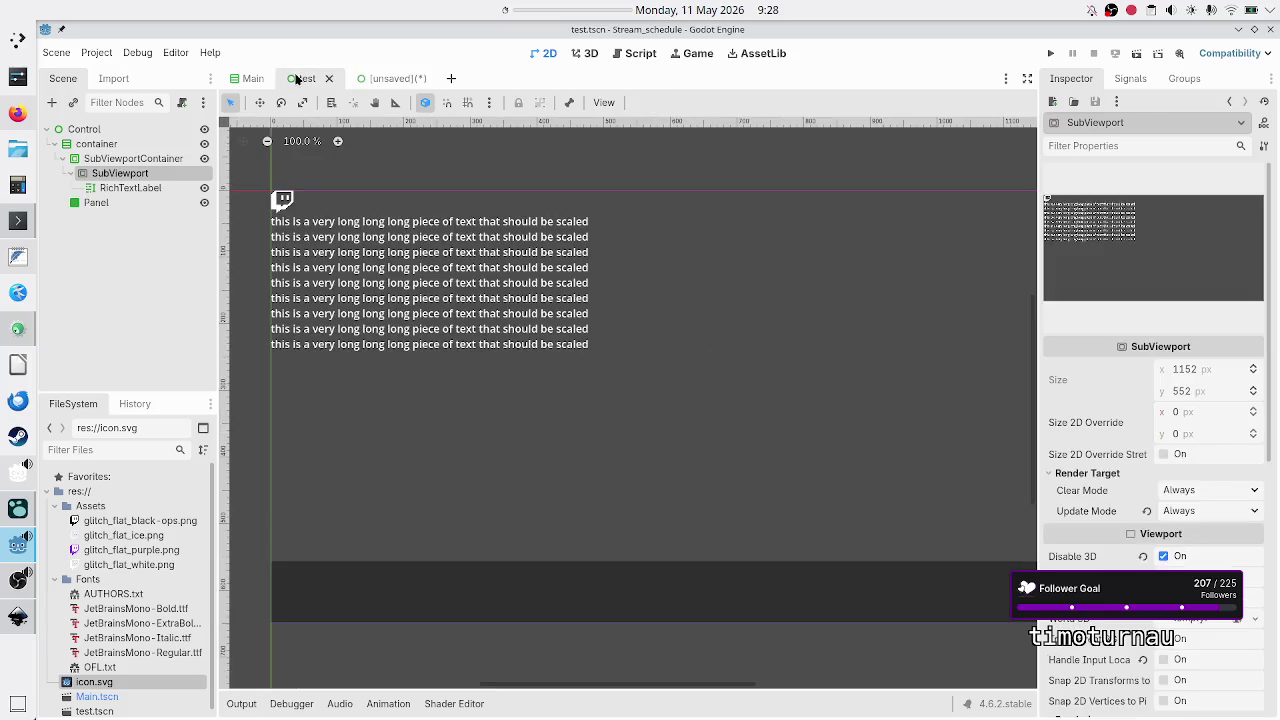
Switch to the Main scene and deselect the TextureRect.
left_click(250, 80)
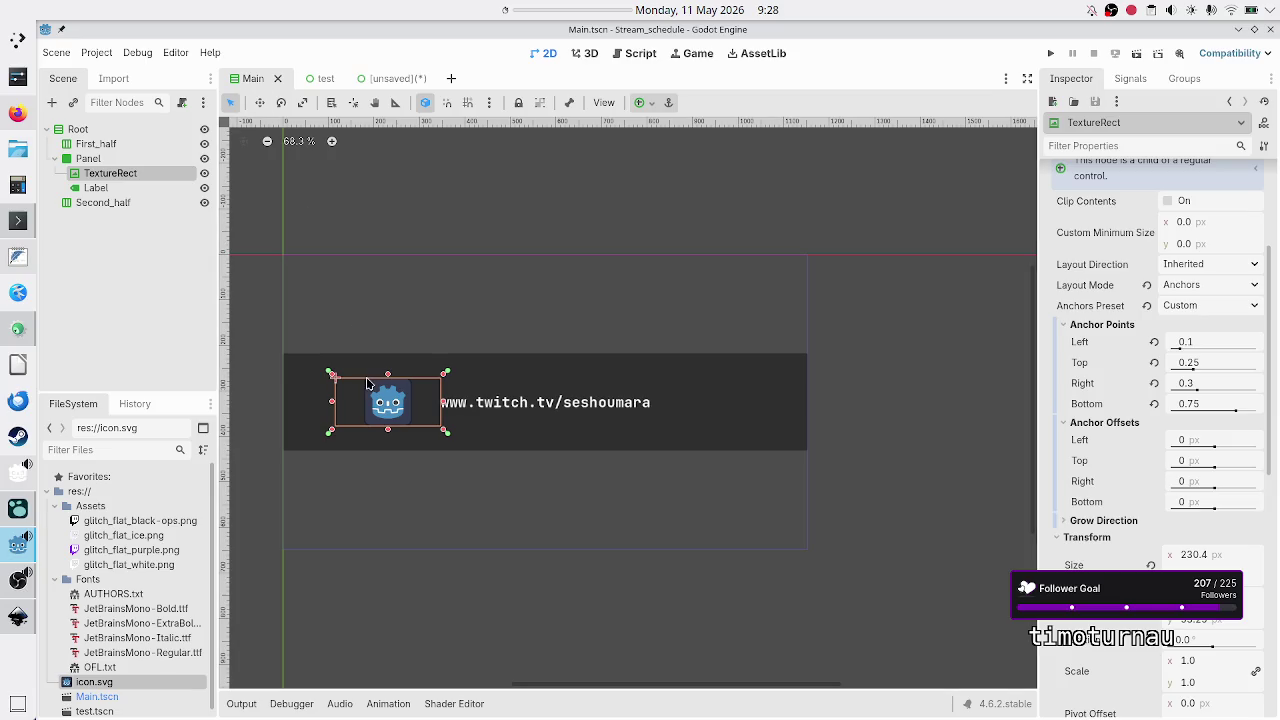
left_click(357, 592)
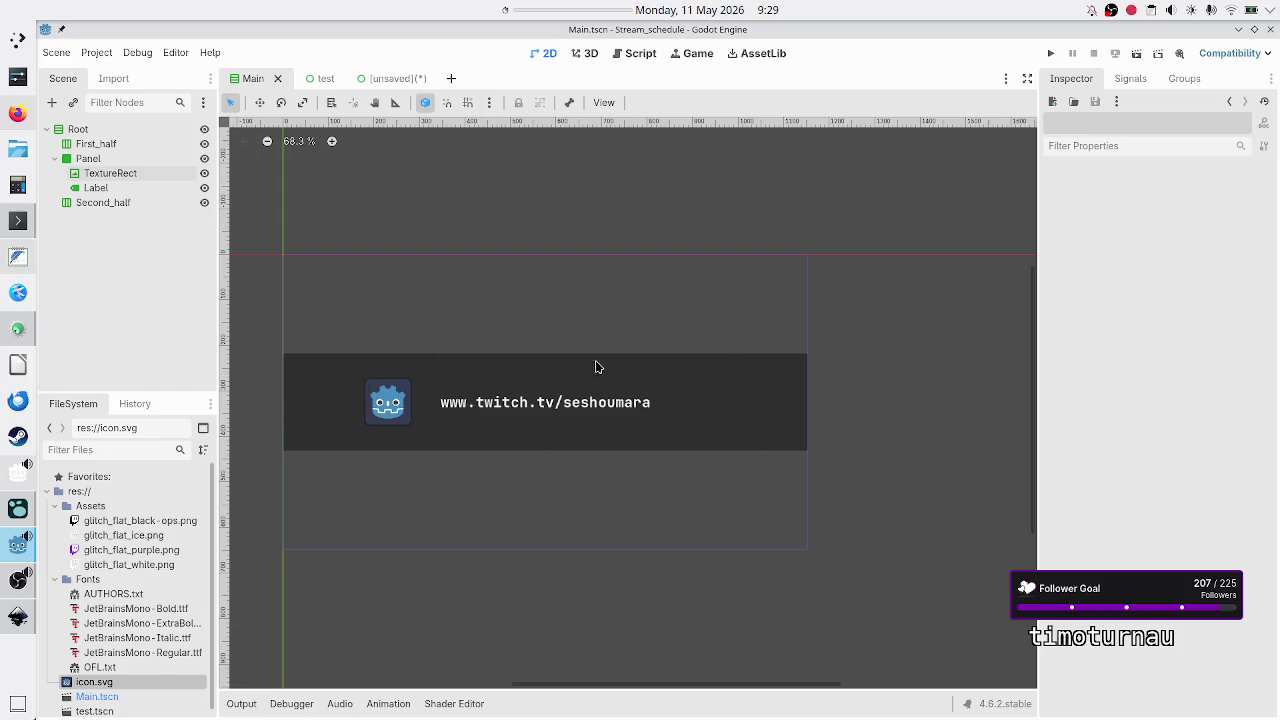
left_click(90, 158)
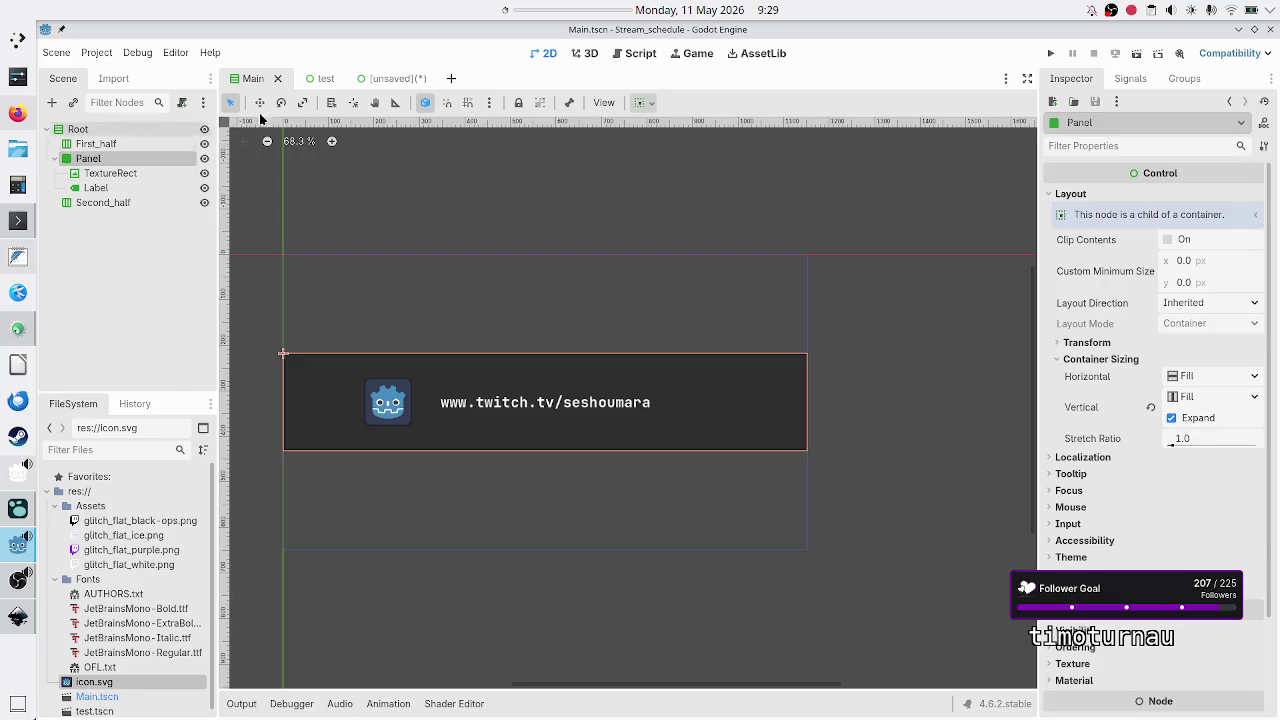
mouse_move(1073, 400)
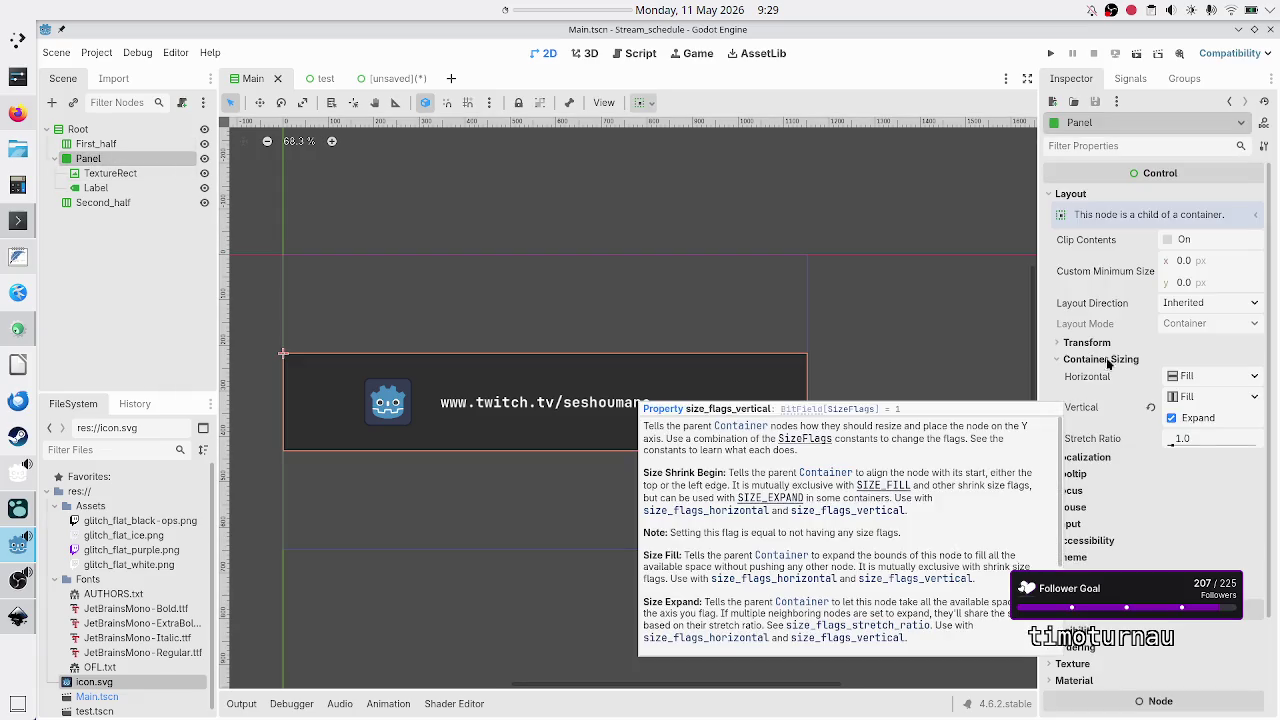
left_click(106, 173)
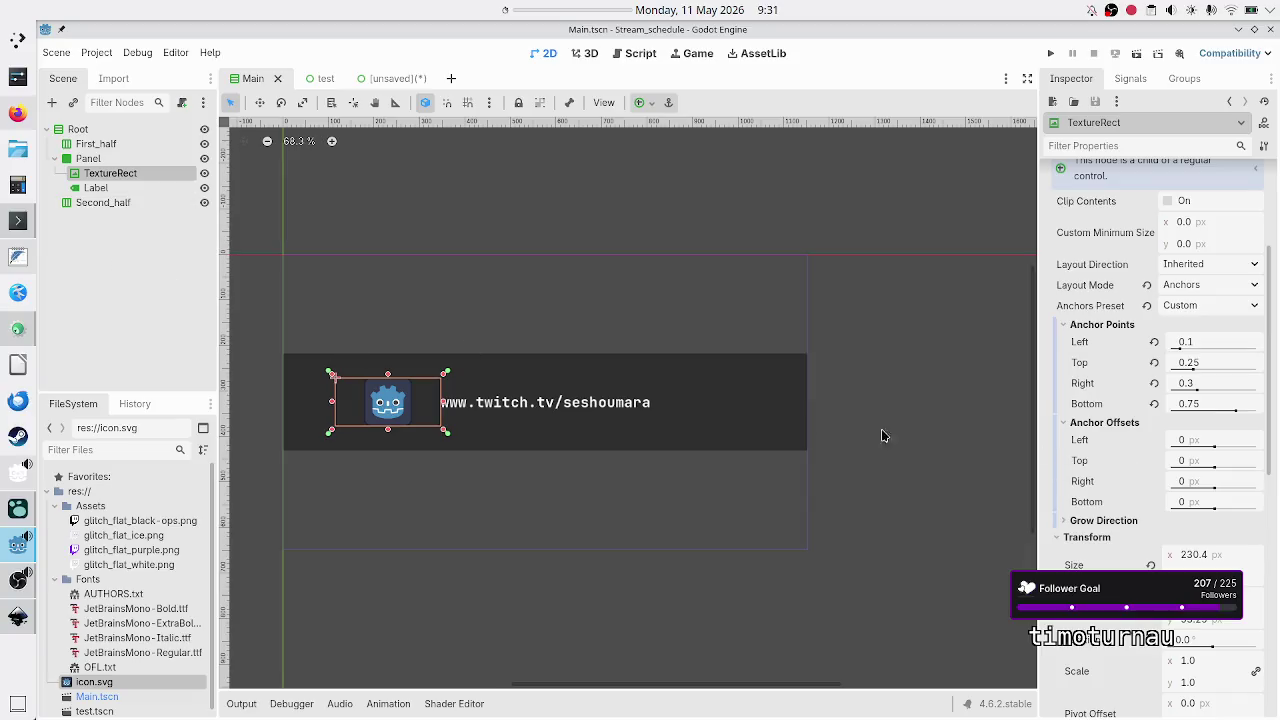
Inspect the Label's anchors, deselect it, and return to the unsaved CenterContainer scene.
left_click(561, 407)
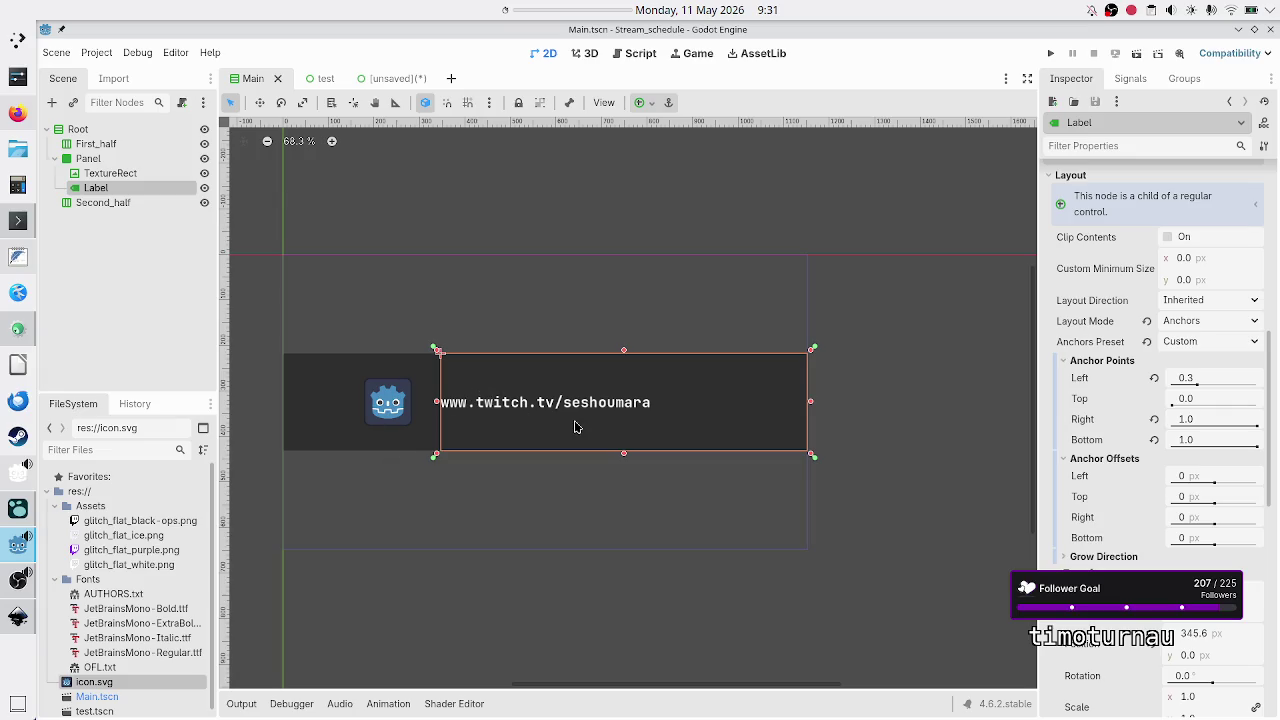
left_click(915, 432)
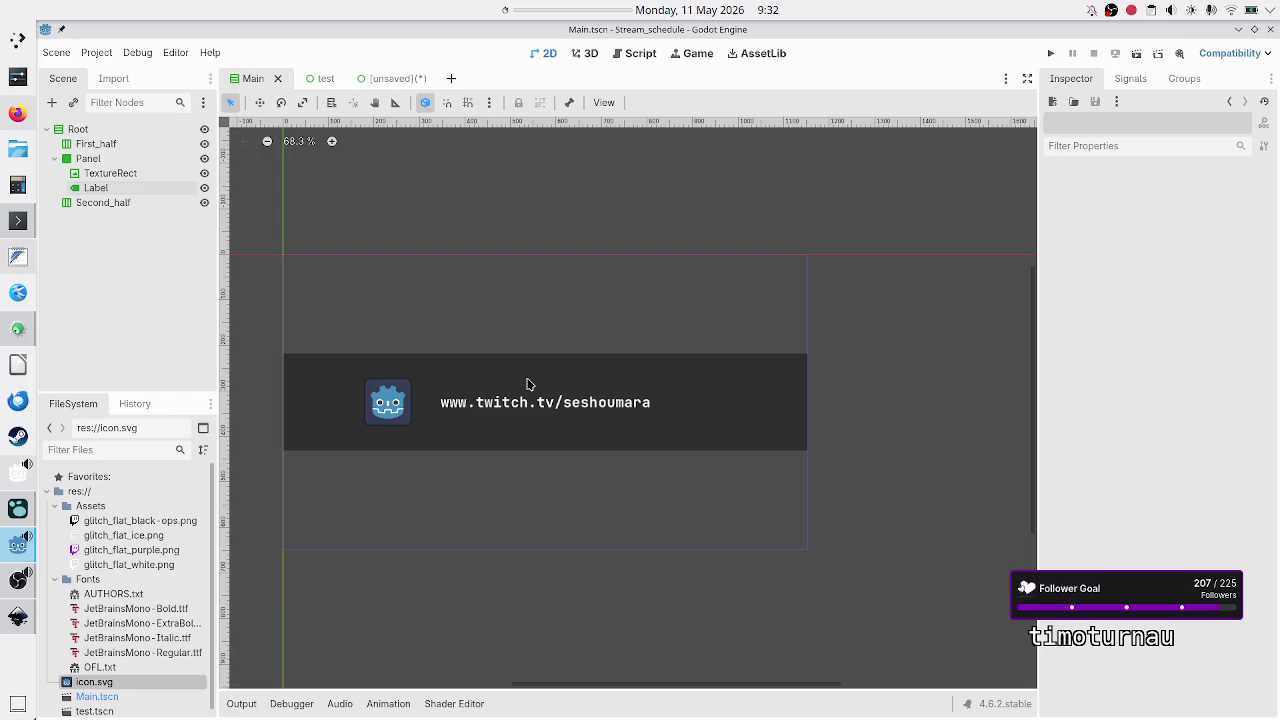
left_click(392, 80)
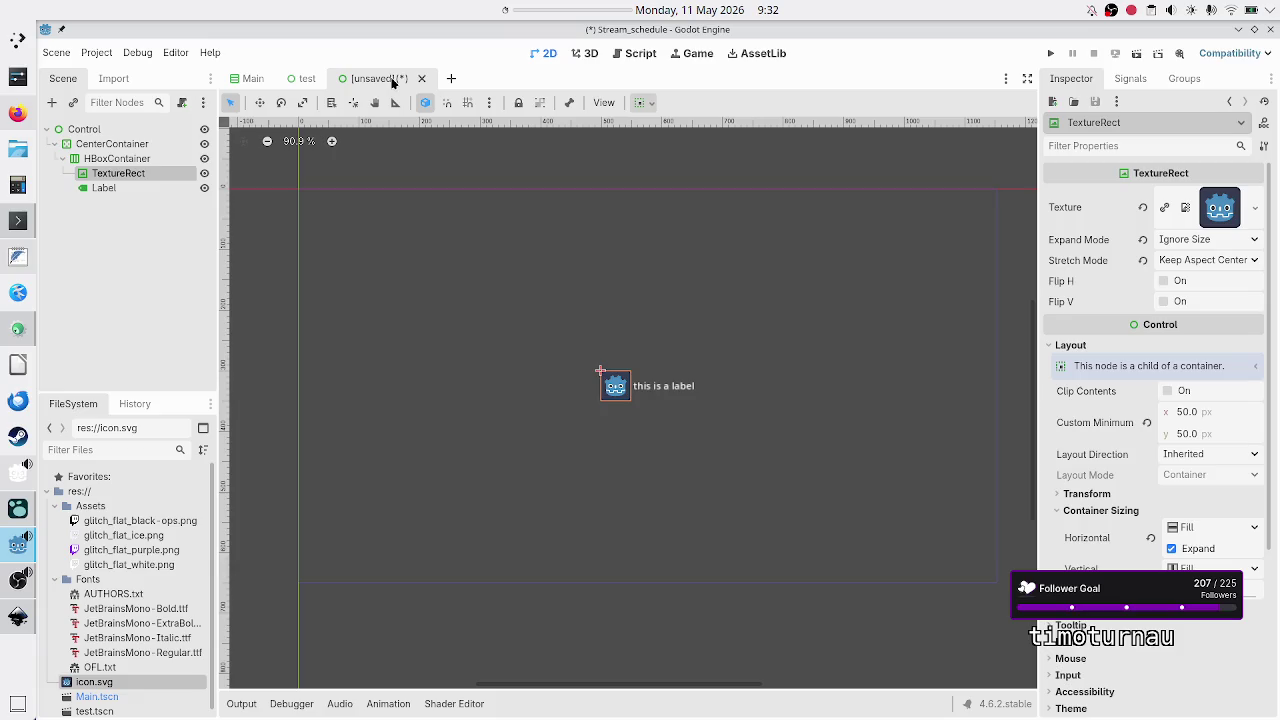
Set the TextureRect's minimum size to 200 × 0 px, then switch to the Main scene.
left_click(1203, 417)
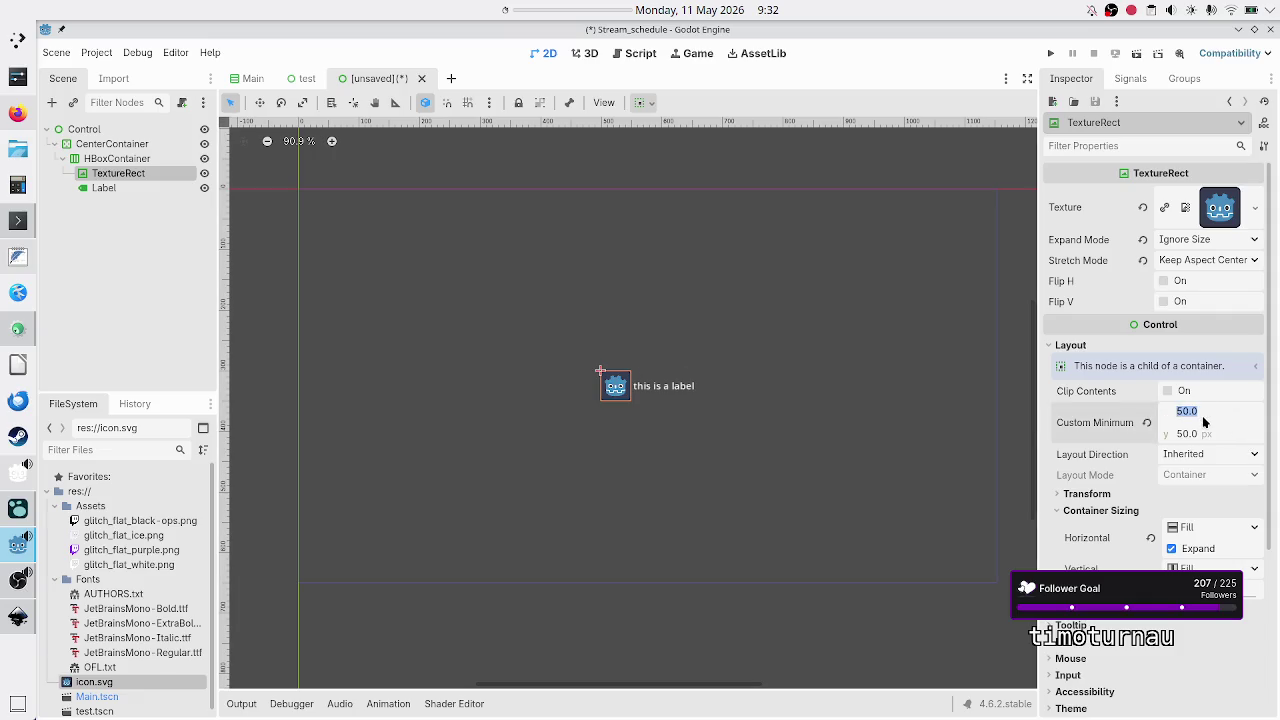
type("200")
key("Return")
left_click(1194, 435)
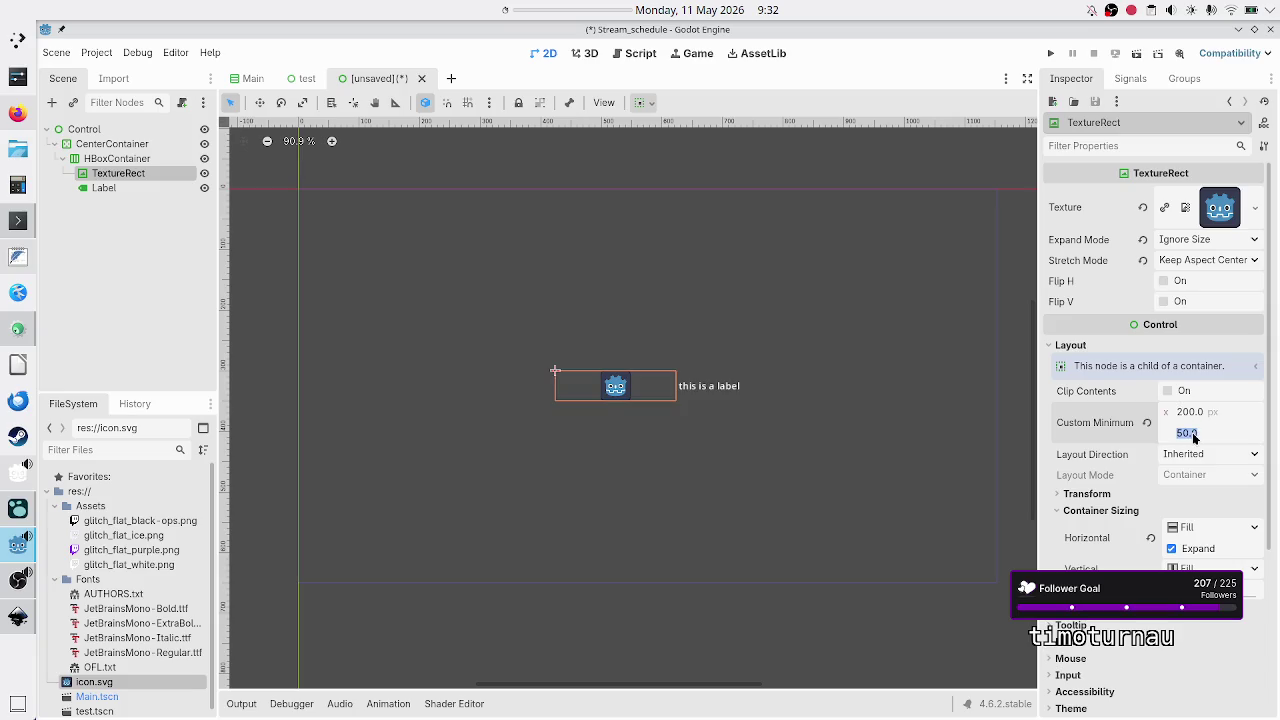
type("0")
key("Return")
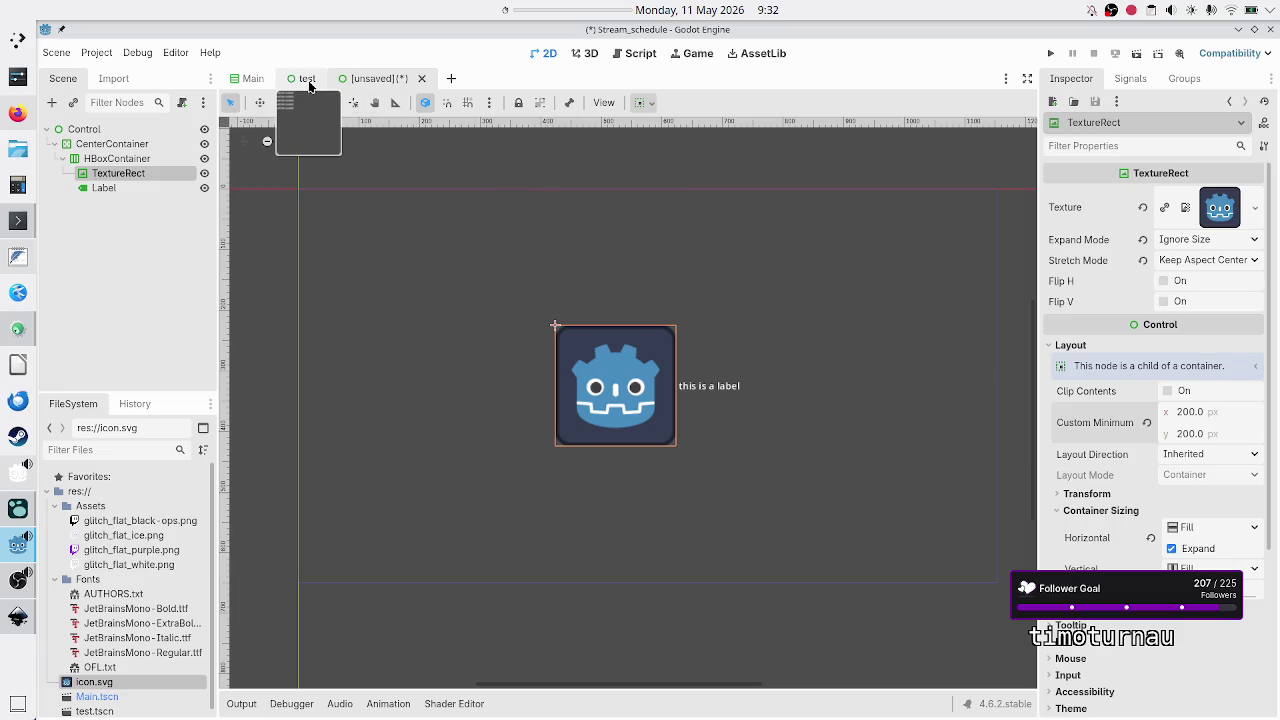
left_click(245, 80)
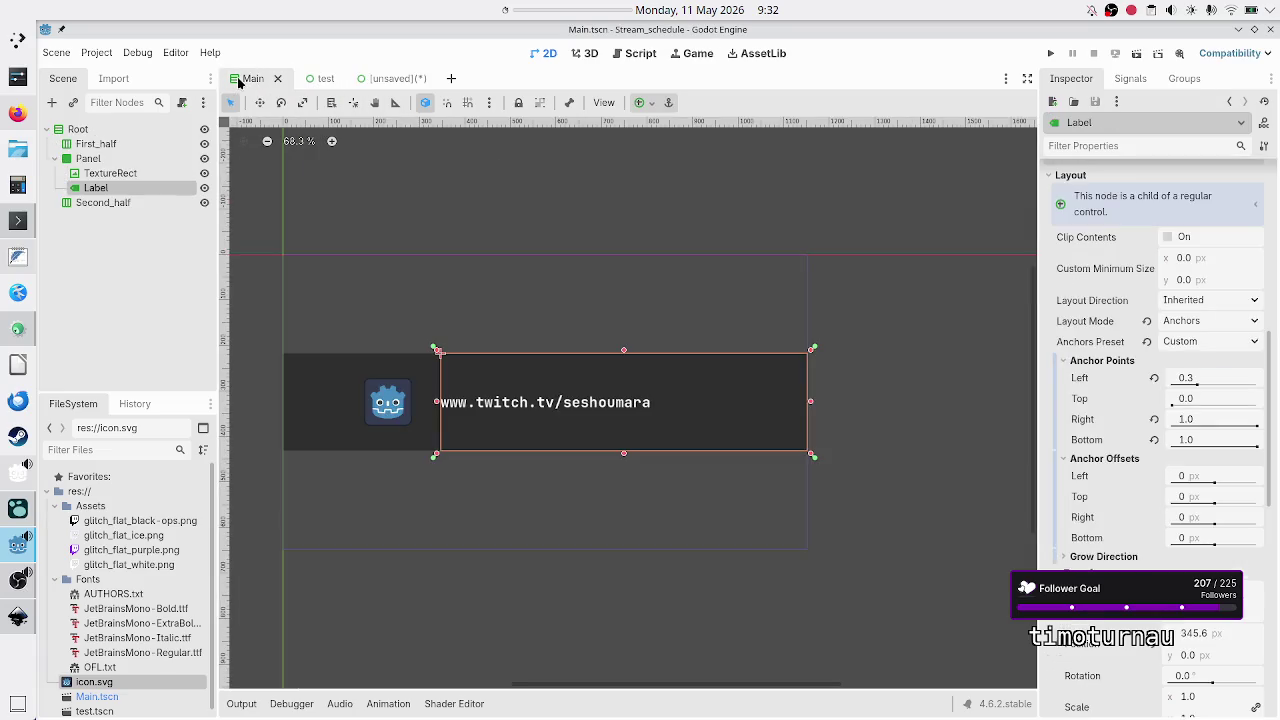
Check the Main TextureRect's anchors, then return to the unsaved CenterContainer scene and run it.
left_click(110, 175)
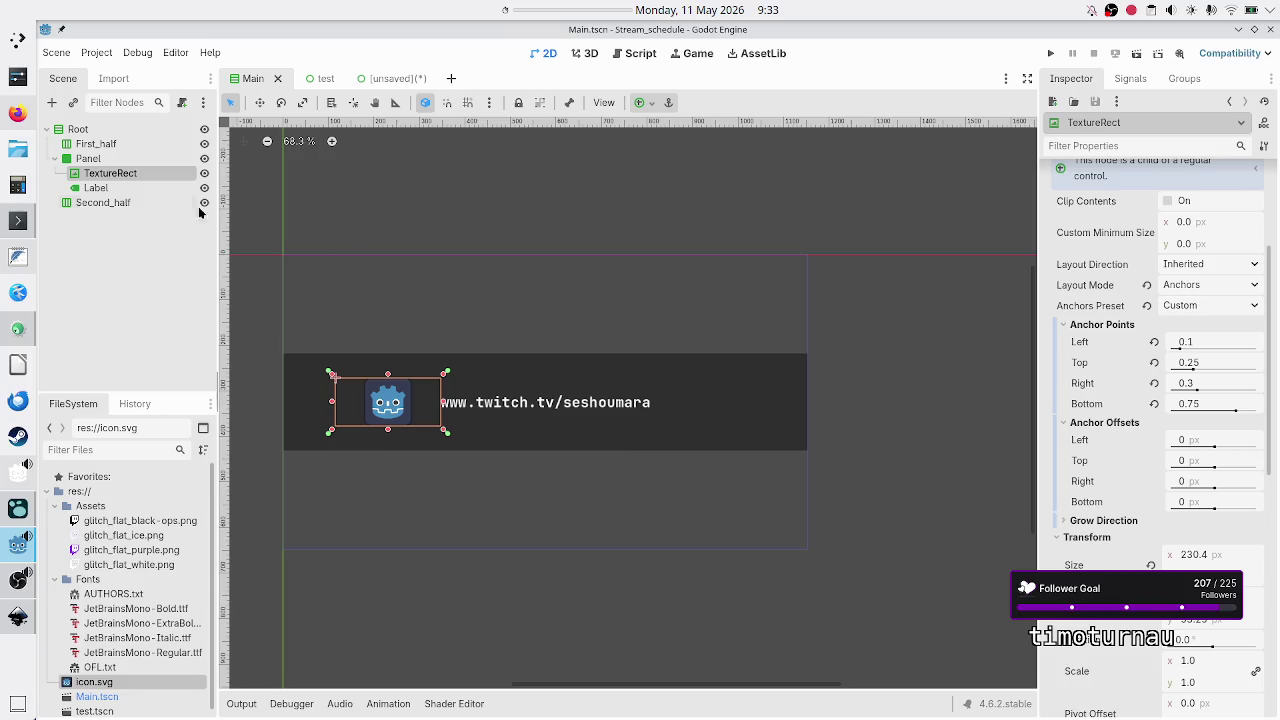
left_click(385, 80)
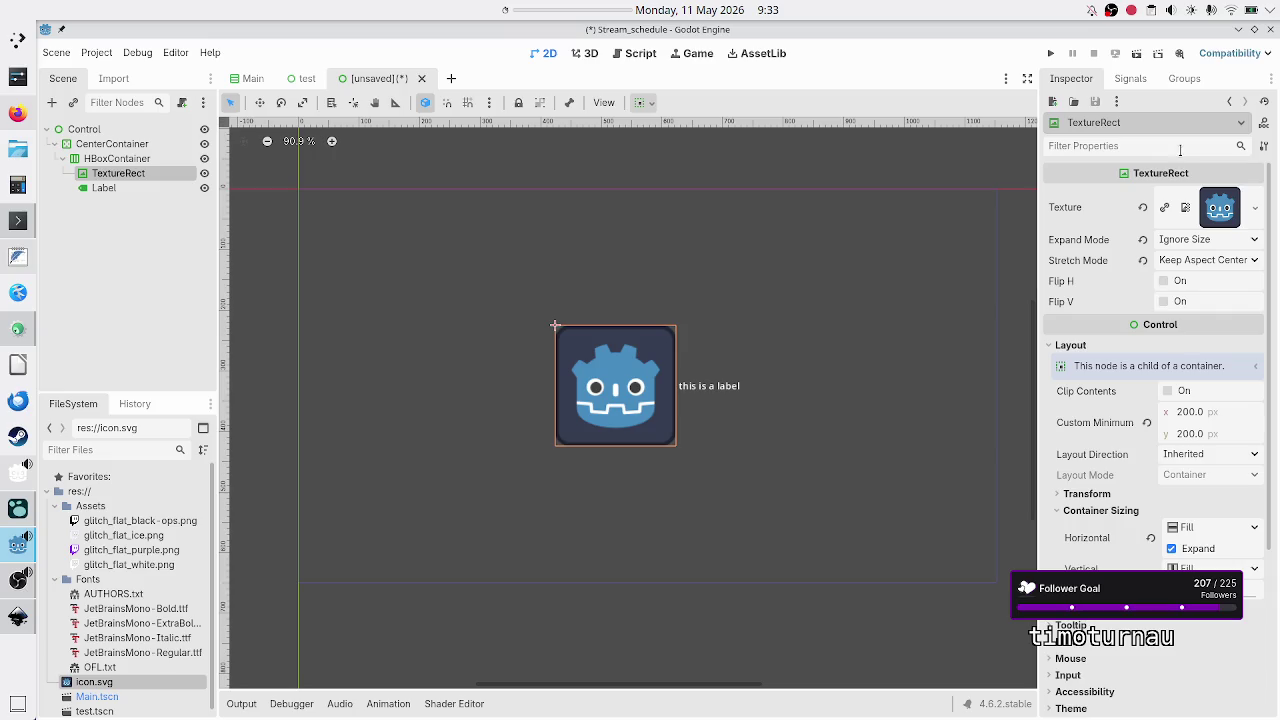
left_click(1138, 57)
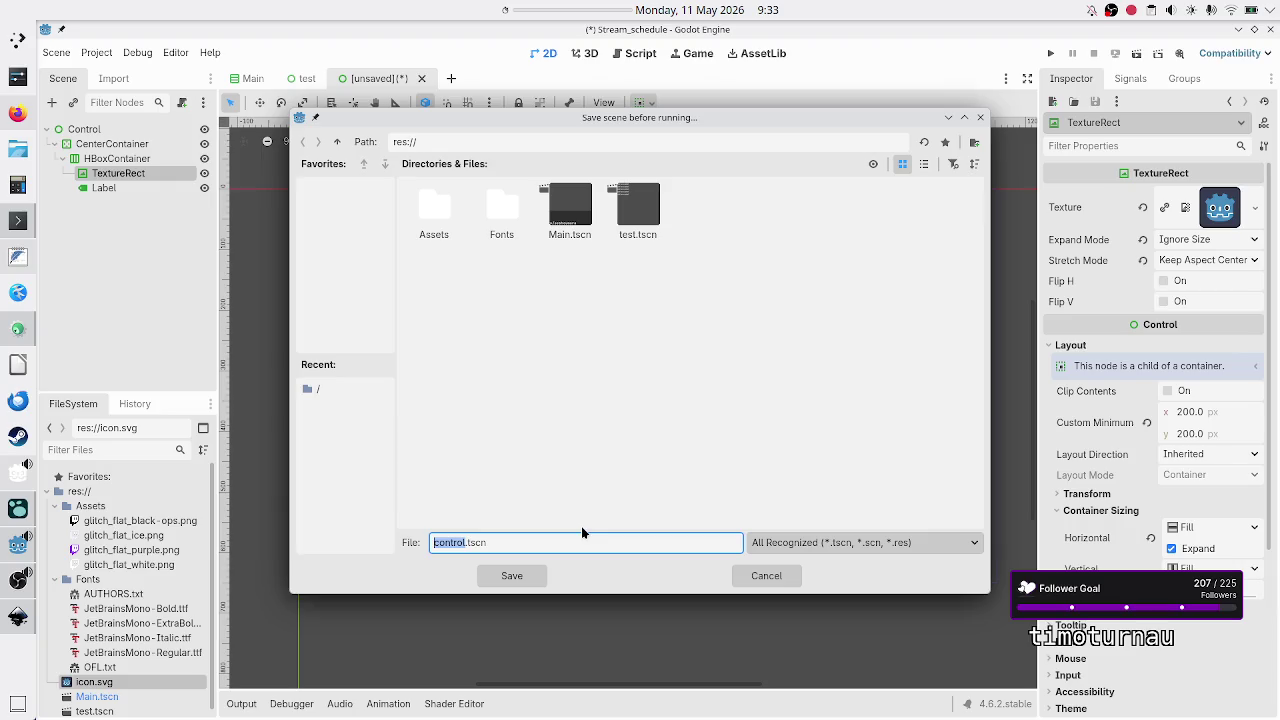
Save the scene as center_container.tscn and start the game.
left_click(532, 545)
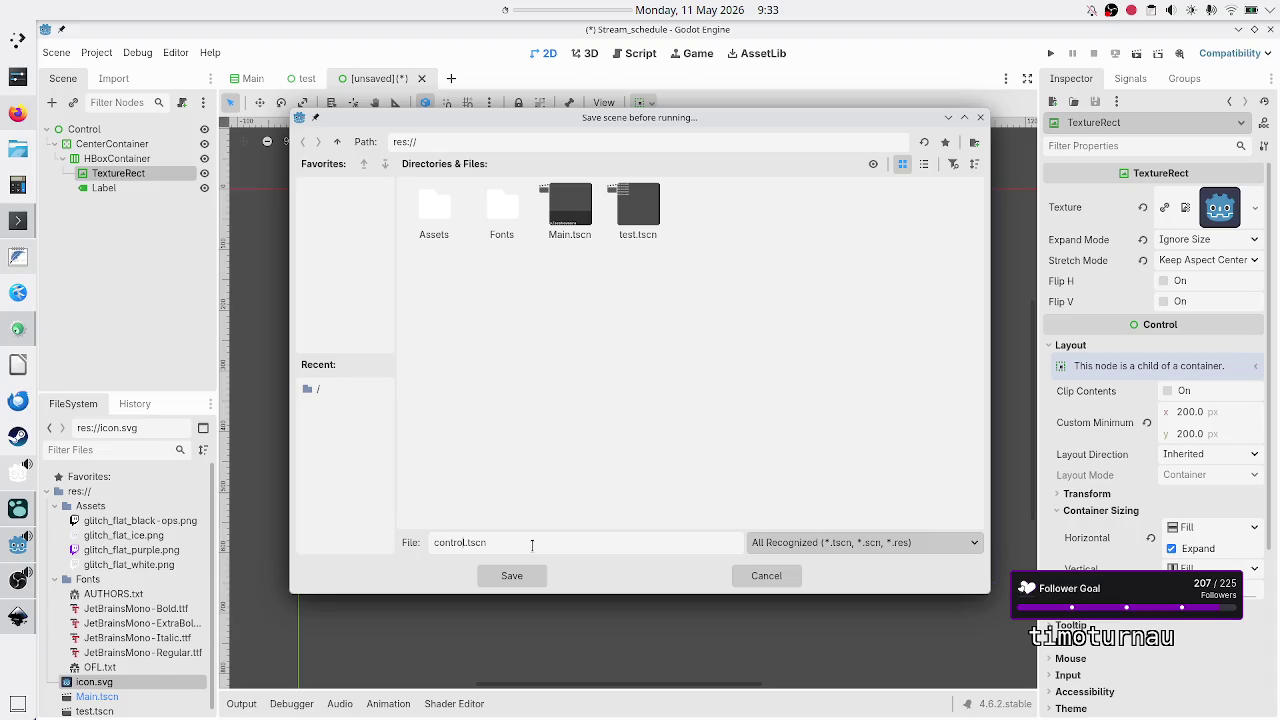
key("BackSpace")
key("BackSpace")
key("BackSpace")
key("BackSpace")
type("center_conta")
type("iner")
key("Return")
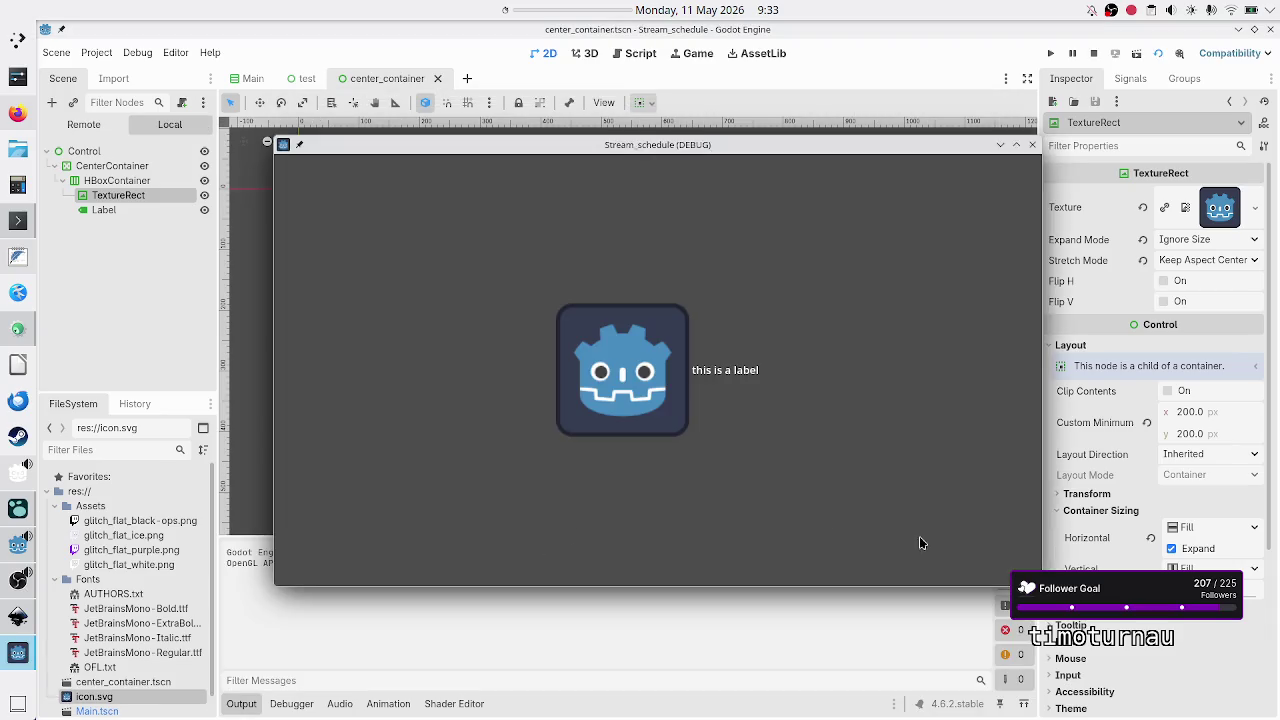
Shrink the running game window, then close it.
mouse_move(1040, 585)
left_mouse_down()
mouse_move(980, 543)
mouse_move(623, 430)
mouse_move(531, 430)
mouse_move(439, 381)
mouse_move(581, 481)
mouse_move(603, 543)
mouse_move(700, 562)
left_mouse_up()
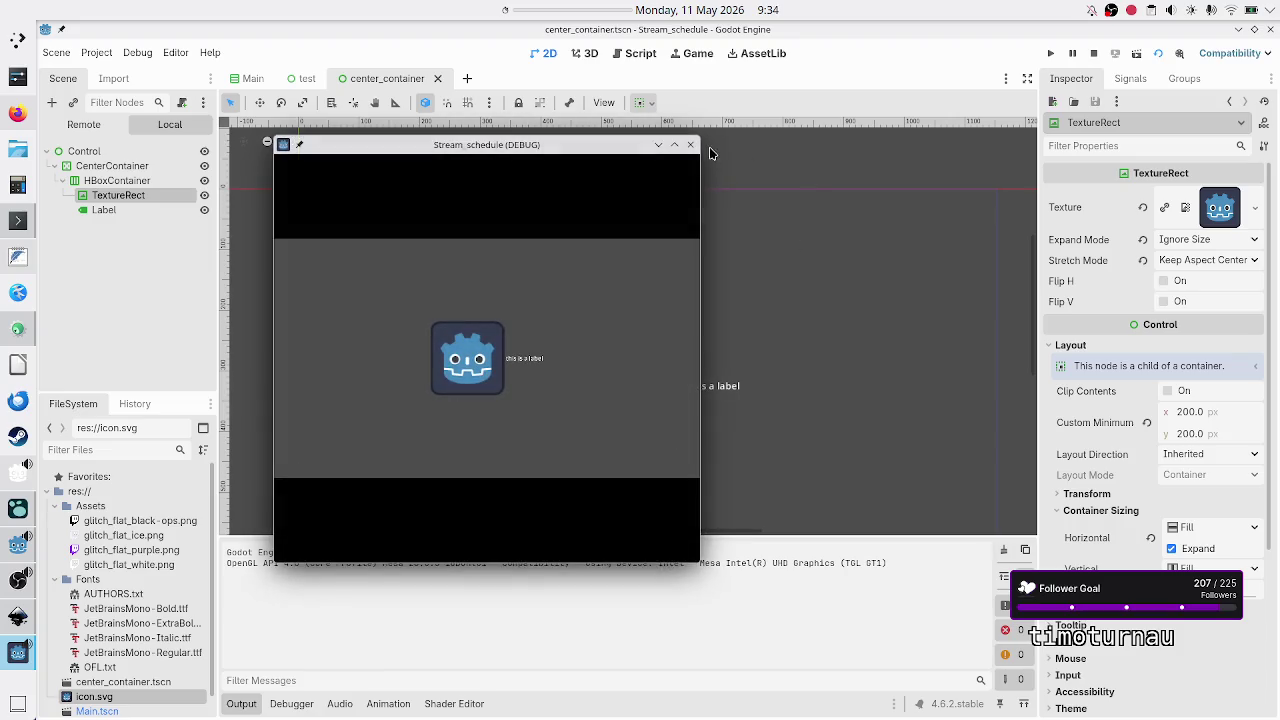
left_click(690, 145)
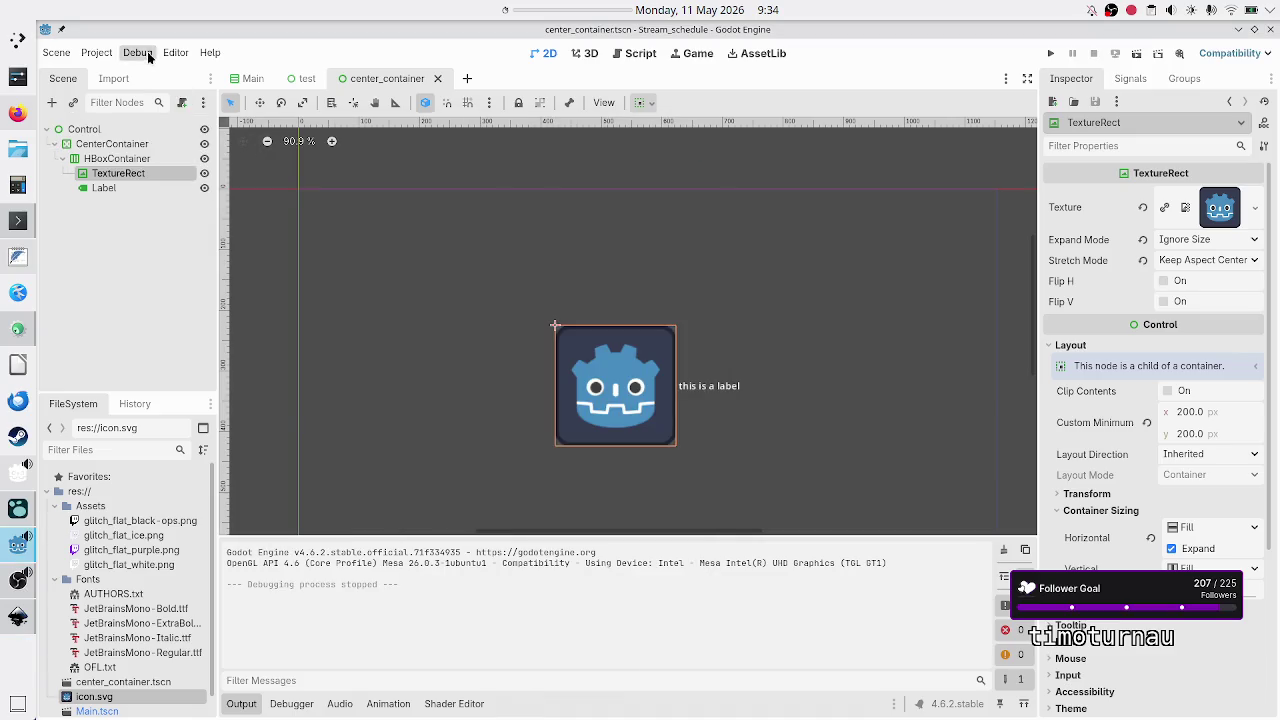
left_click(97, 55)
In Project Settings, reset Display > Window Stretch Mode to disabled and close the dialog.
left_click(114, 77)
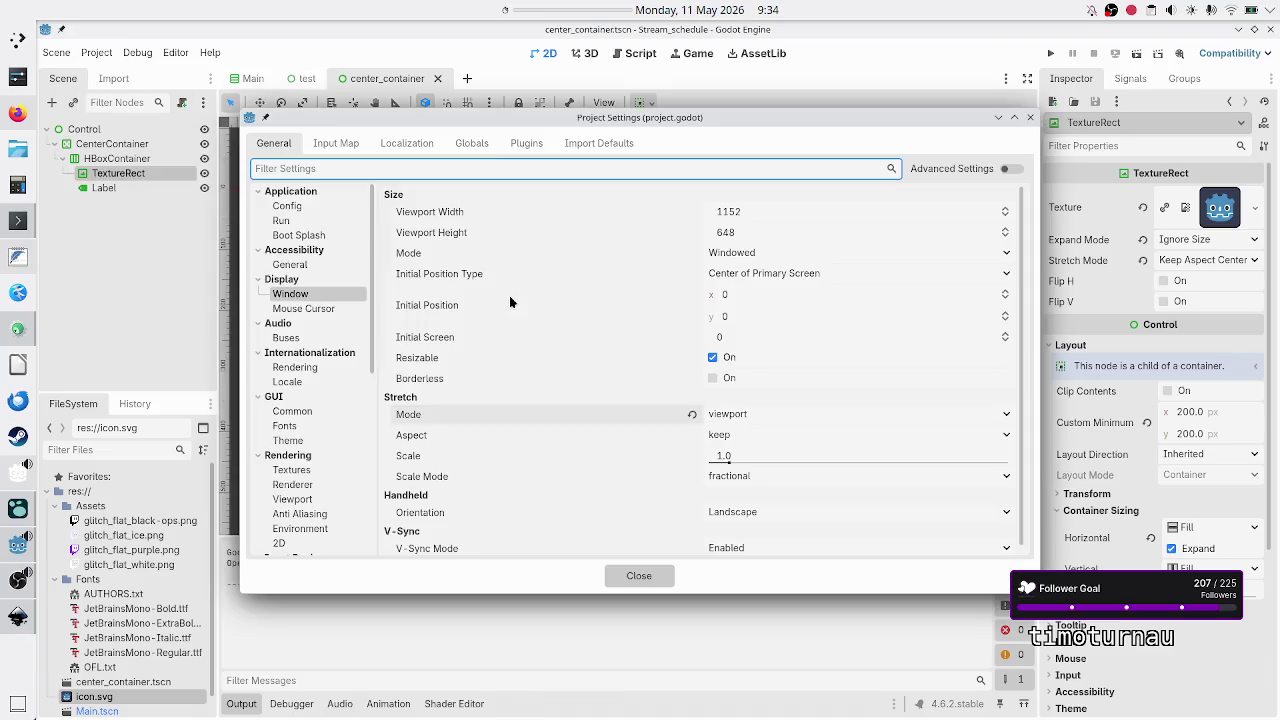
left_click(693, 415)
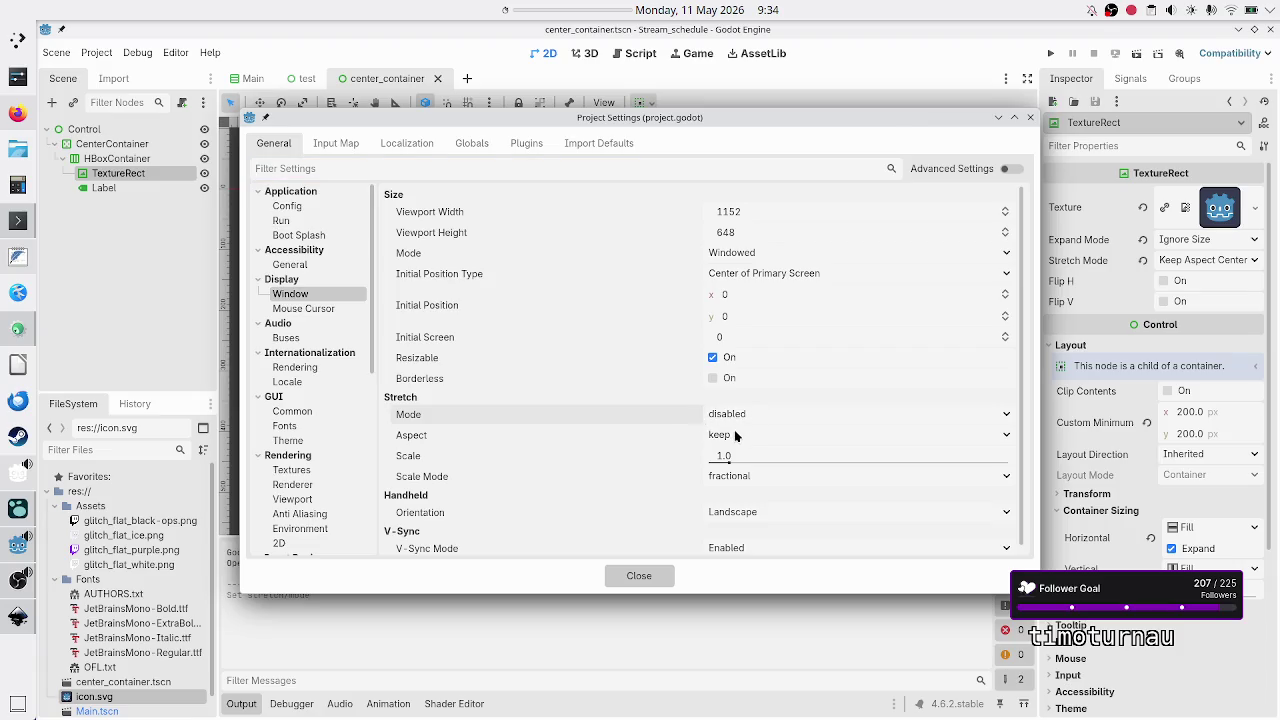
left_click(740, 420)
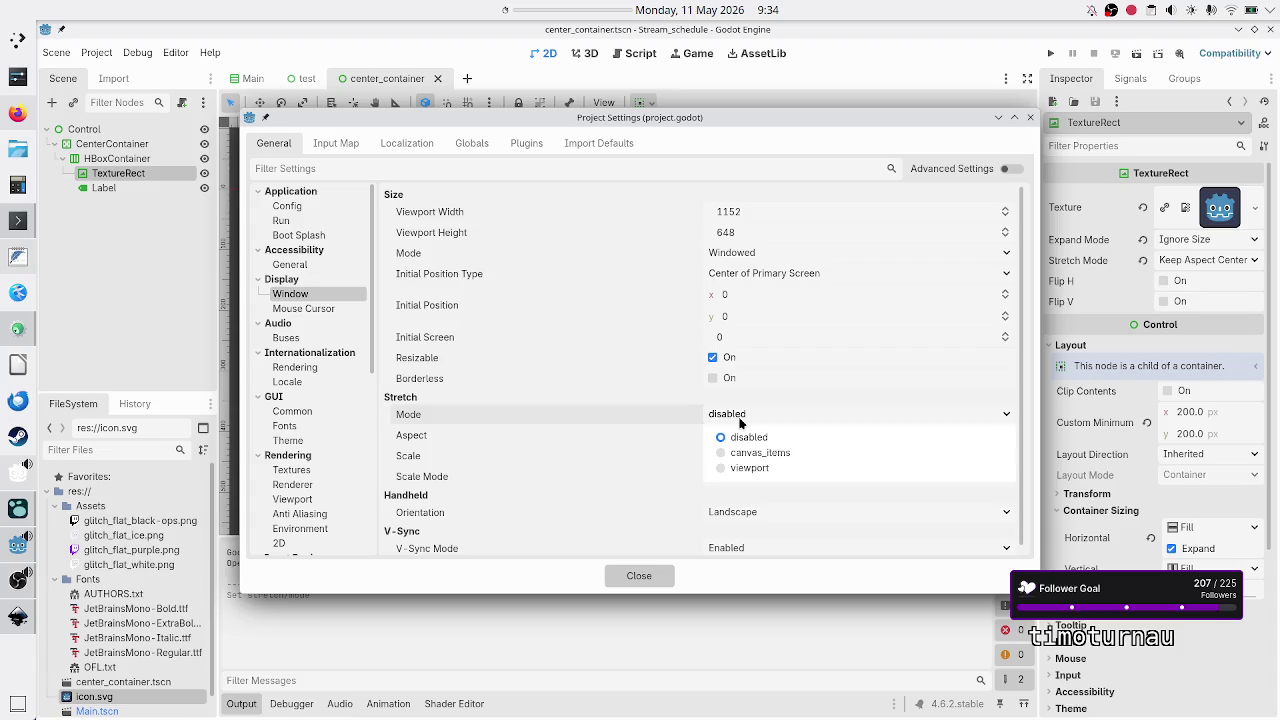
left_click(745, 437)
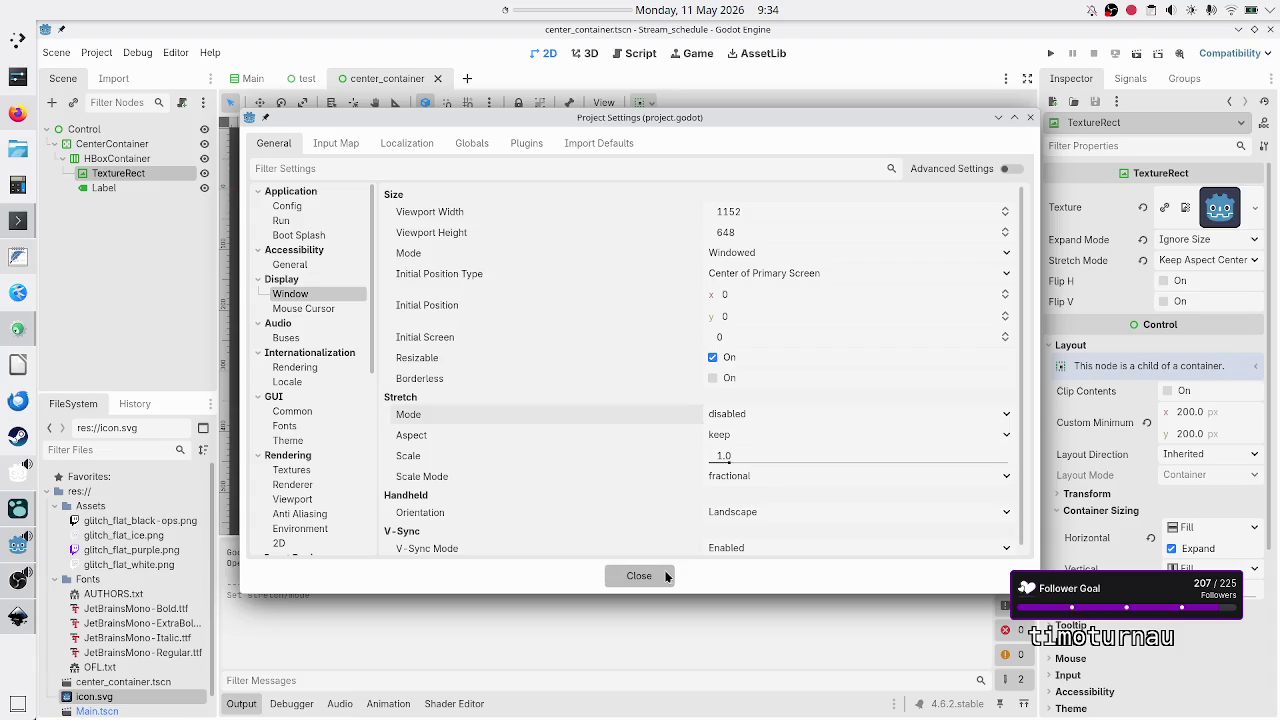
left_click(639, 576)
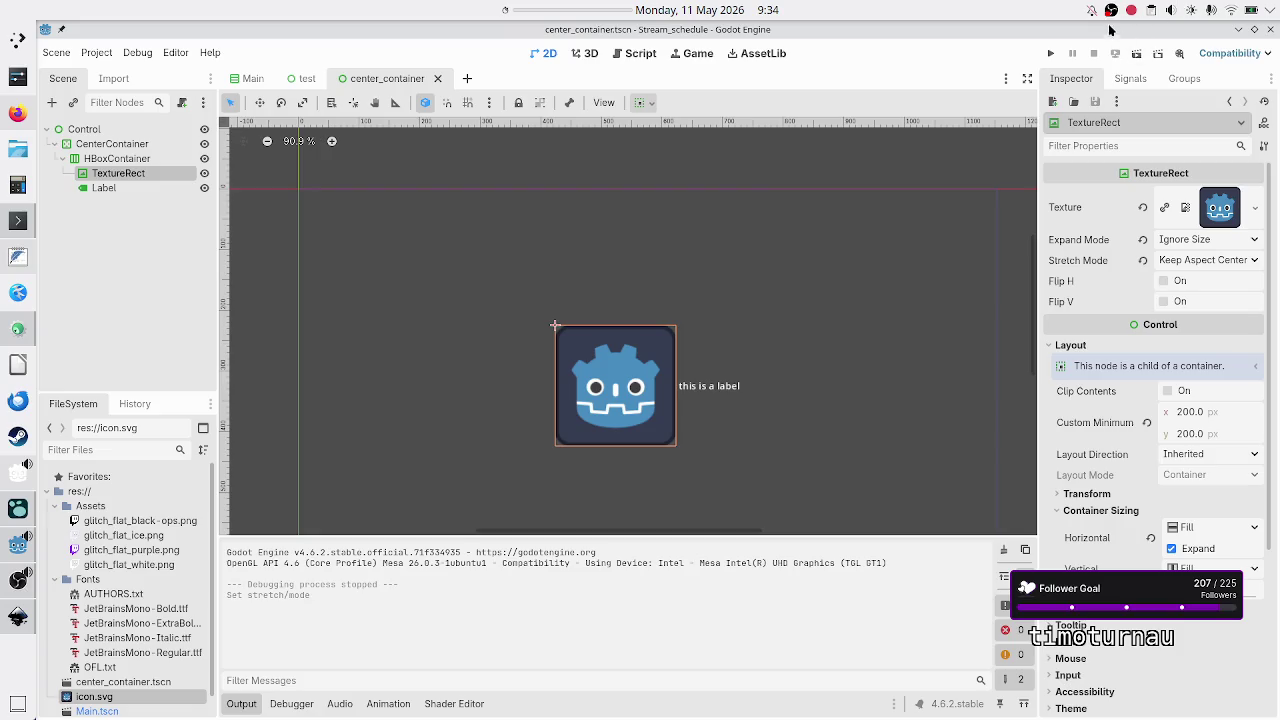
left_click(1136, 53)
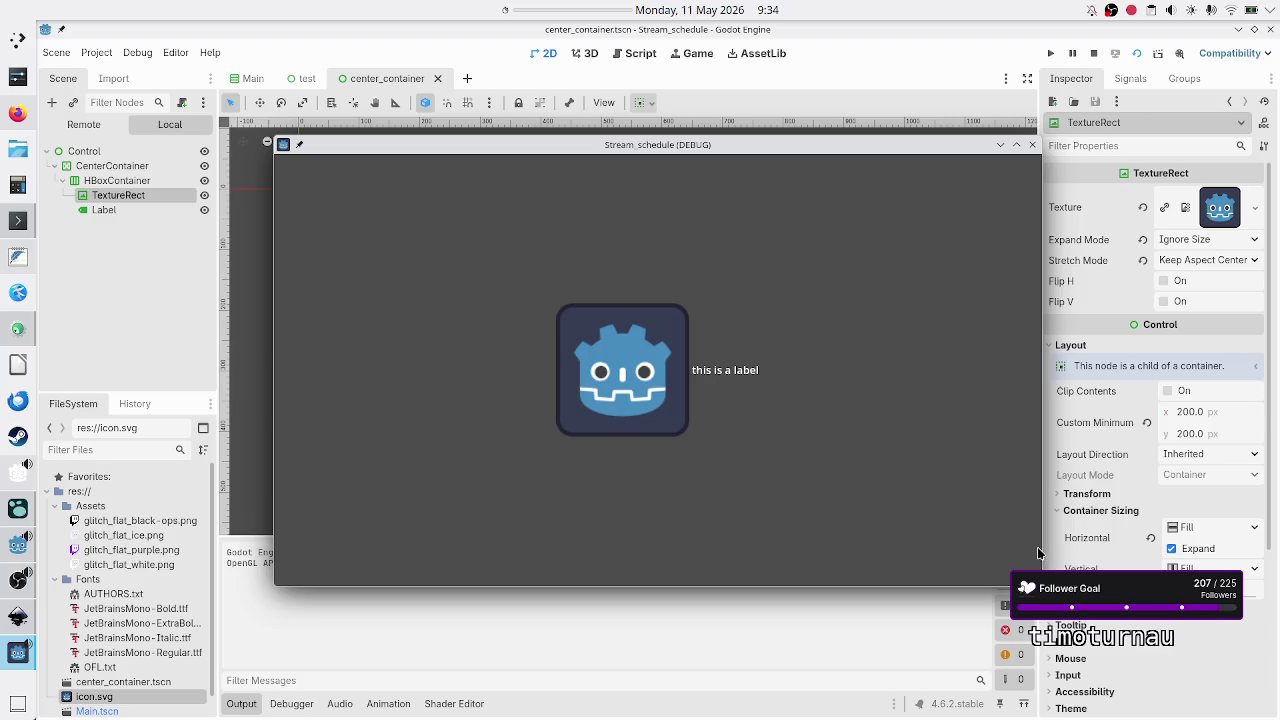
mouse_move(1043, 550)
left_mouse_down()
mouse_move(483, 553)
mouse_move(838, 555)
mouse_move(620, 553)
mouse_move(471, 522)
mouse_move(530, 516)
left_mouse_up()
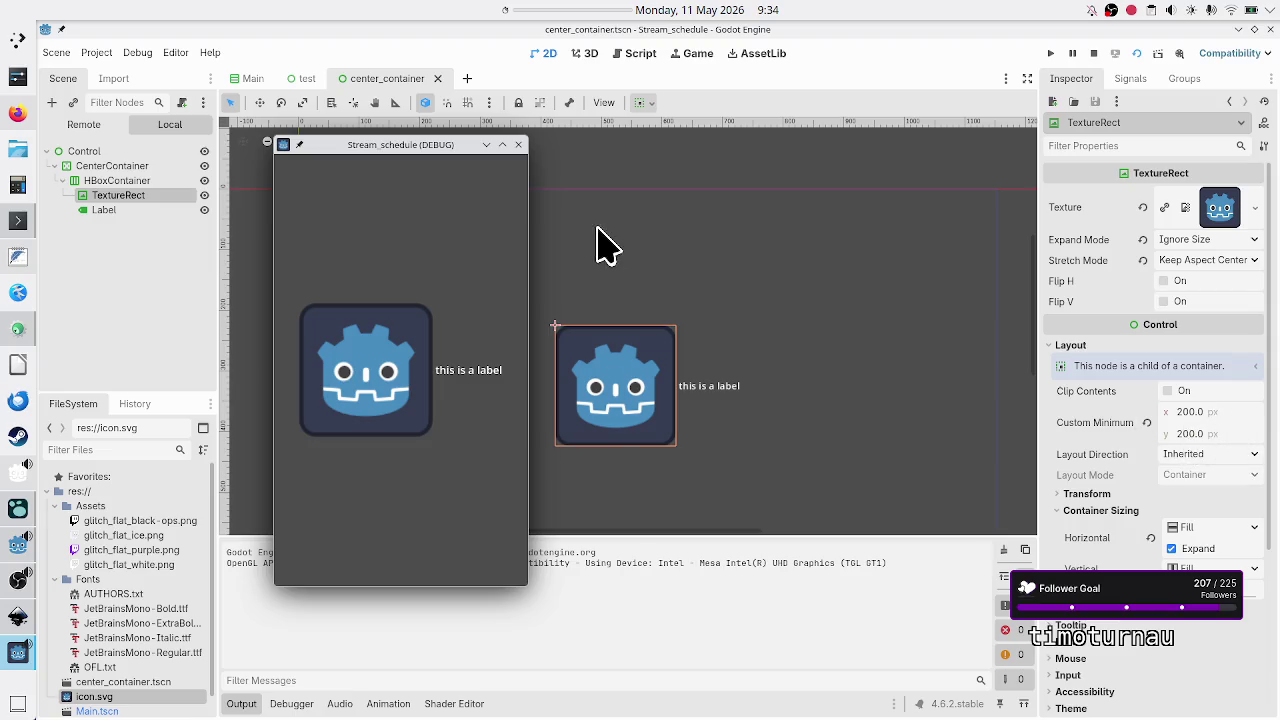
left_click(518, 146)
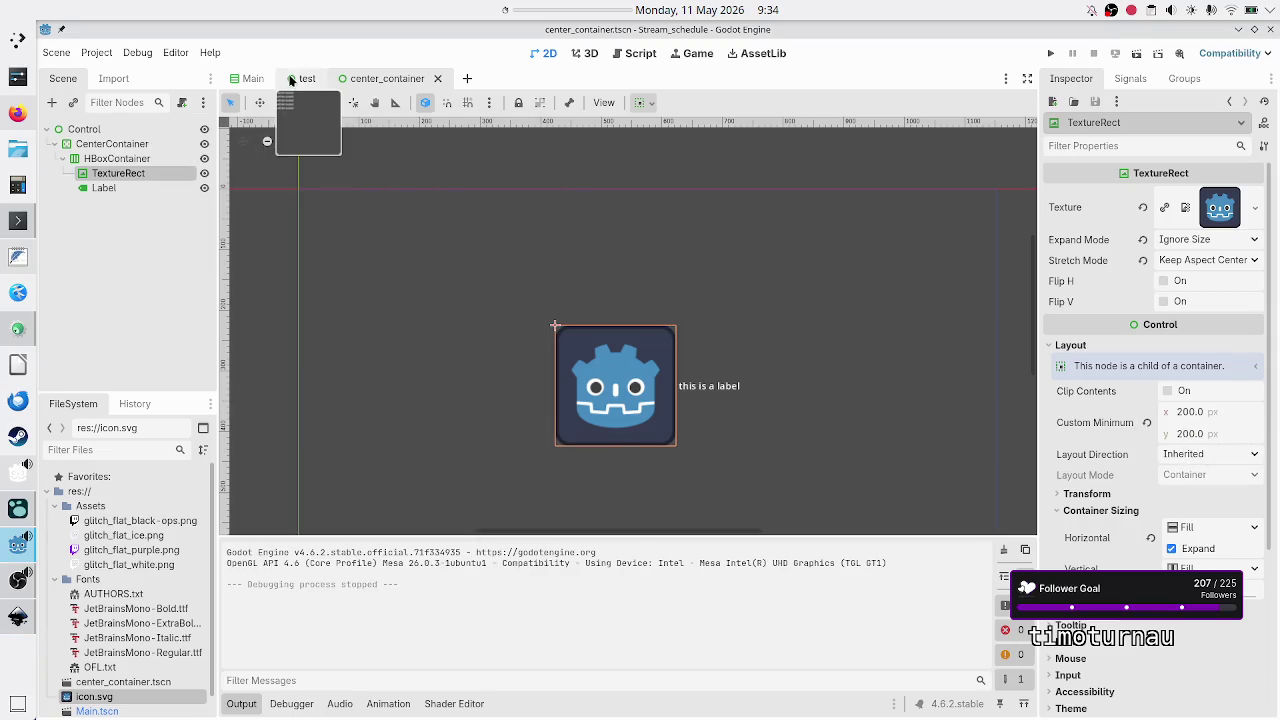
Run the Main scene, then narrow, maximize and restore its game window.
left_click(305, 78)
left_click(255, 82)
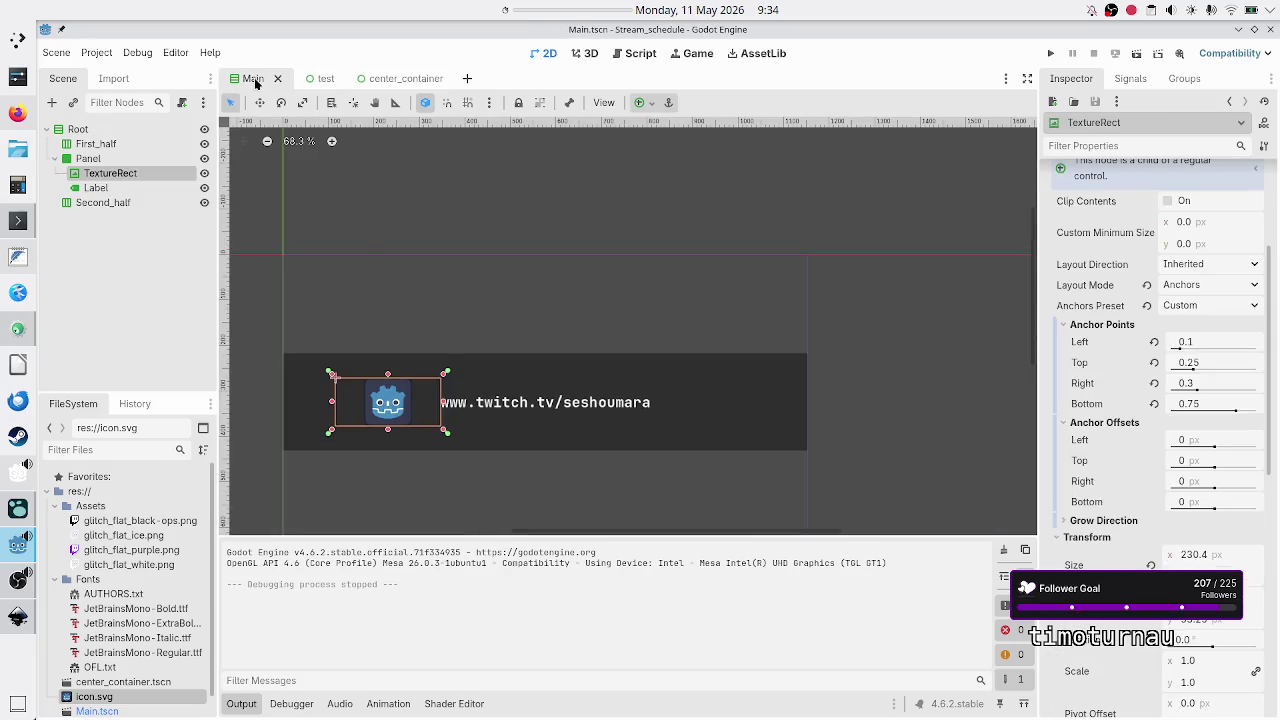
left_click(1137, 60)
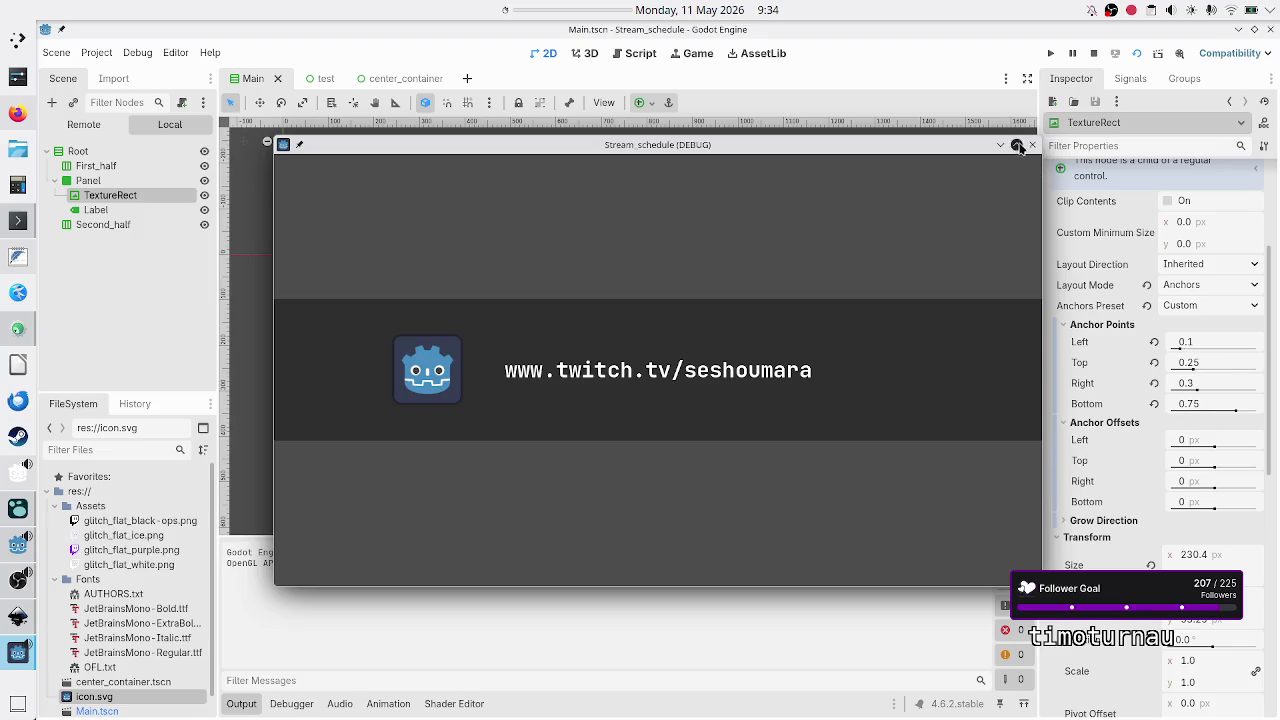
left_click_drag(1043, 361, 799, 375)
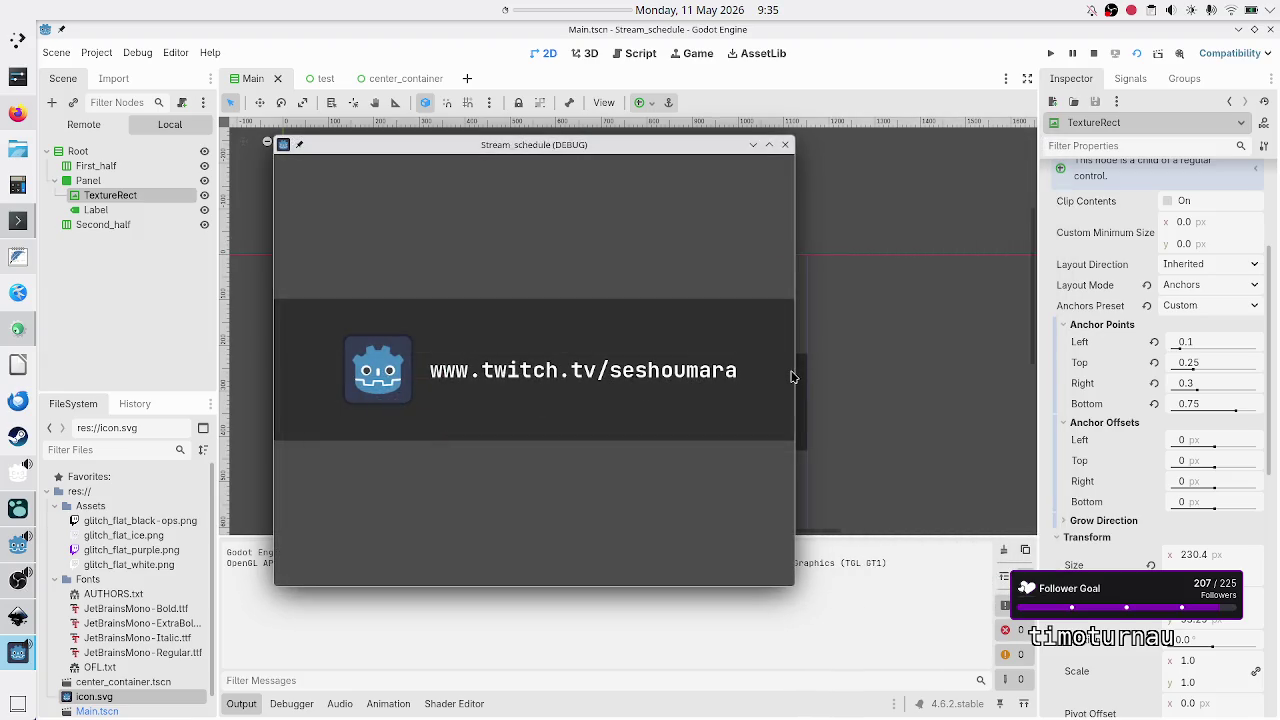
mouse_move(795, 375)
left_mouse_down()
mouse_move(526, 376)
mouse_move(420, 400)
mouse_move(980, 394)
mouse_move(1086, 380)
mouse_move(1094, 360)
left_mouse_up()
left_click(1064, 145)
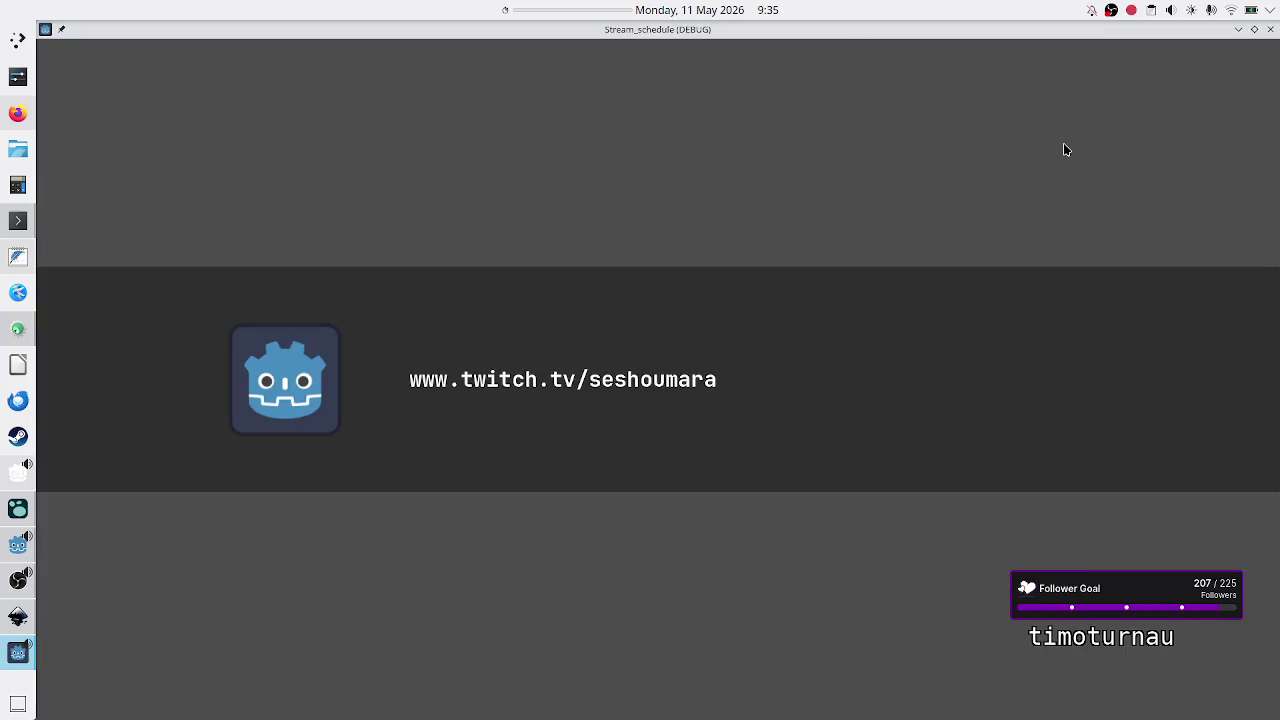
left_click(1255, 30)
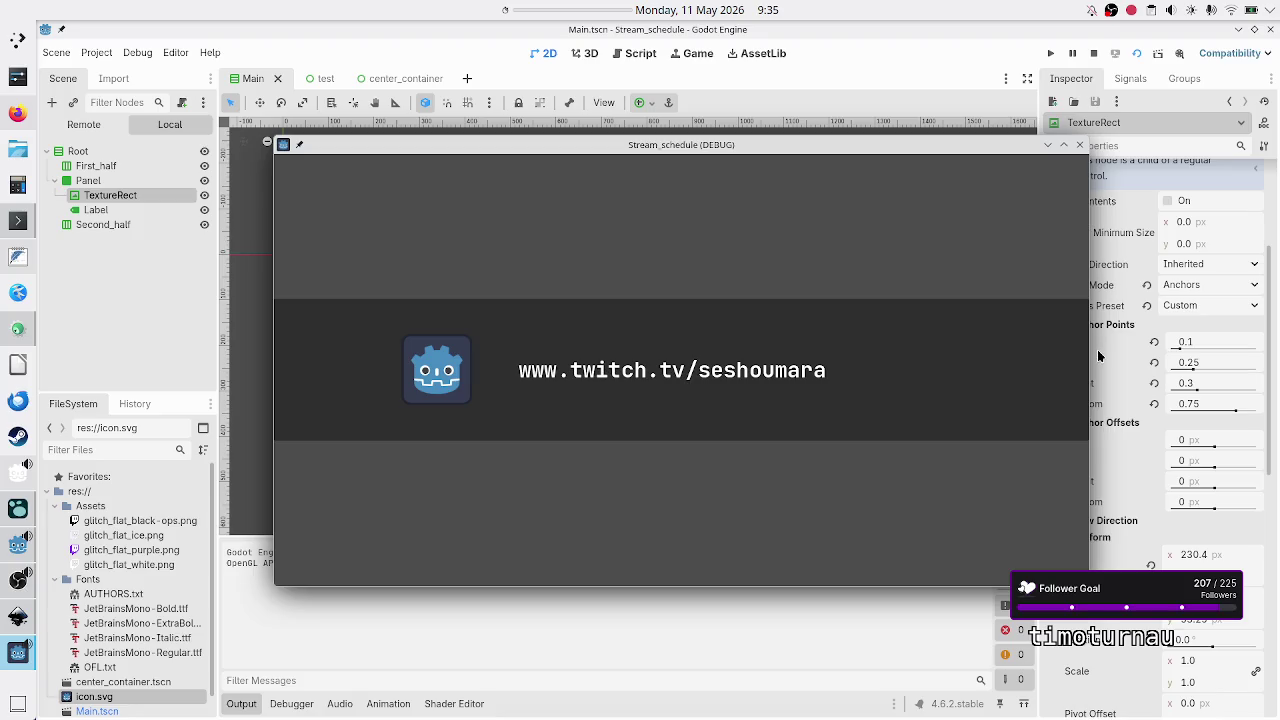
Widen, move and narrow the game window to test the layout, then close it.
left_click_drag(1089, 357, 1263, 341)
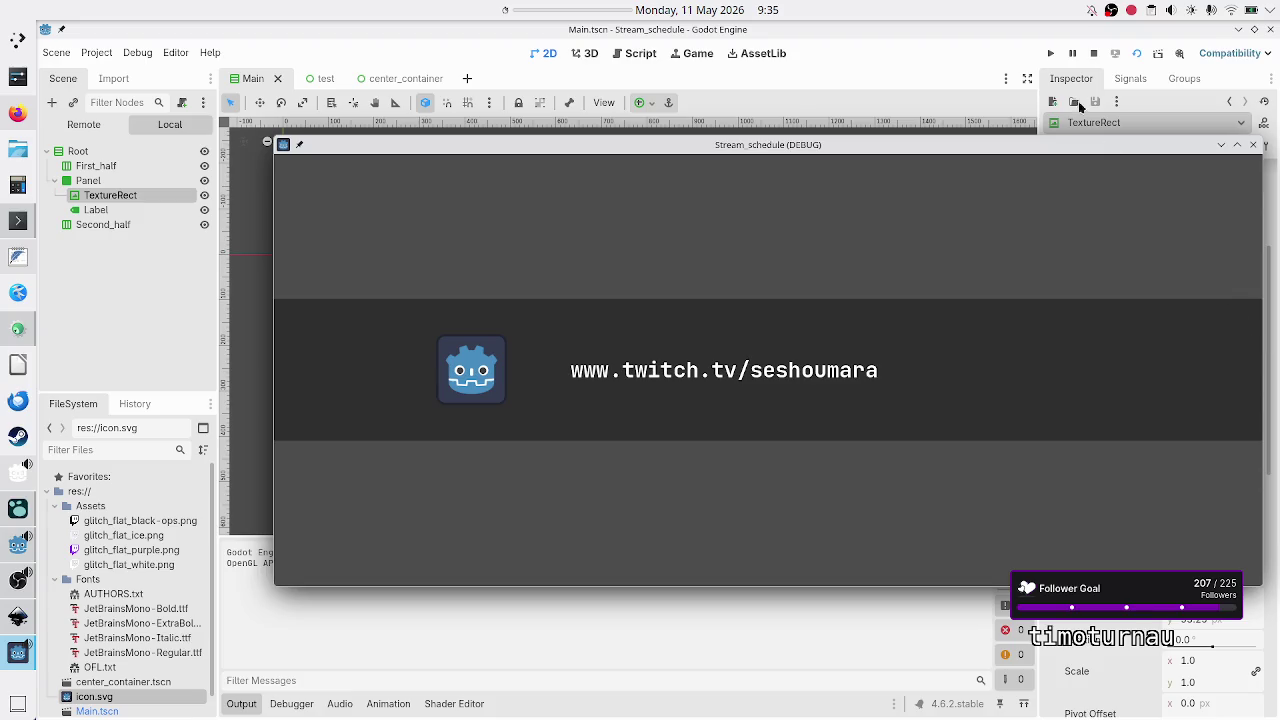
left_click_drag(1046, 150, 826, 172)
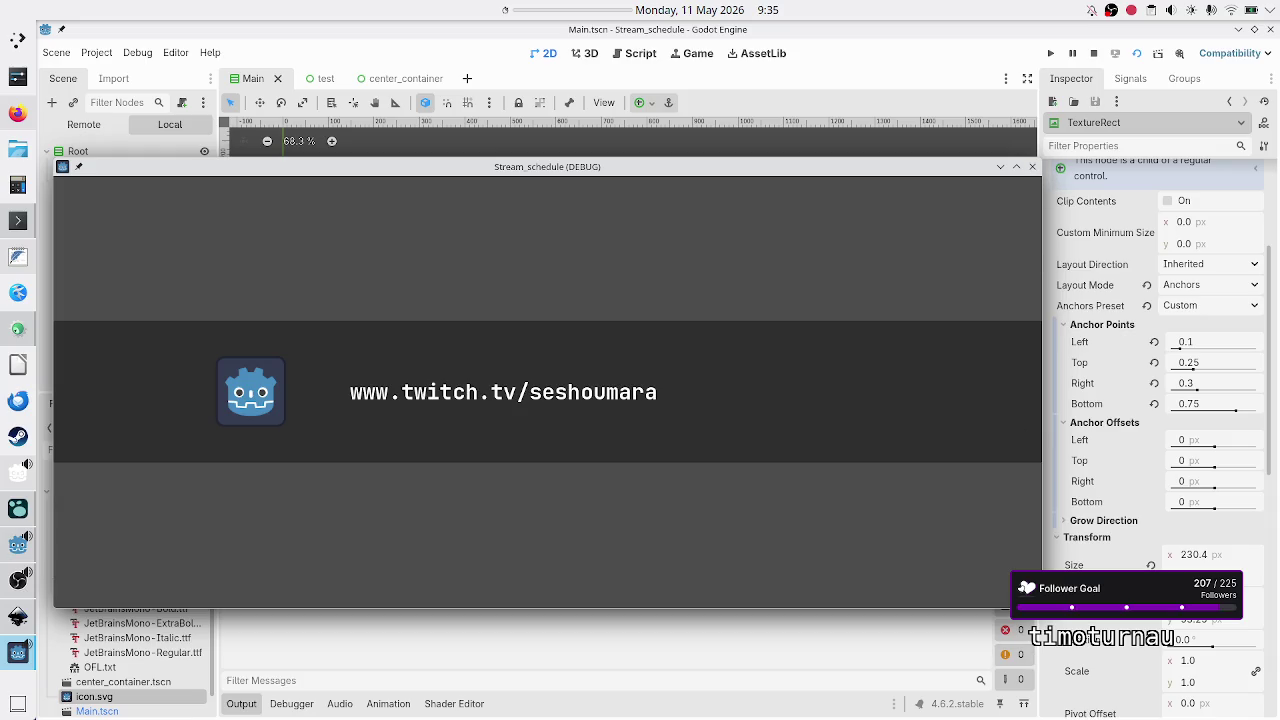
mouse_move(1041, 542)
left_mouse_down()
mouse_move(440, 542)
mouse_move(205, 490)
mouse_move(258, 485)
mouse_move(468, 518)
left_mouse_up()
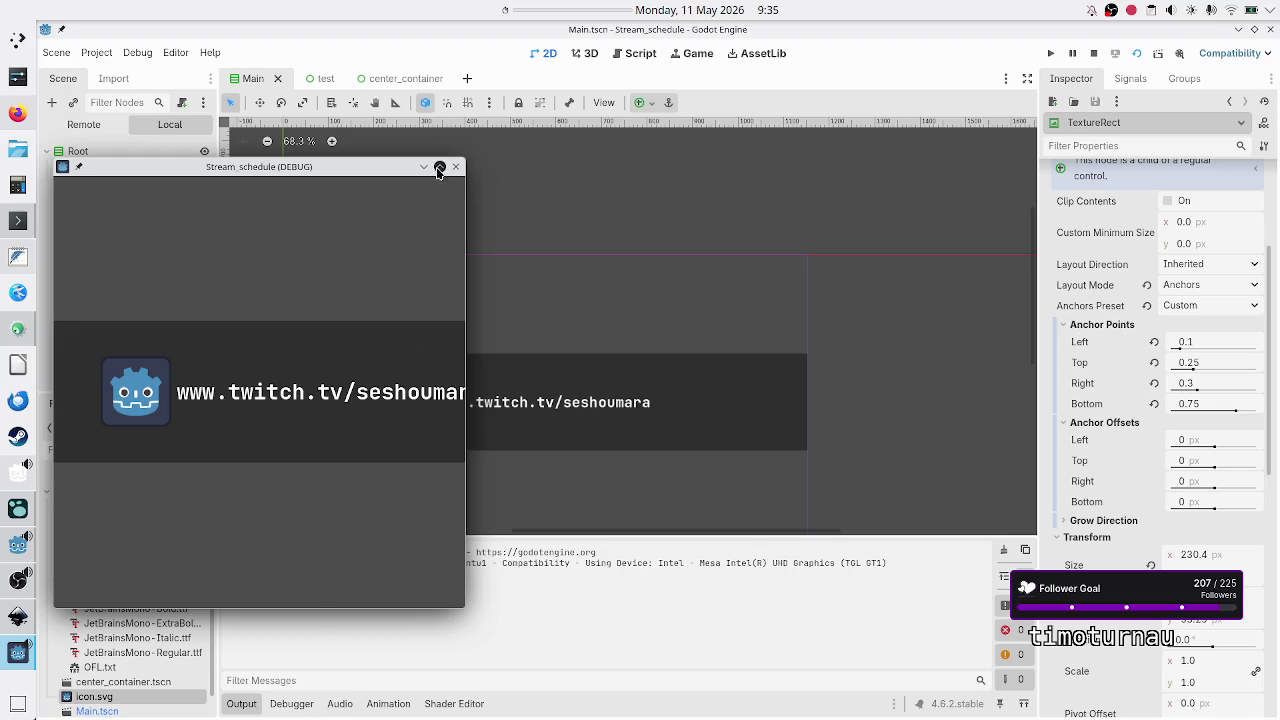
mouse_move(469, 346)
left_mouse_down()
mouse_move(734, 340)
mouse_move(1277, 262)
left_mouse_up()
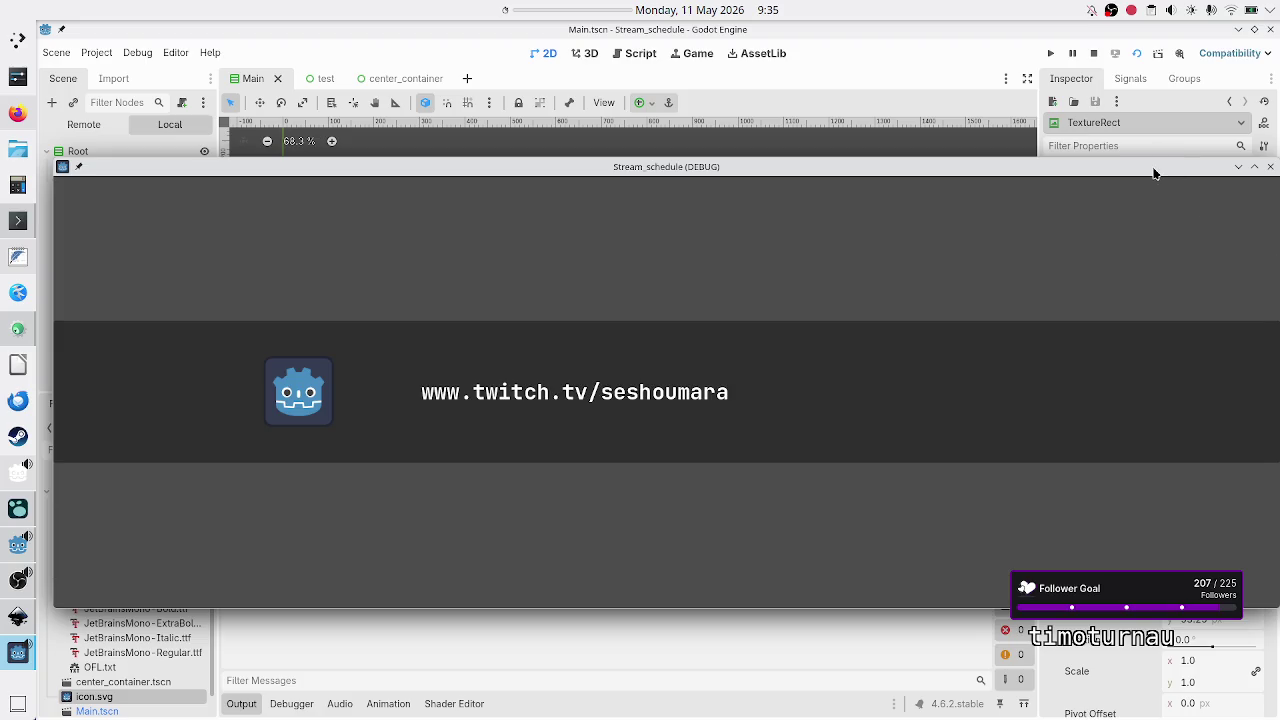
left_click(1270, 171)
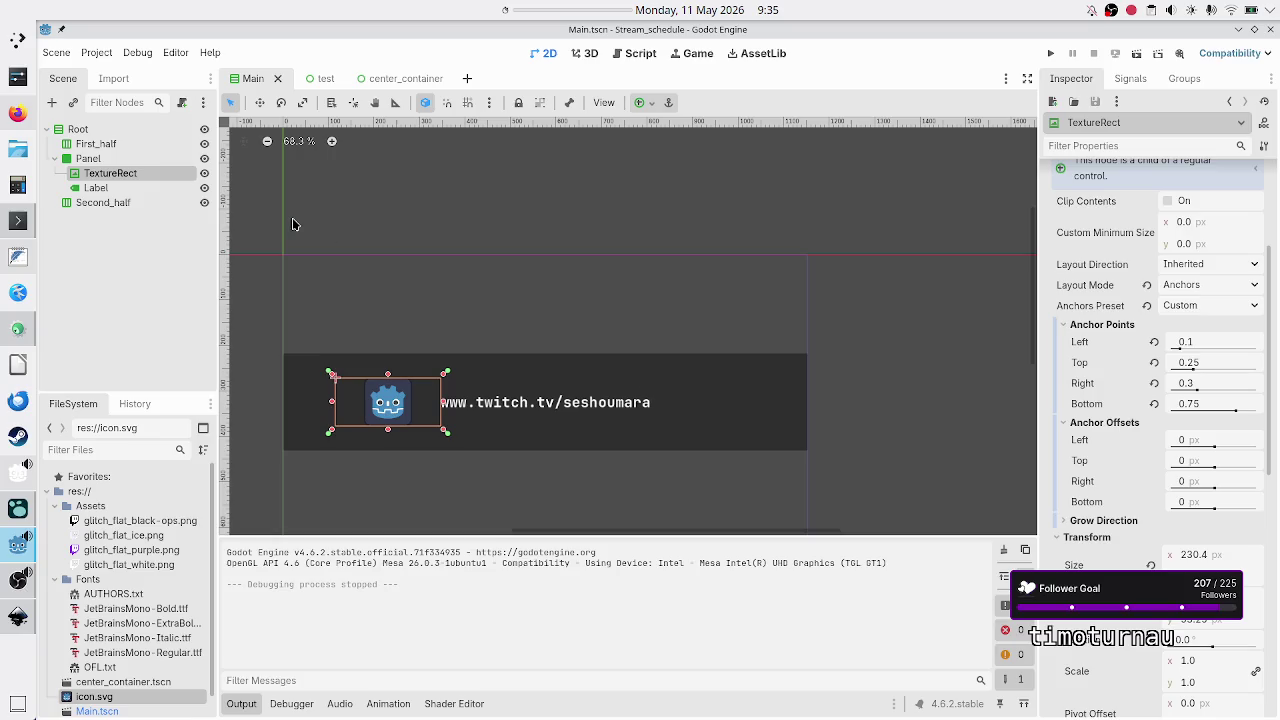
left_click(92, 159)
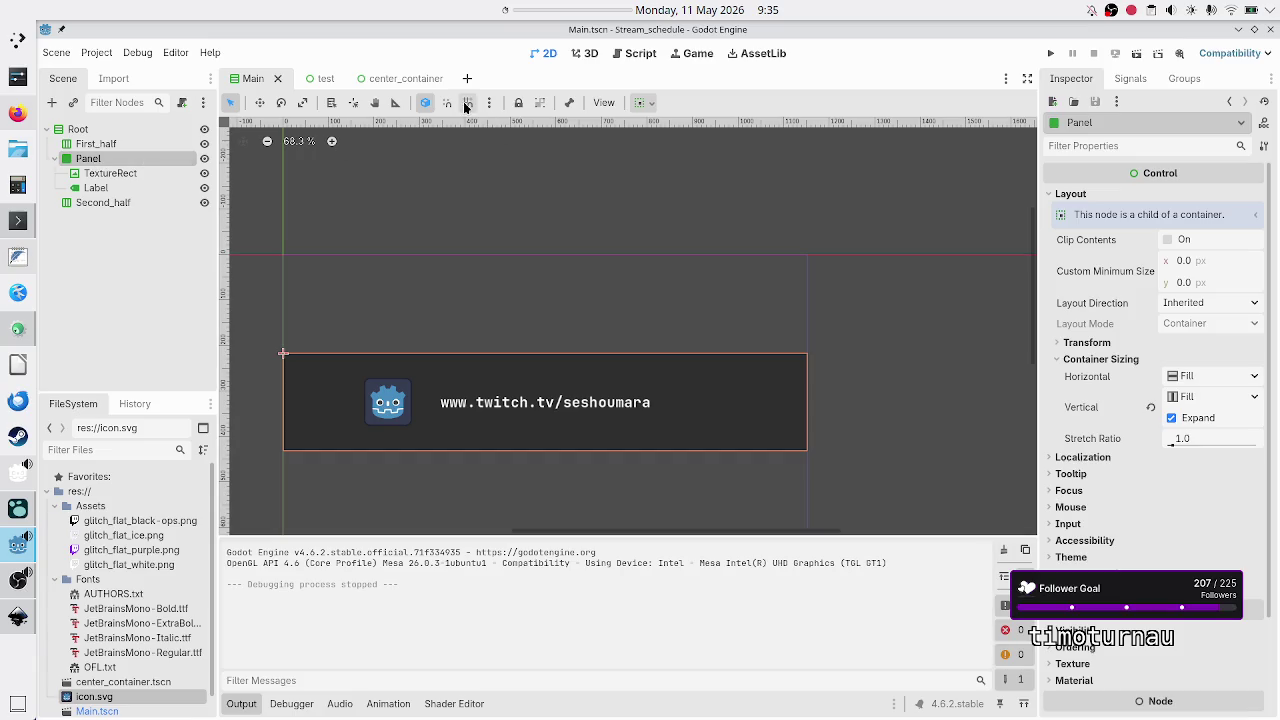
left_click(651, 97)
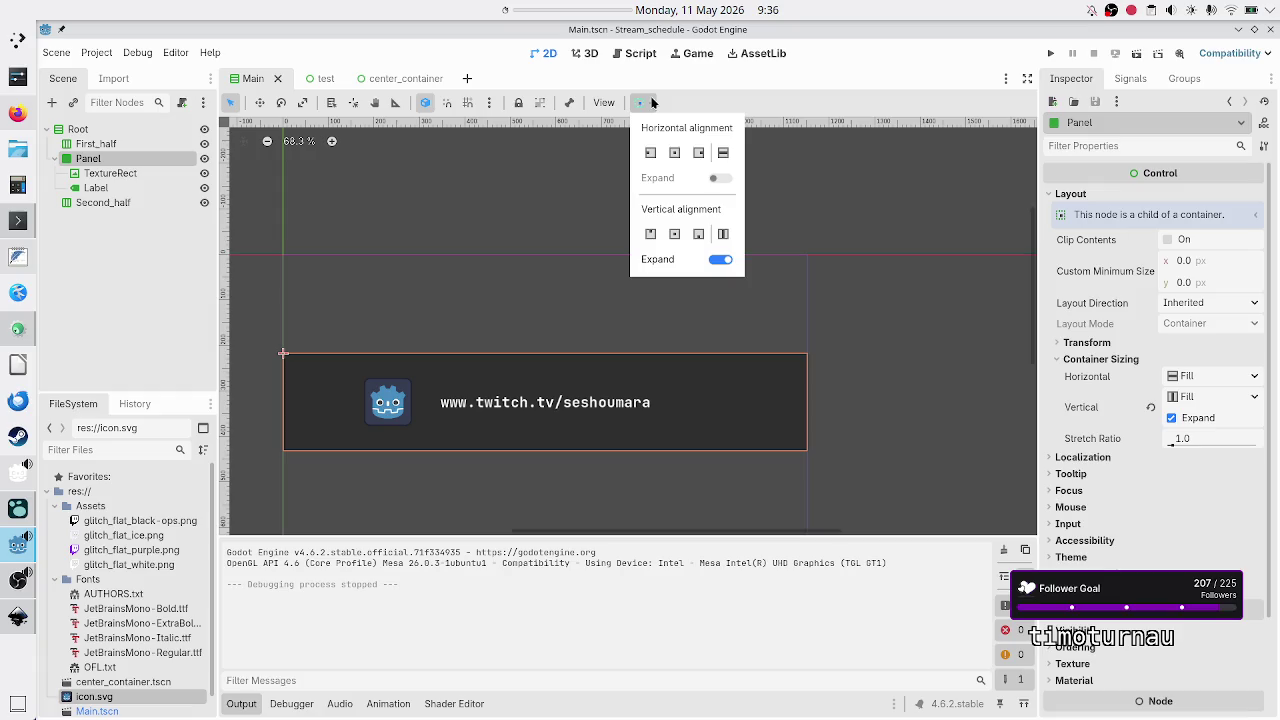
left_click(652, 103)
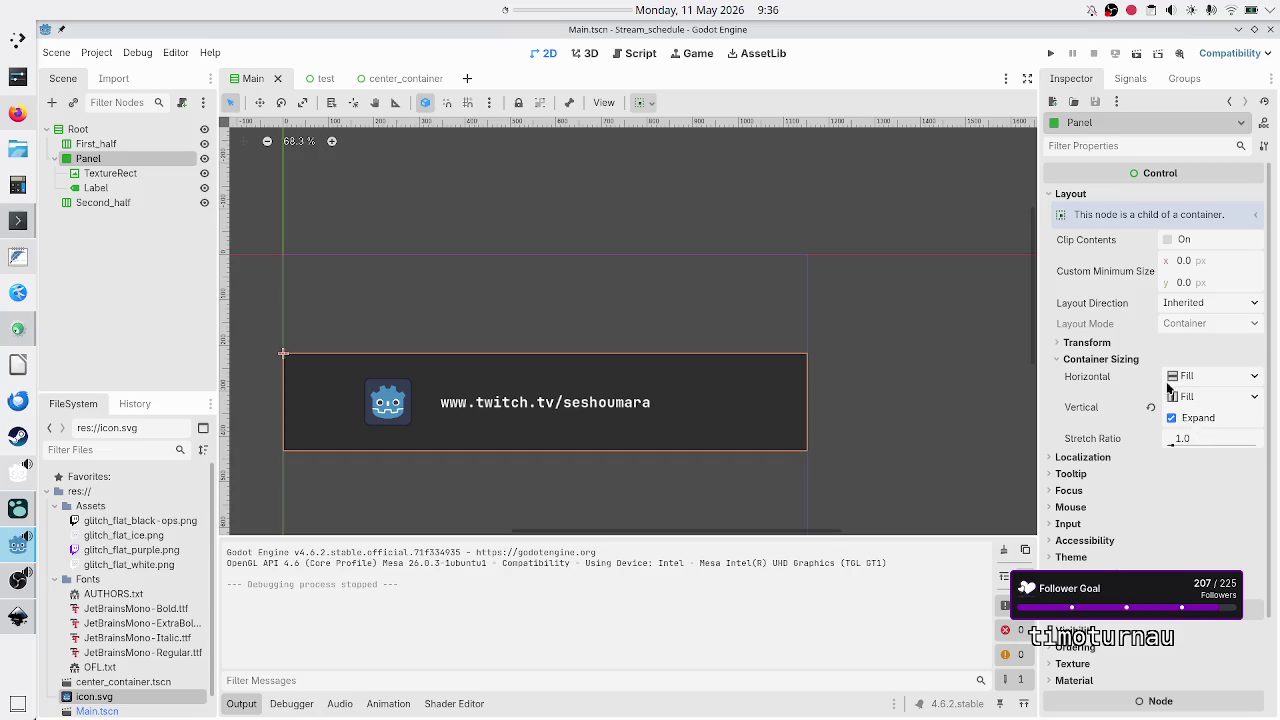
left_click(127, 175)
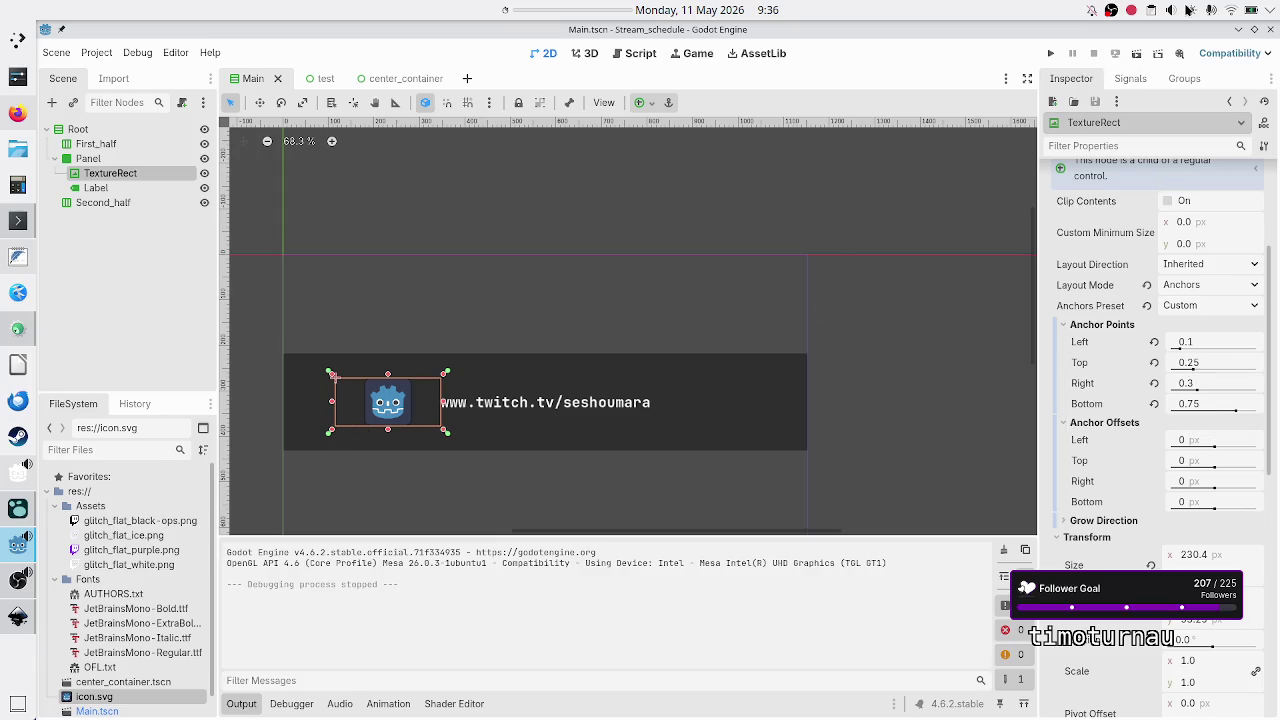
left_click(1137, 54)
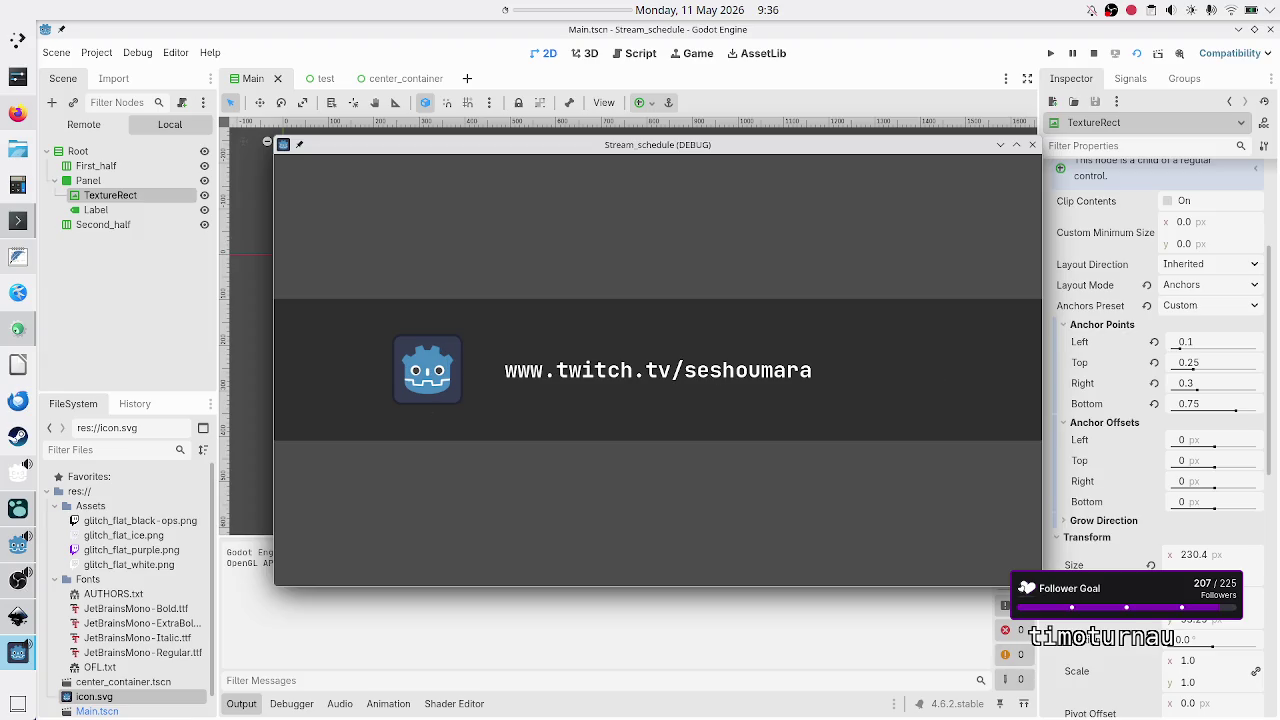
left_click_drag(1043, 479, 1207, 479)
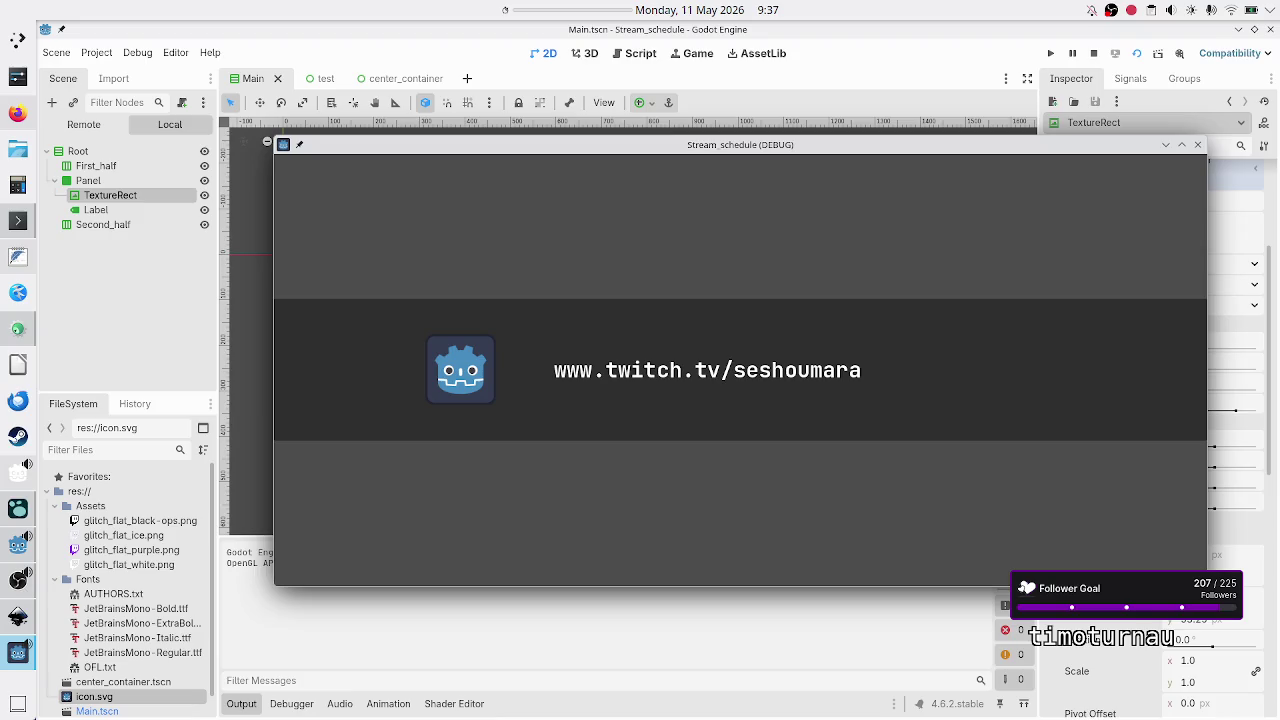
left_click_drag(1207, 586, 1207, 697)
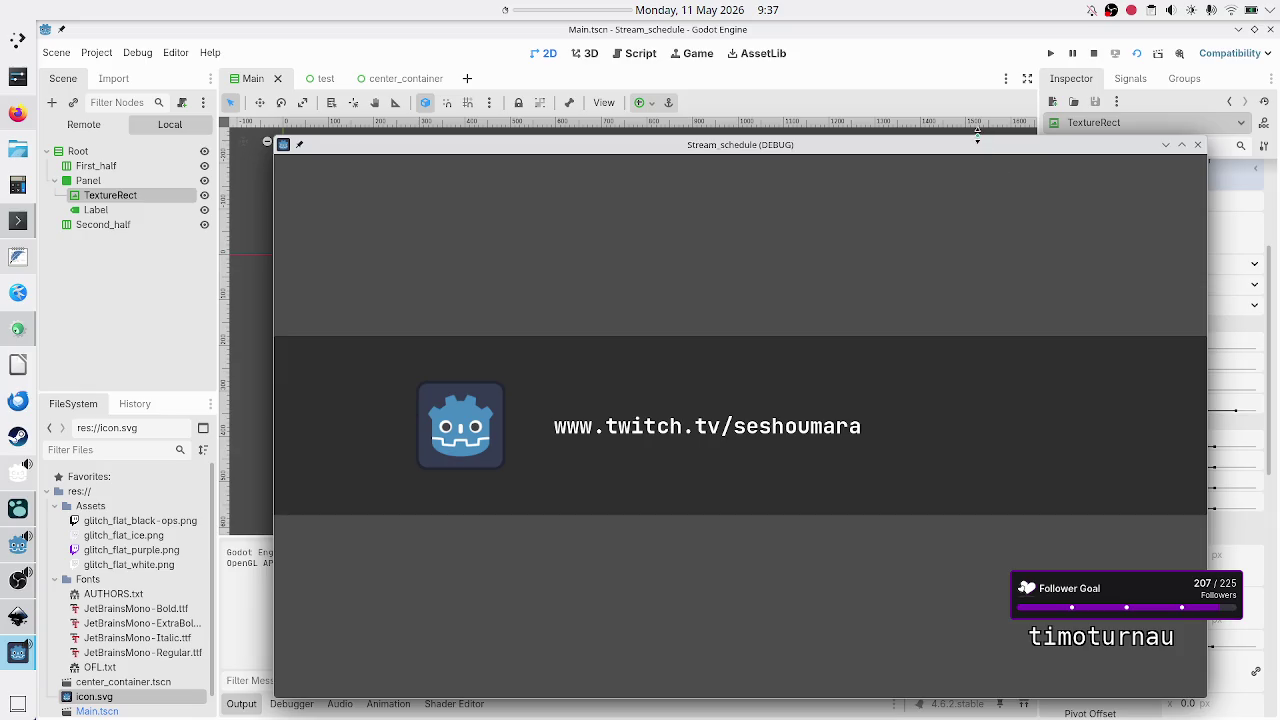
left_click_drag(977, 137, 977, 22)
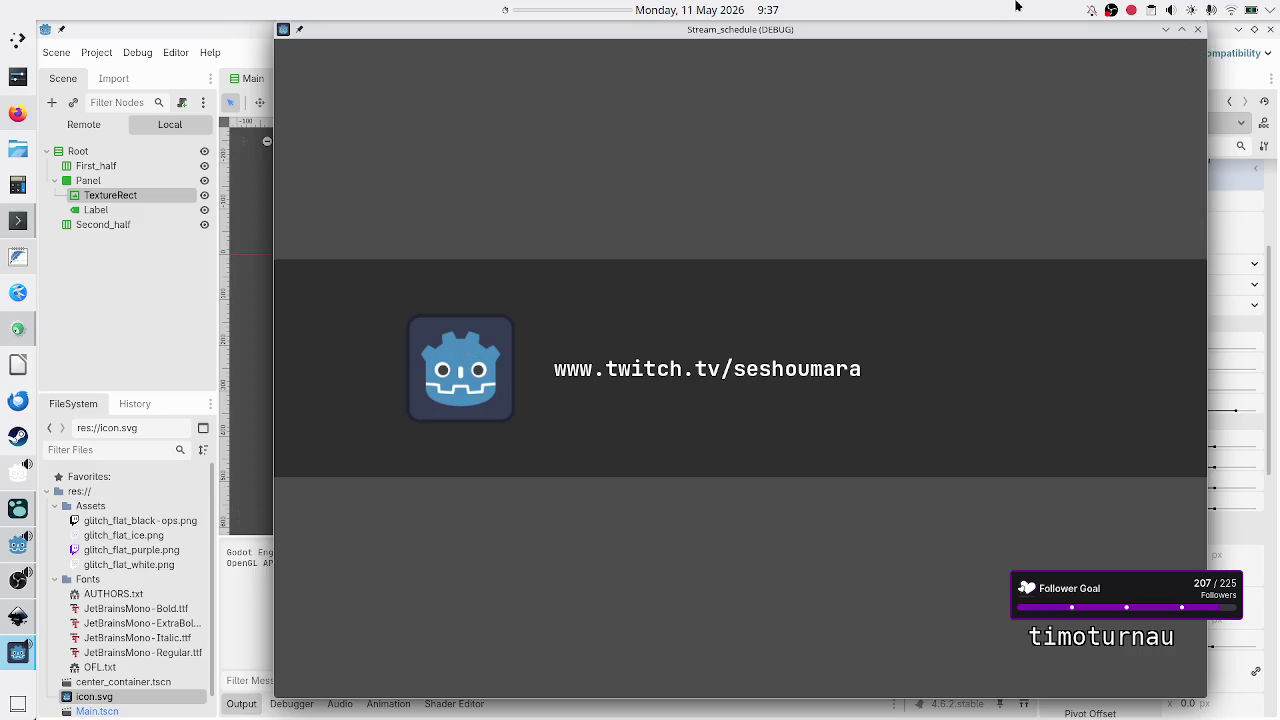
double_click(966, 37)
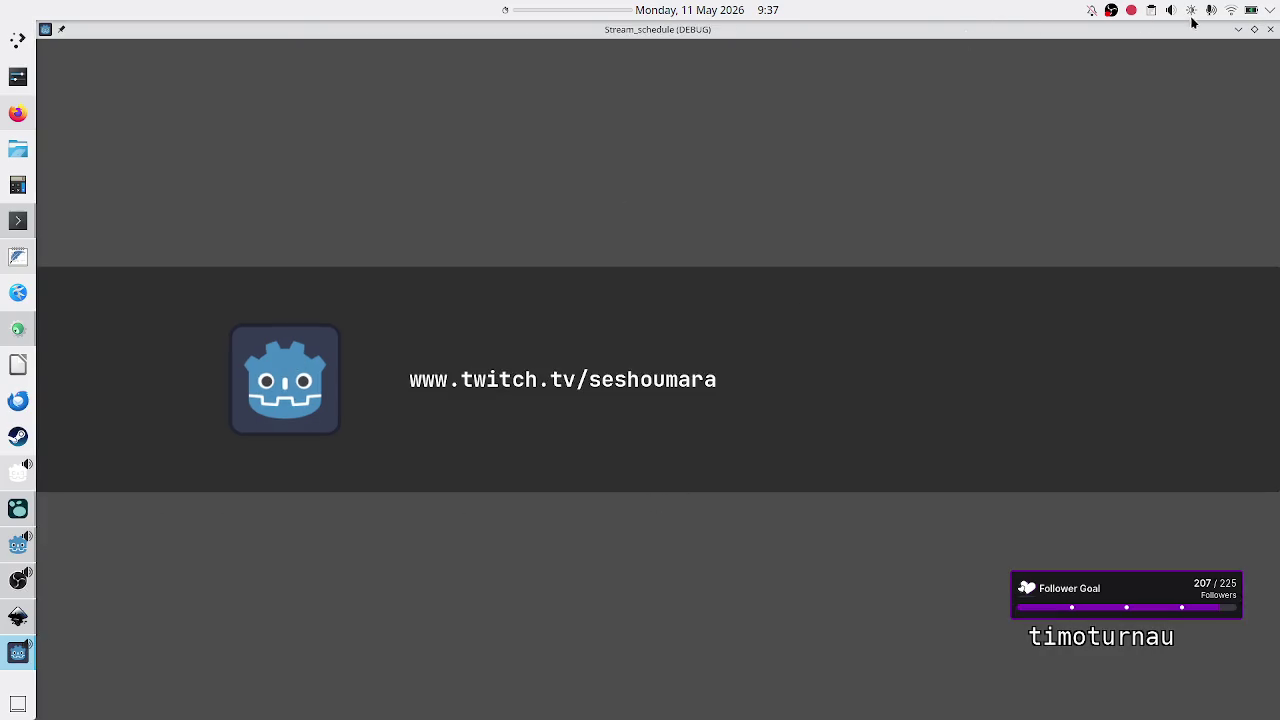
left_click(1254, 30)
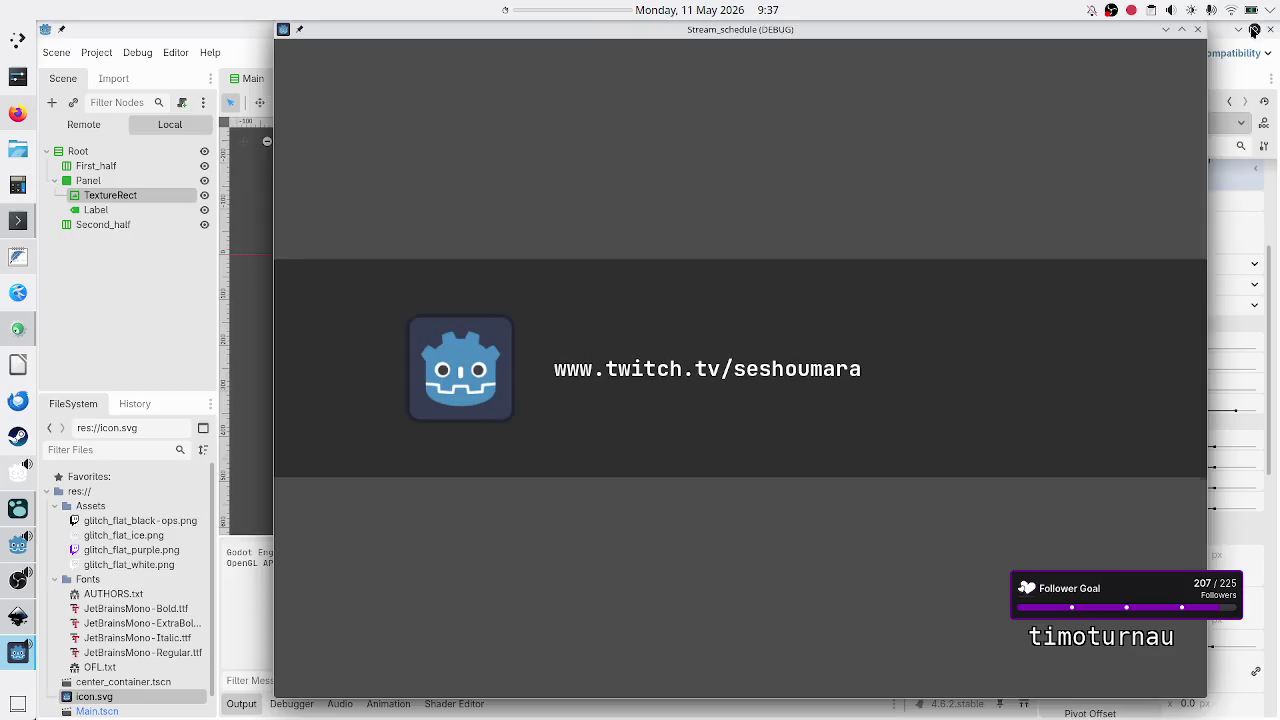
left_click(1197, 29)
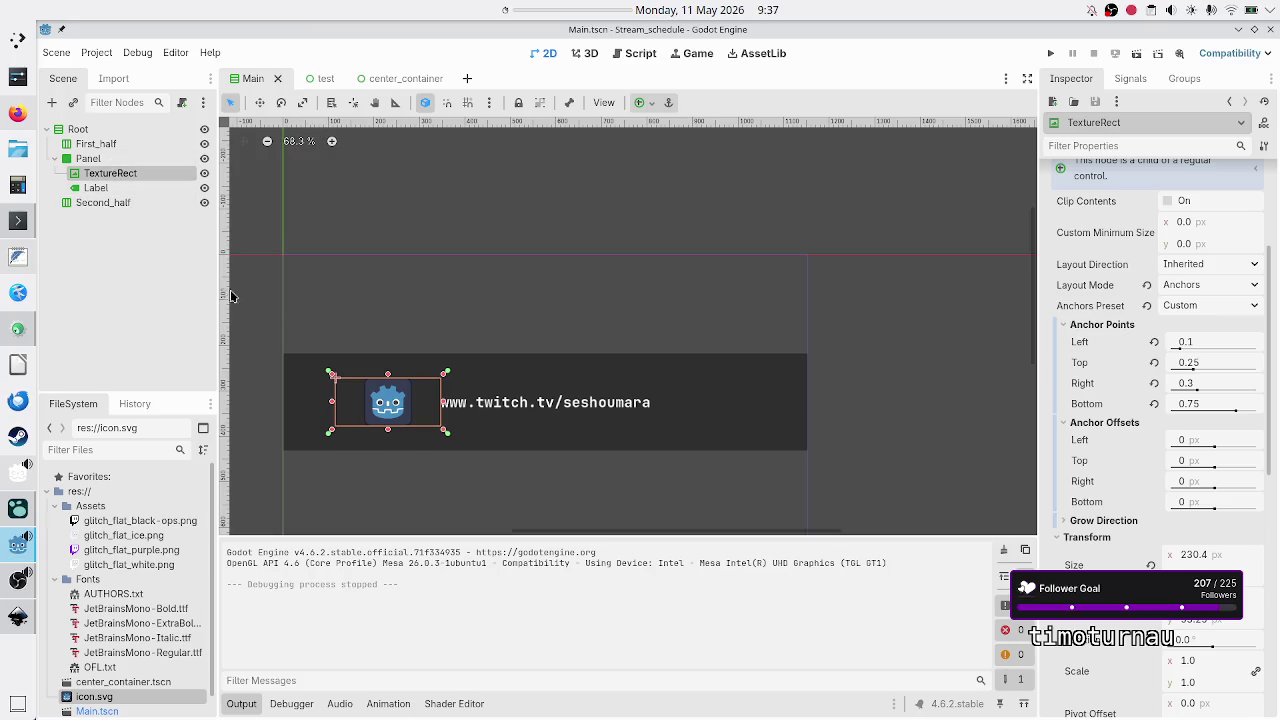
Select the Panel, TextureRect and Label nodes in the Main scene.
left_click(95, 159)
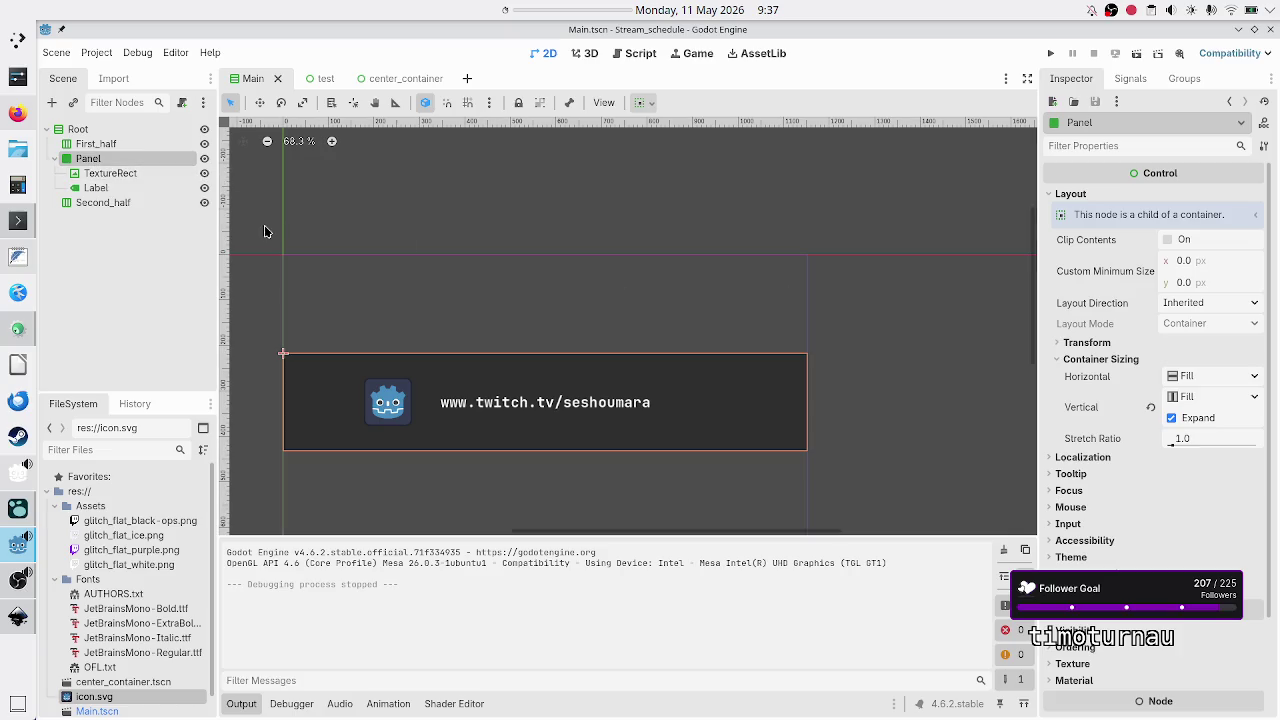
left_click(148, 175)
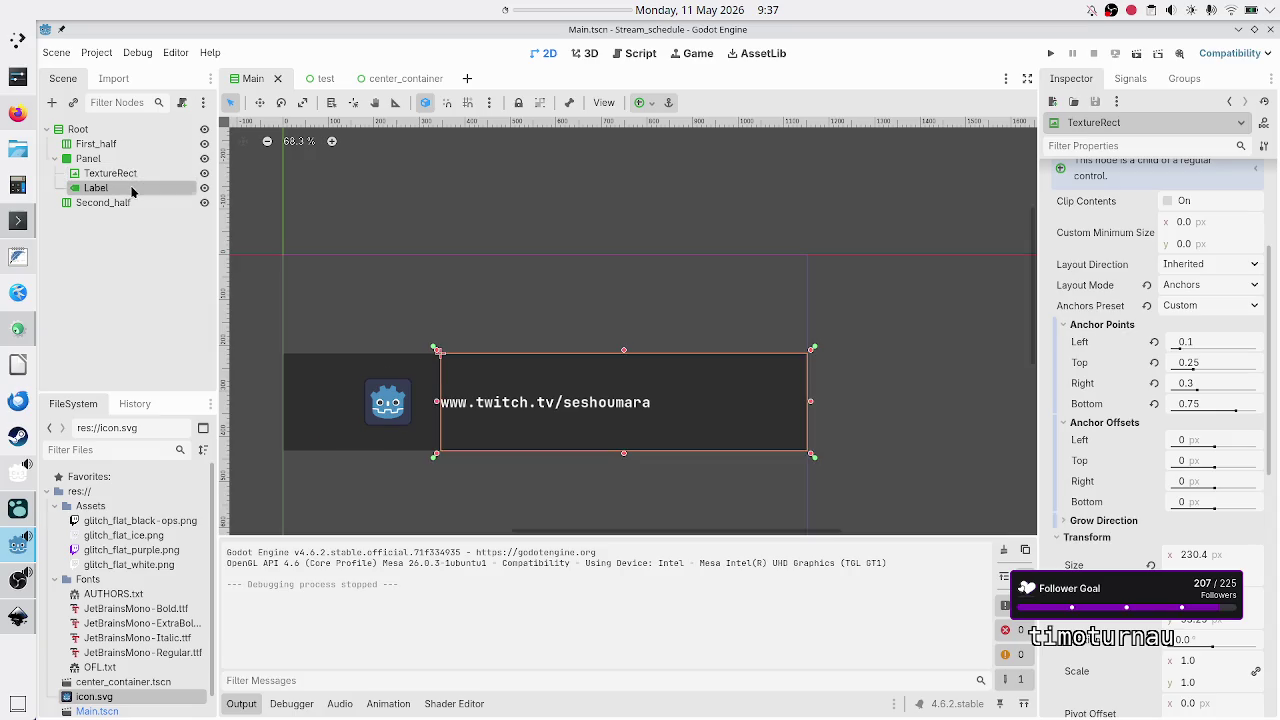
left_click(131, 190)
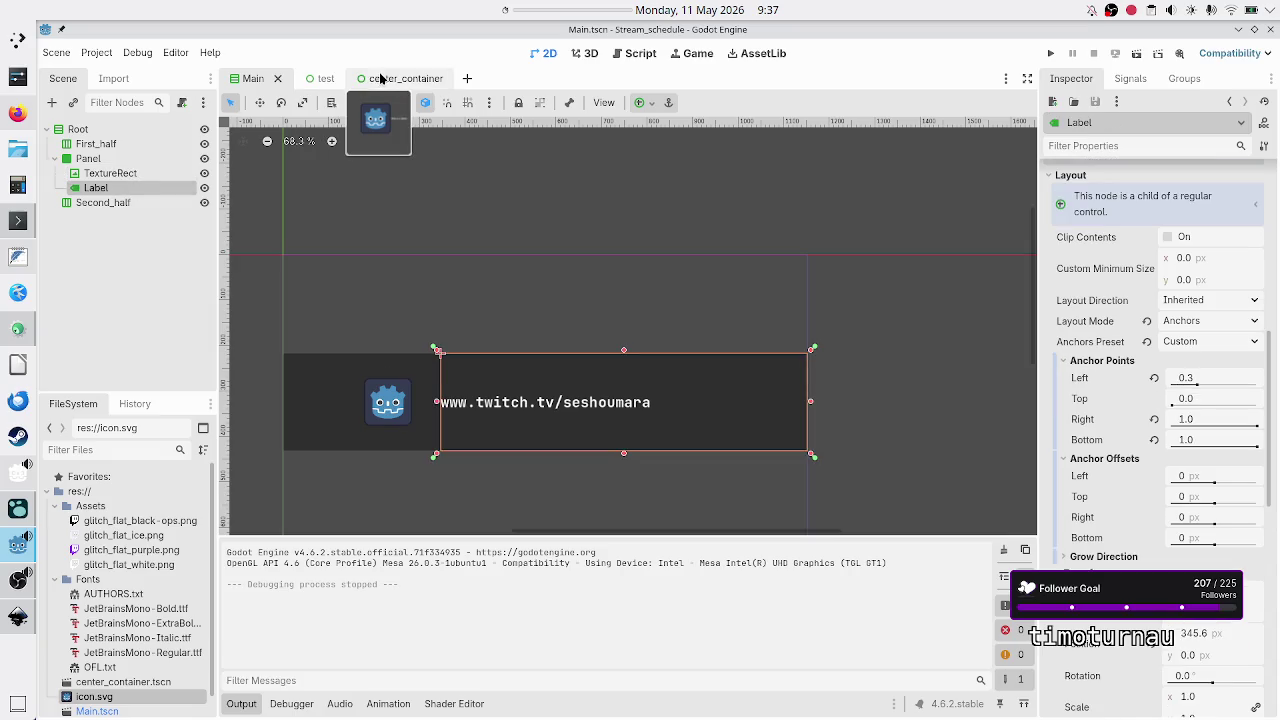
Switch to center_container and select its HBoxContainer and TextureRect nodes.
left_click(380, 78)
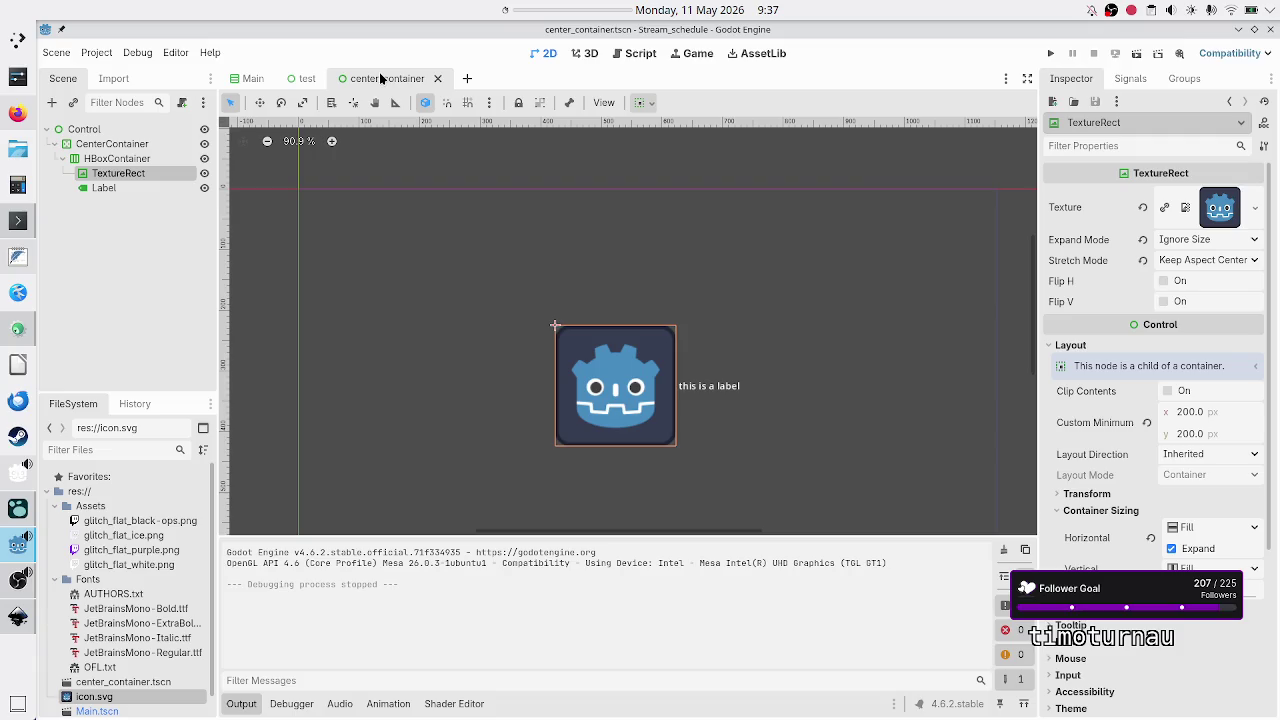
left_click(127, 203)
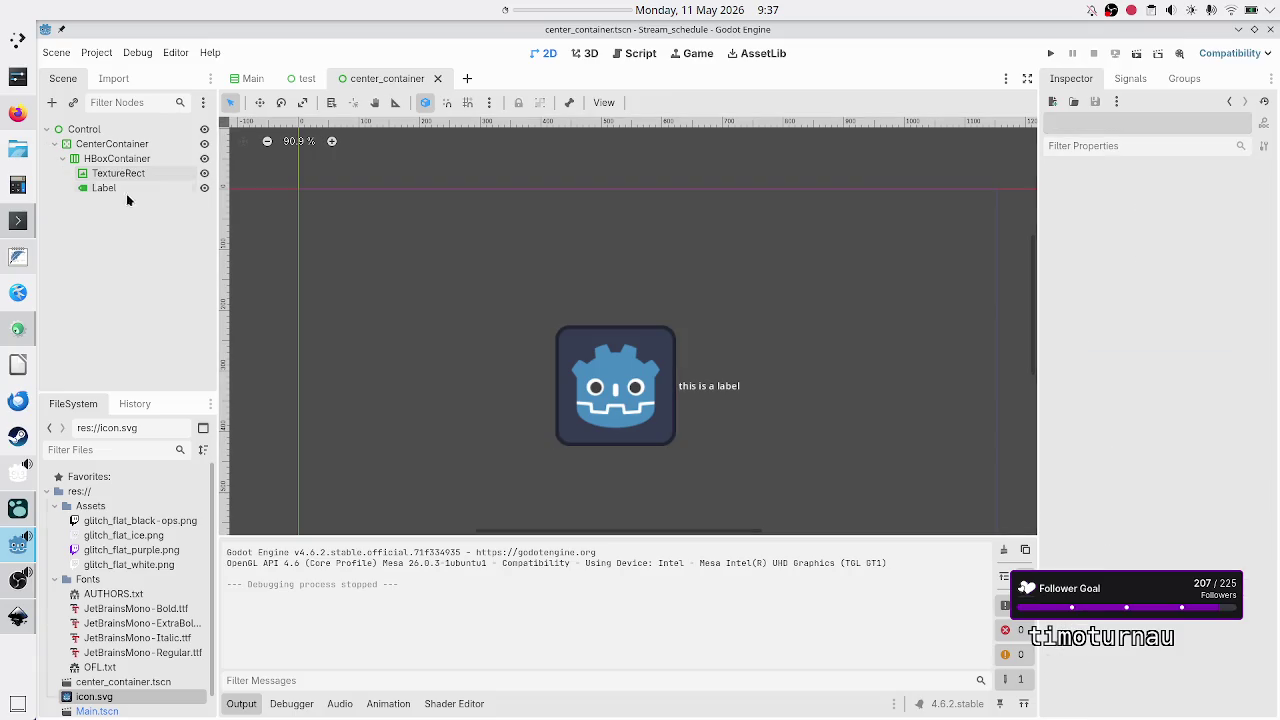
left_click(124, 160)
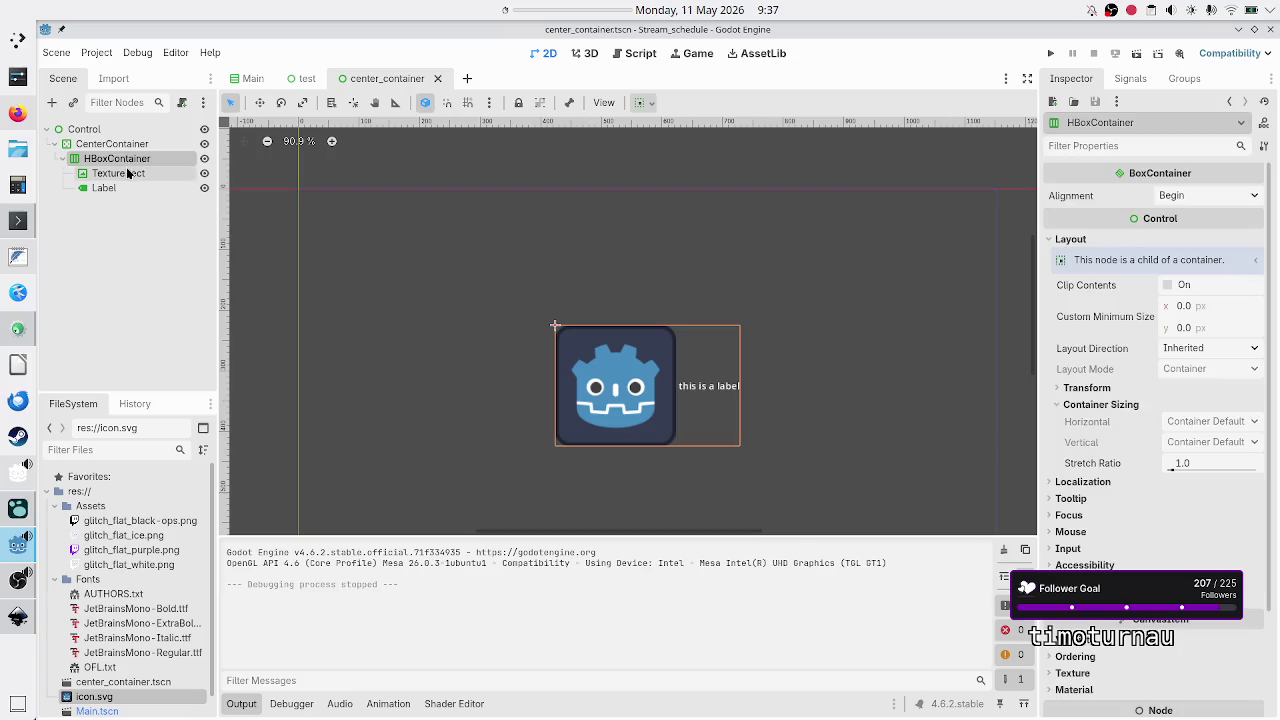
left_click(126, 175)
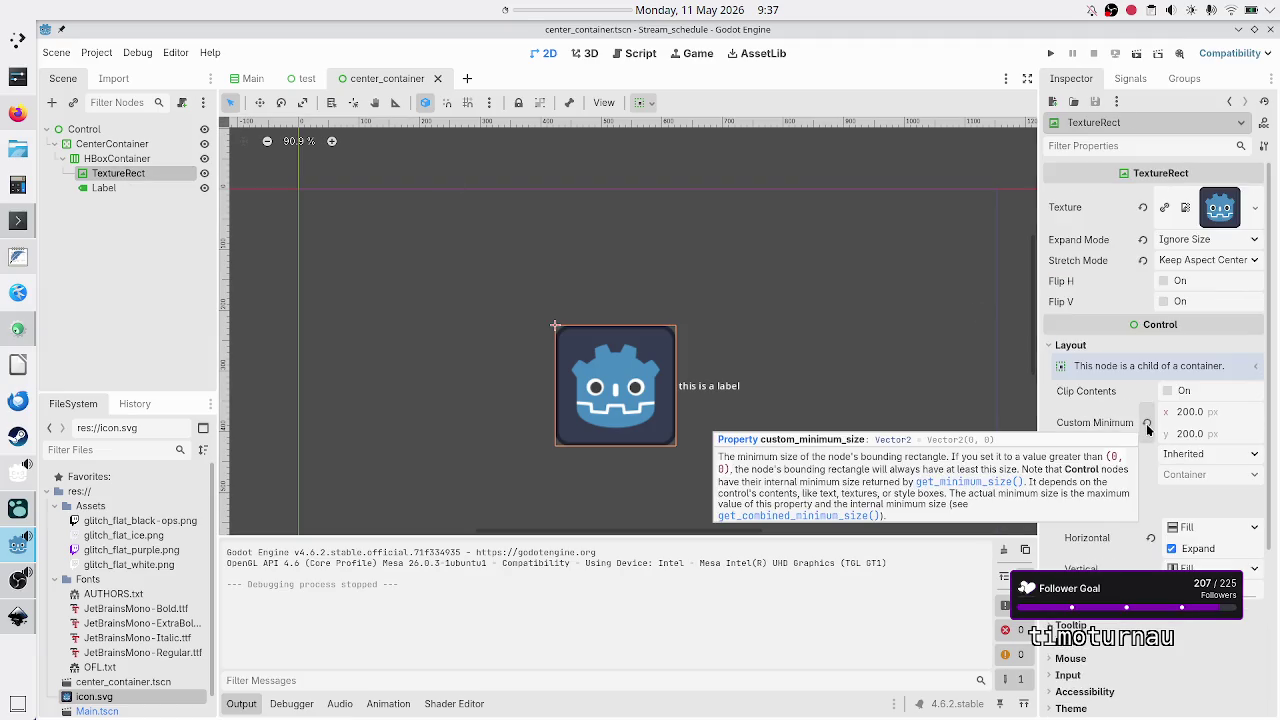
Revert the center_container TextureRect's Custom Minimum Size to 0×0 and compare with Main.
left_click(1147, 424)
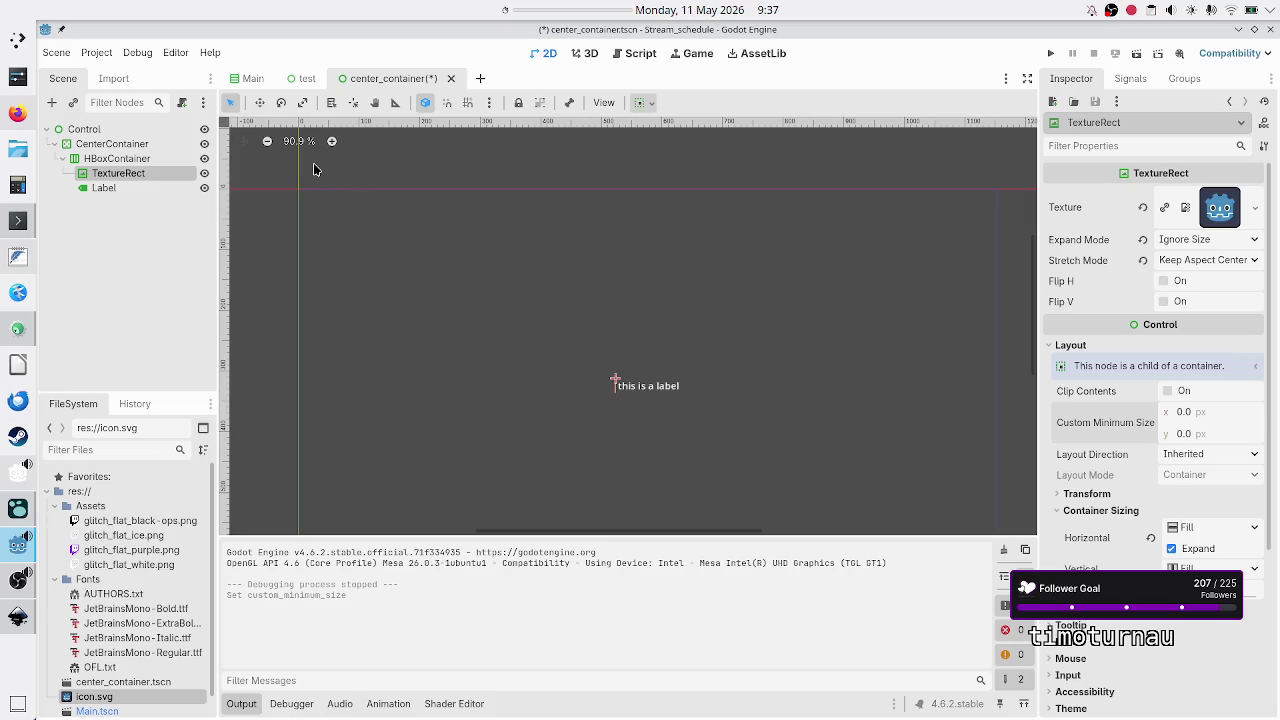
left_click(254, 78)
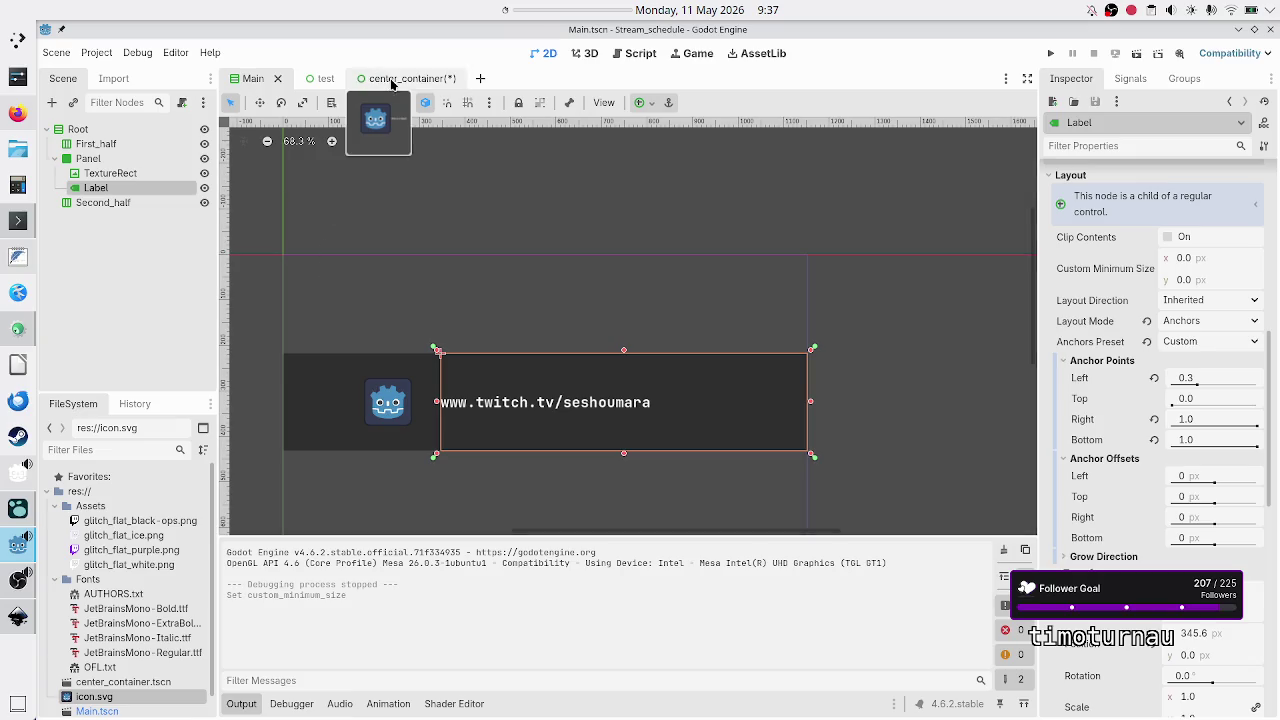
left_click(394, 80)
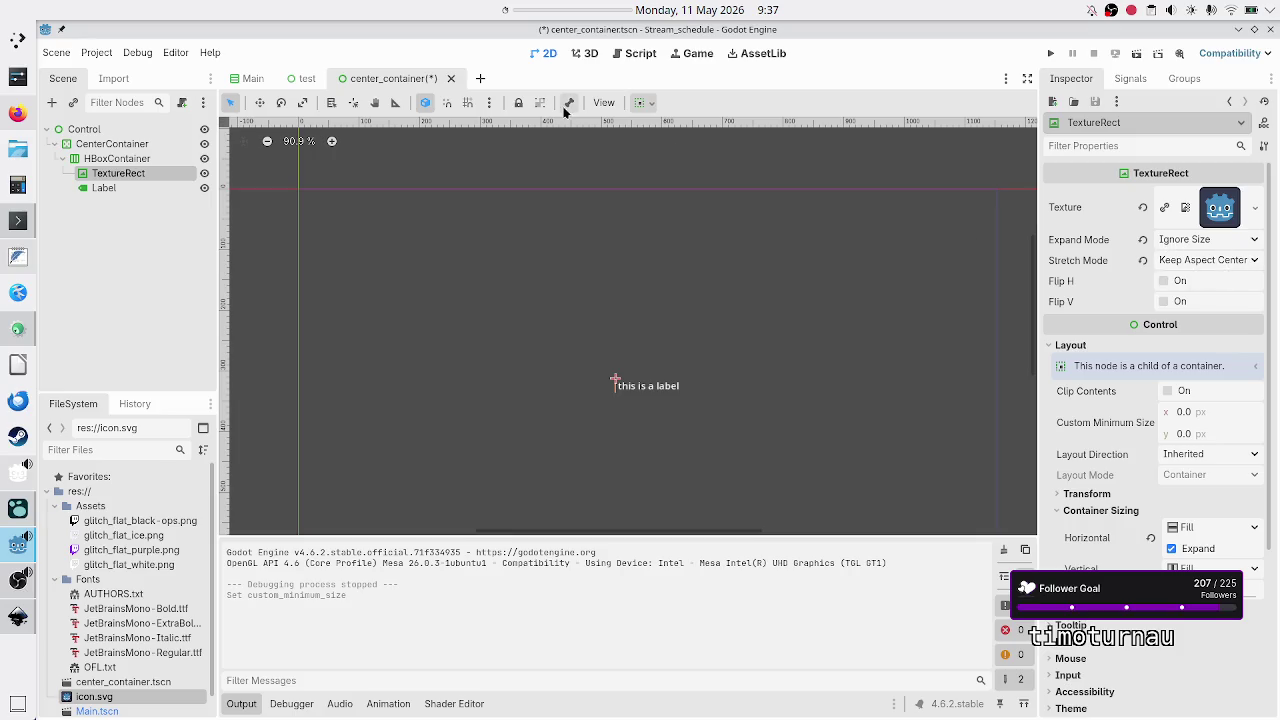
Inspect the Main scene's TextureRect, then return to the center_container scene.
left_click(242, 80)
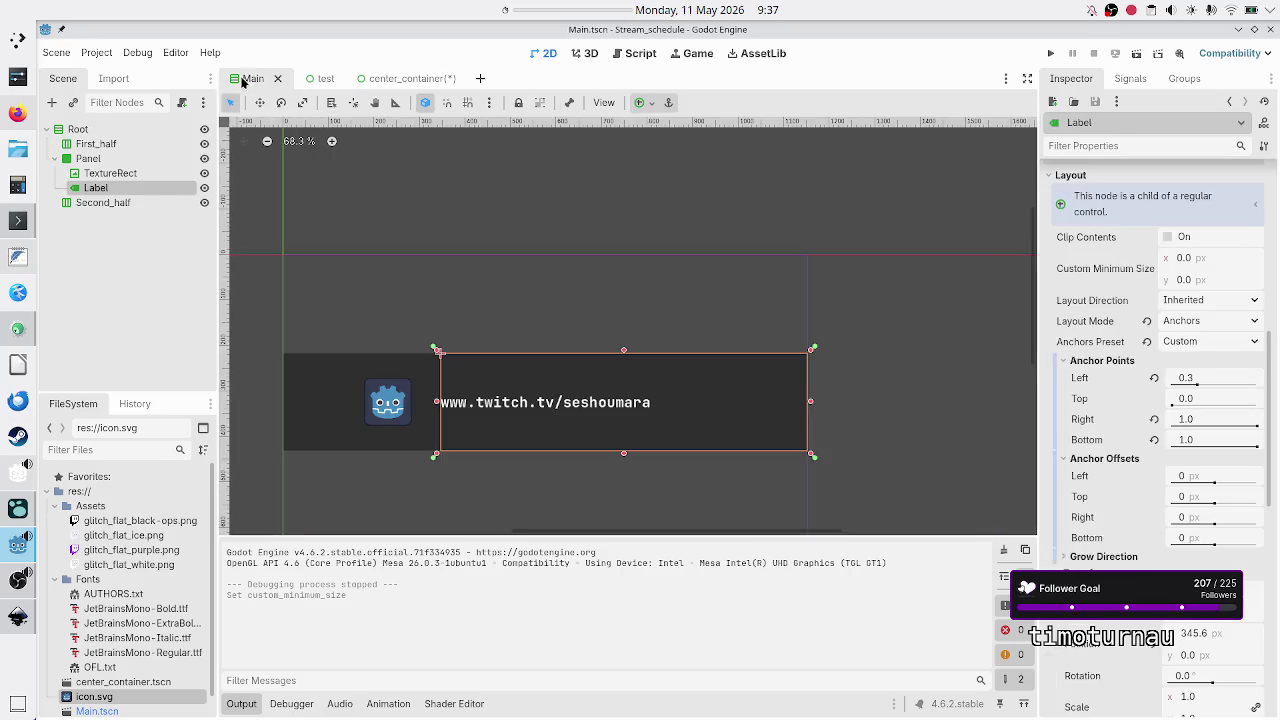
left_click(110, 160)
left_click(110, 174)
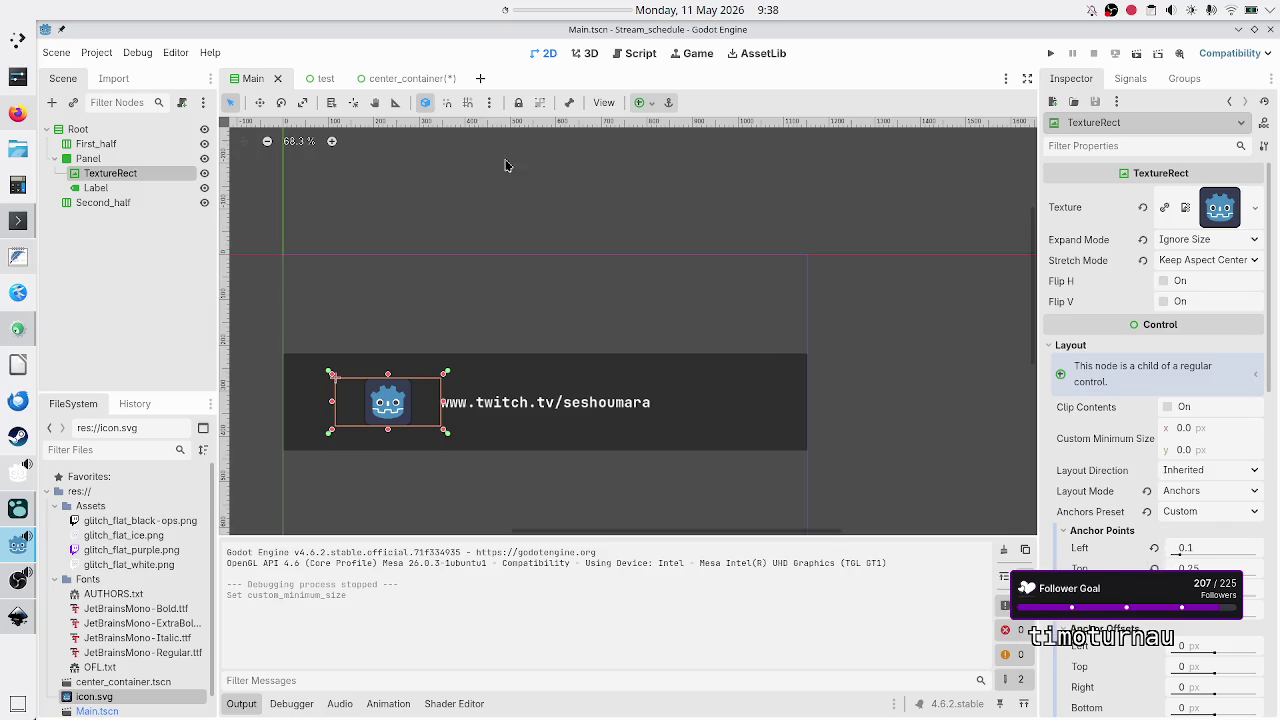
left_click(420, 78)
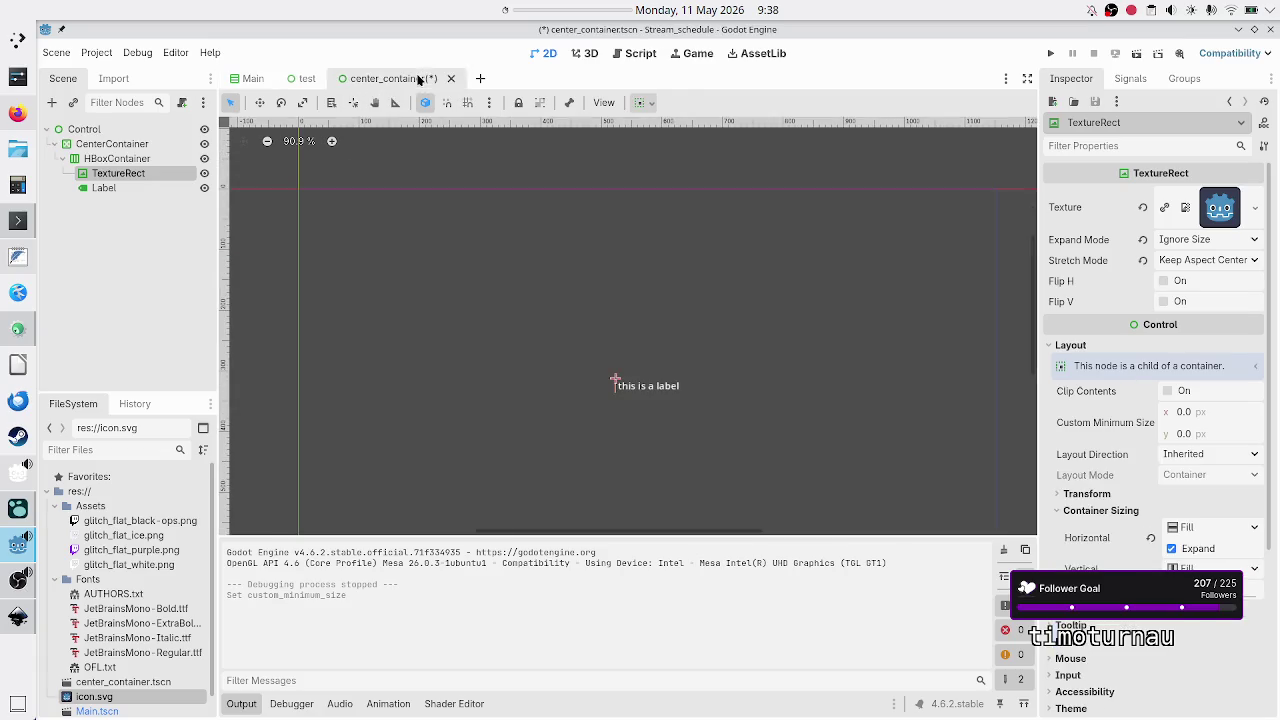
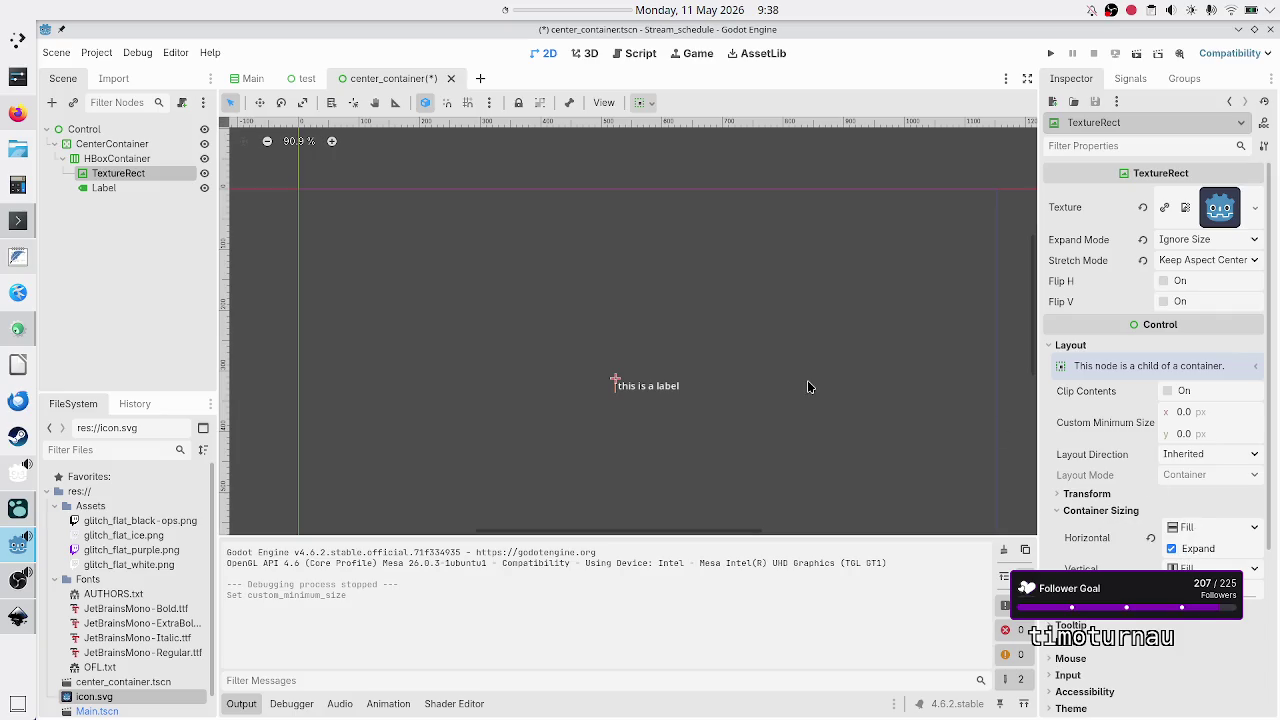
In the Main scene, inspect the Godot-icon TextureRect from the Scene tree and the canvas.
left_click(235, 82)
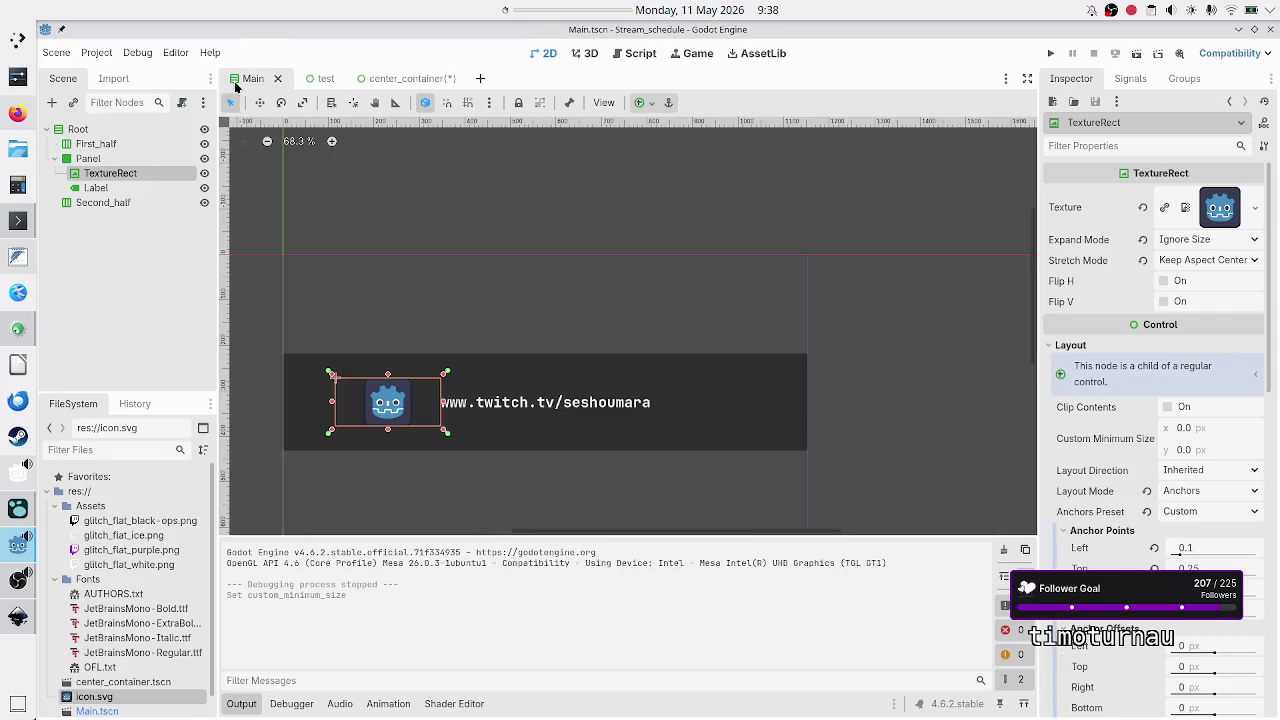
left_click(163, 308)
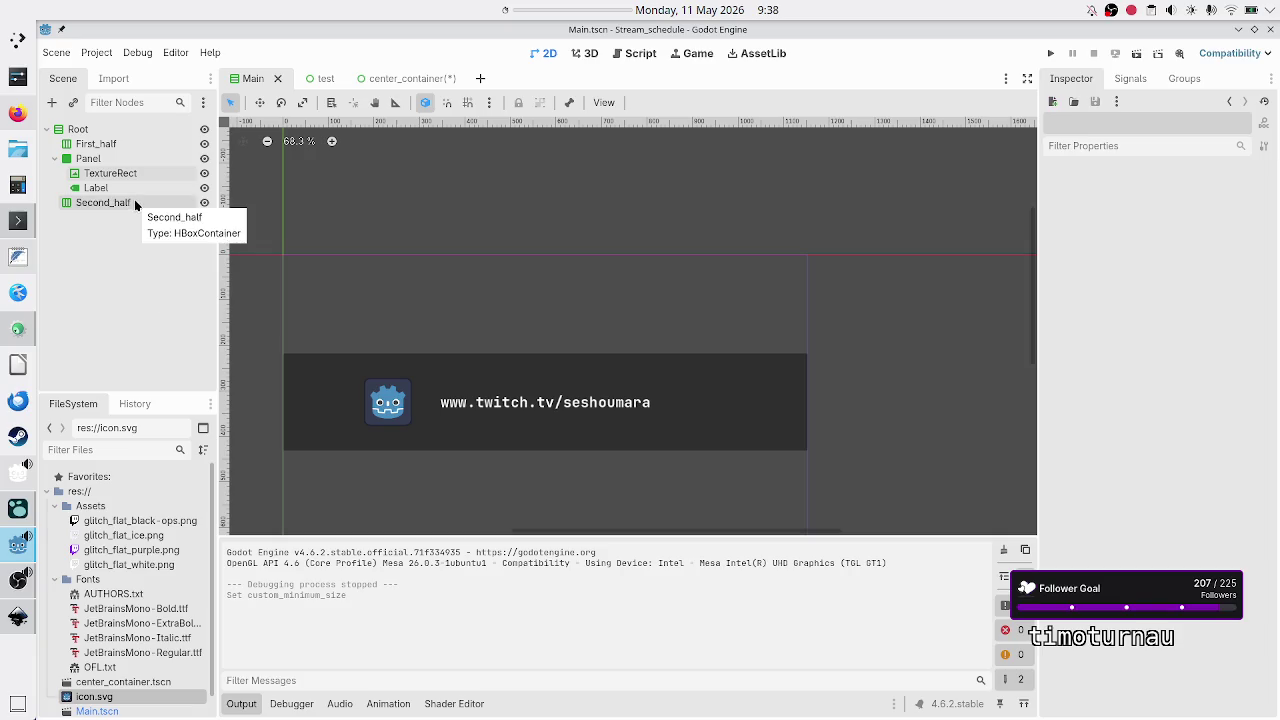
left_click(130, 174)
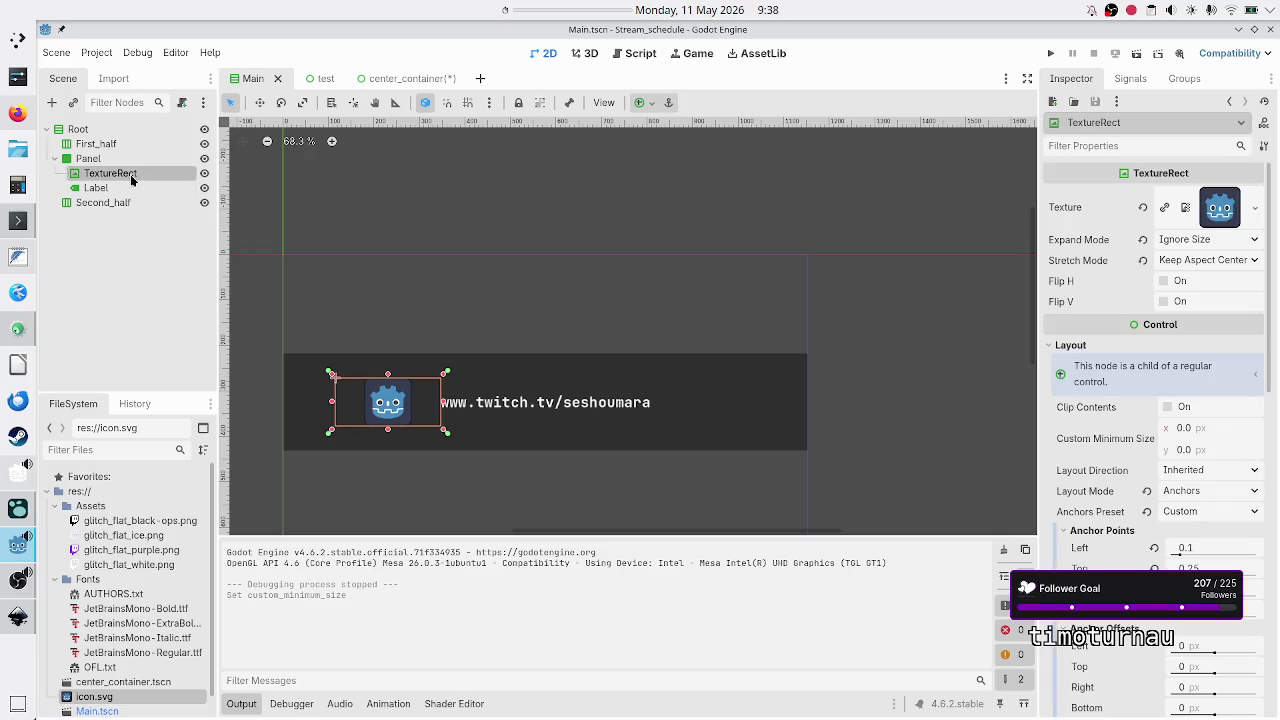
left_click(167, 240)
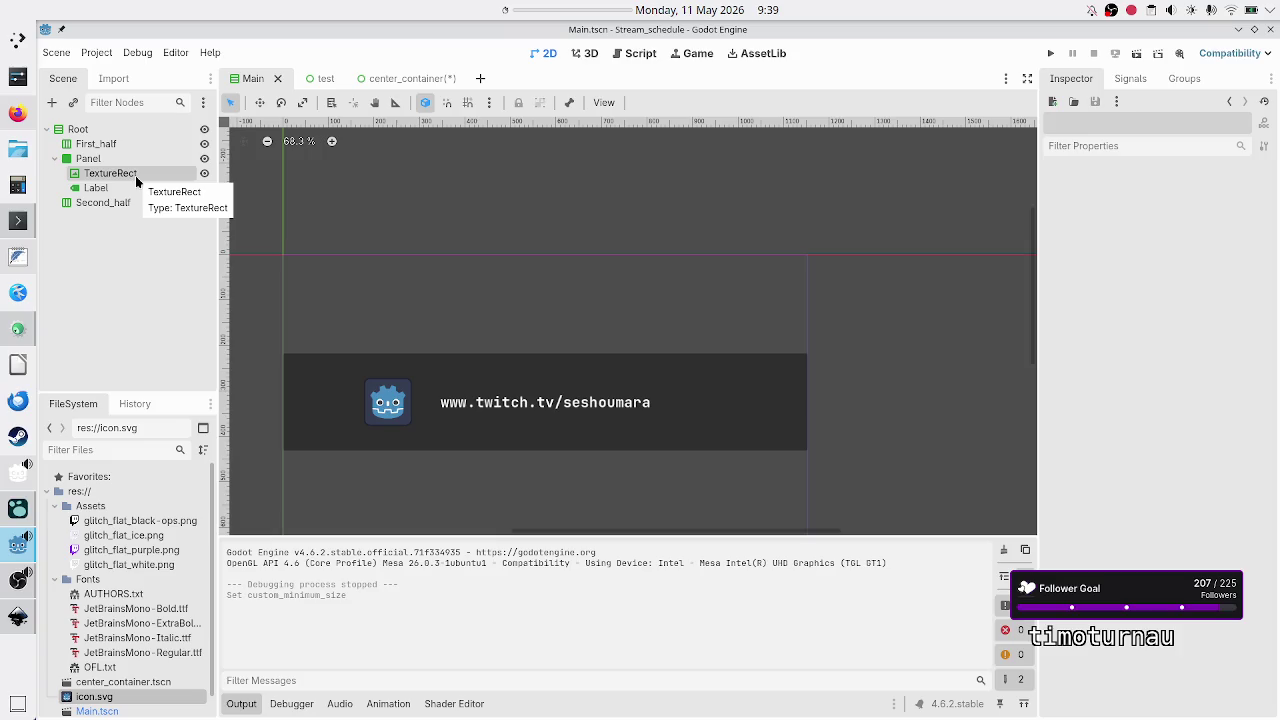
left_click(135, 175)
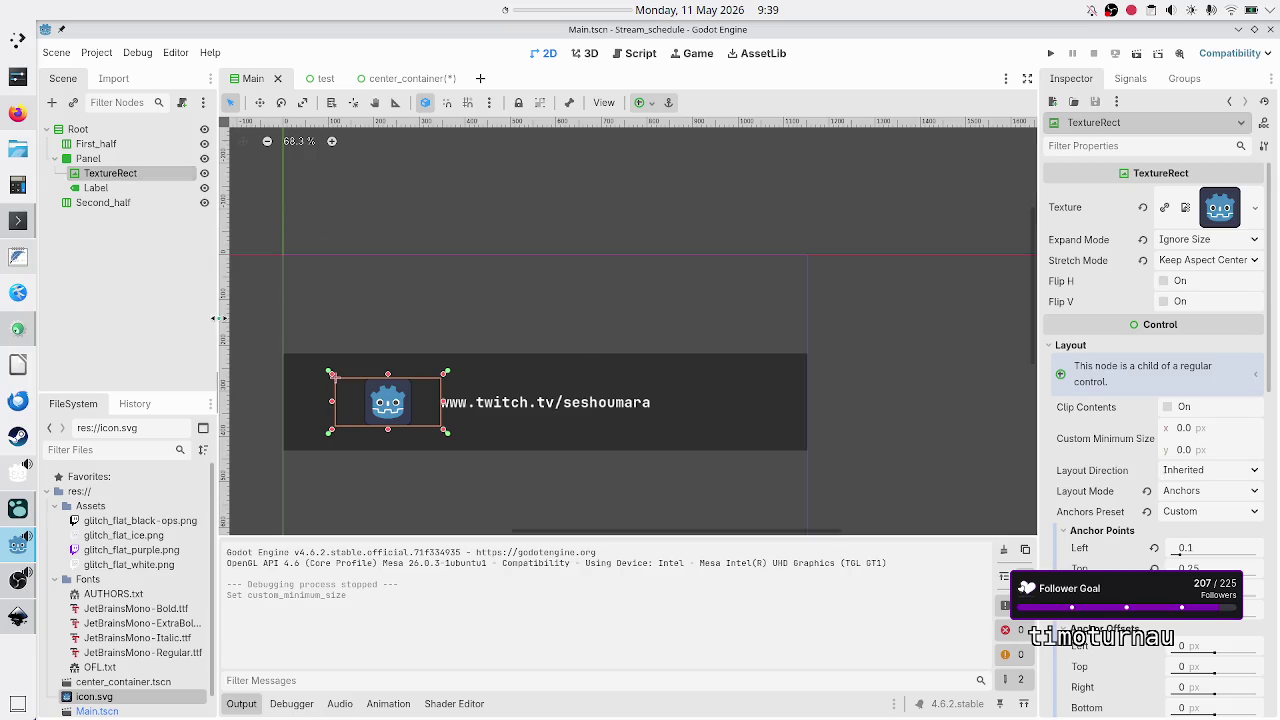
left_click(160, 275)
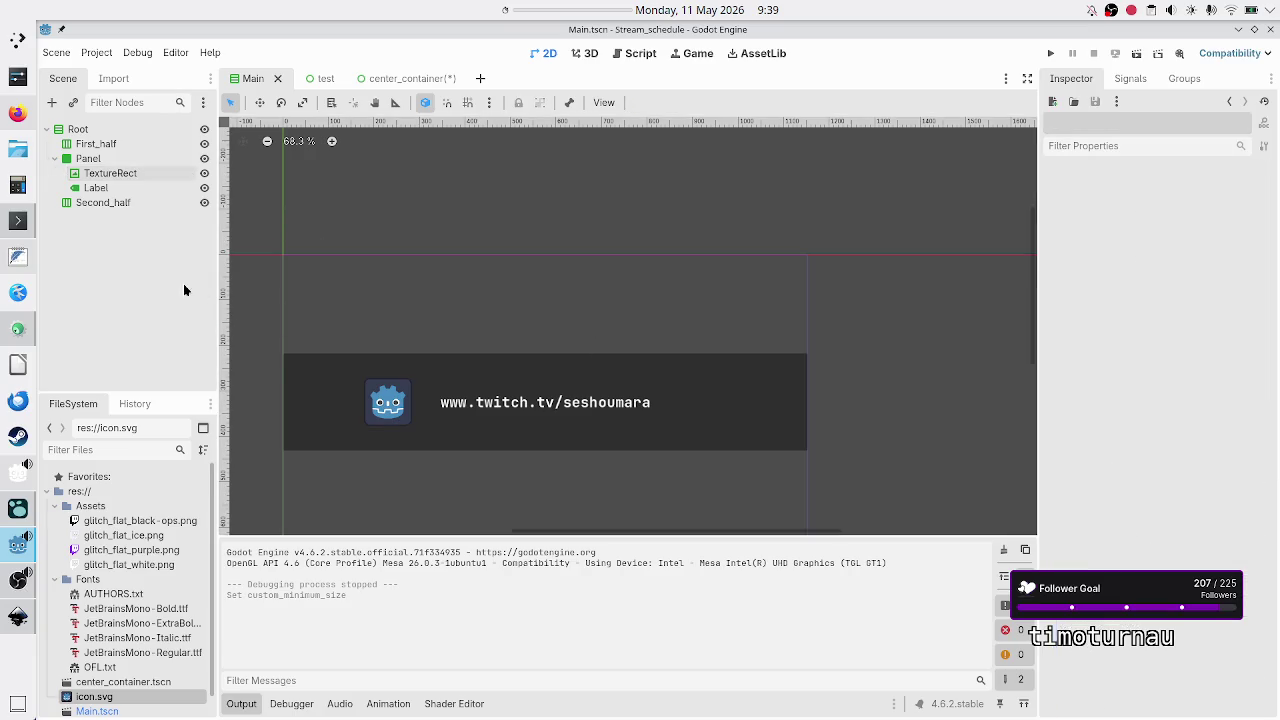
left_click(389, 401)
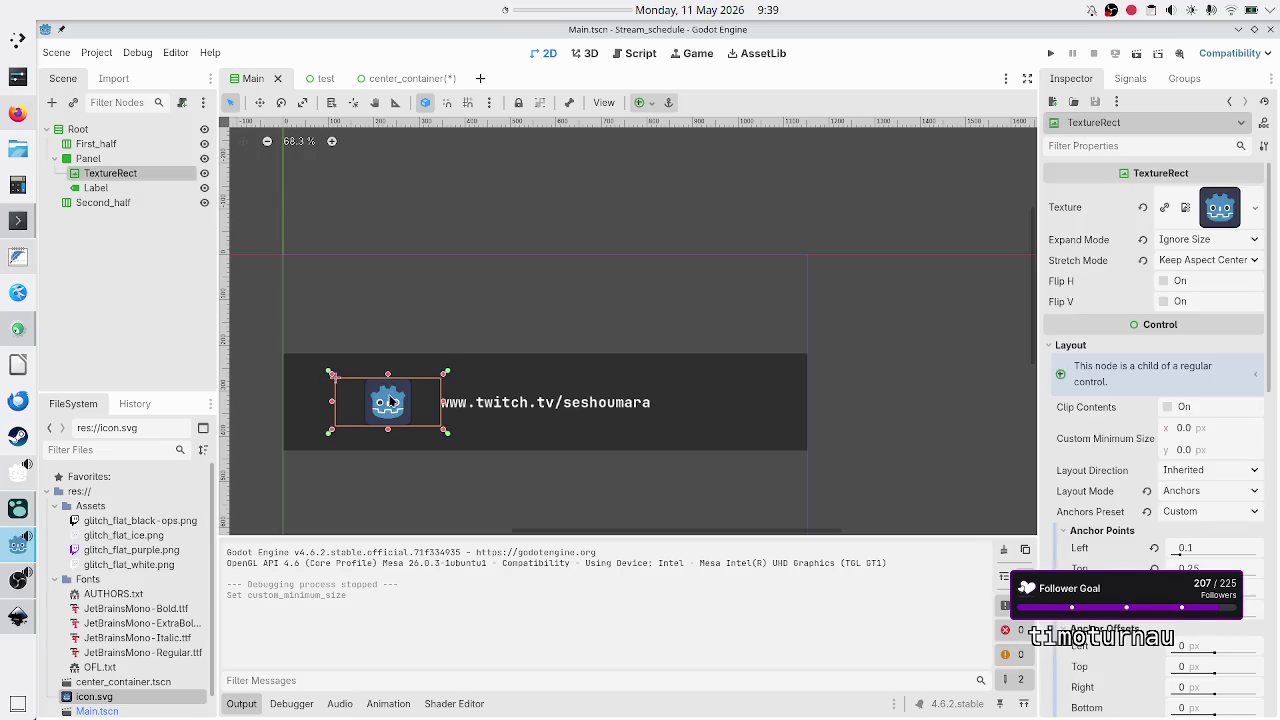
left_click(199, 283)
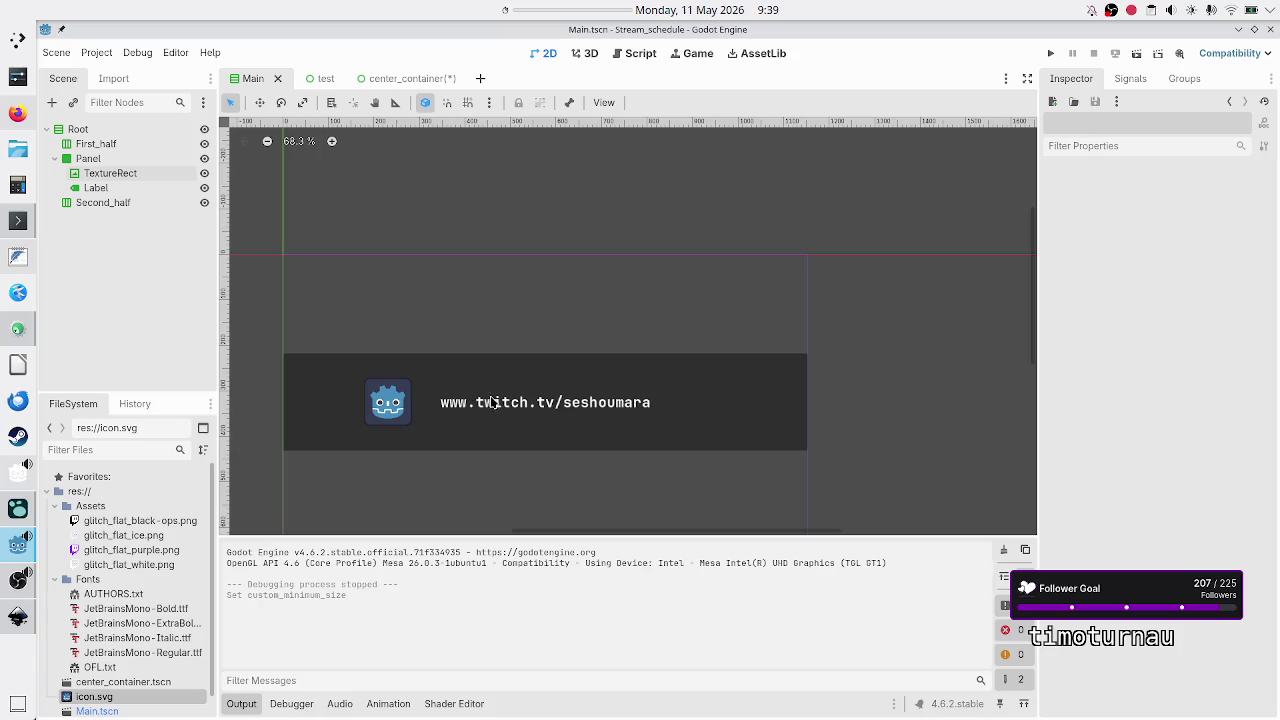
left_click(128, 158)
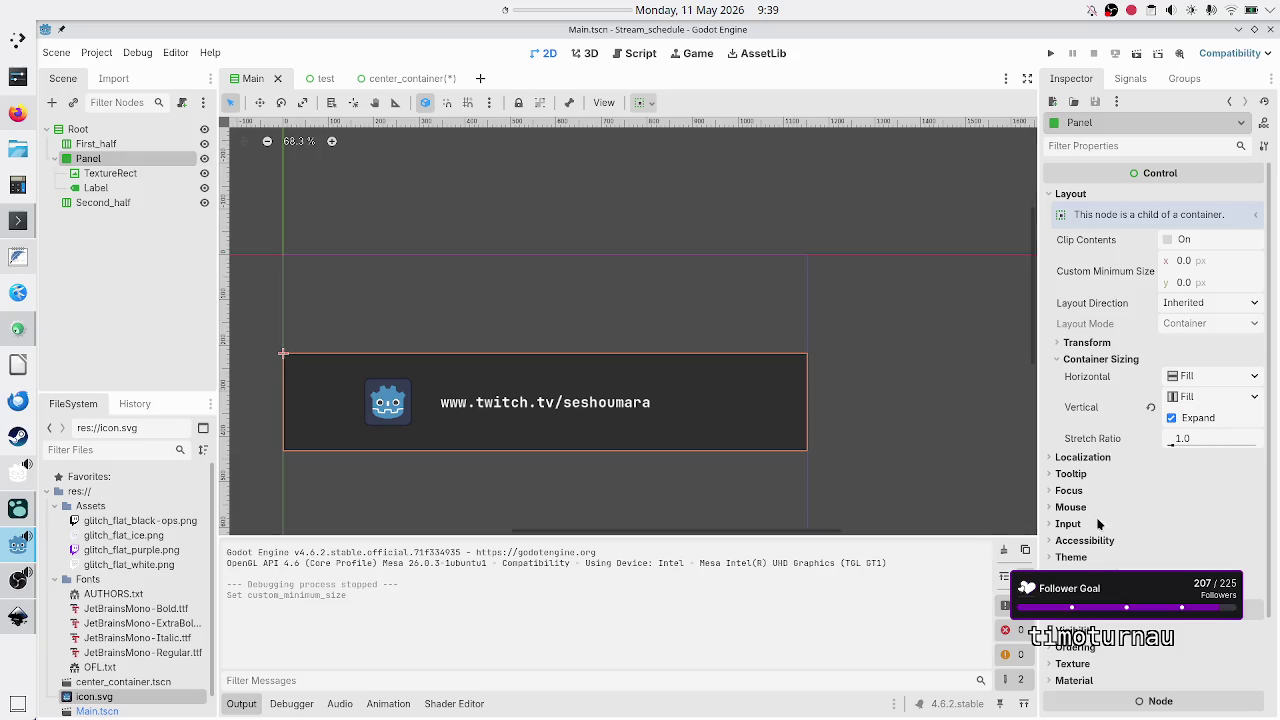
Give the Panel a new StyleBoxFlat panel style override and expand its properties.
left_click(1080, 597)
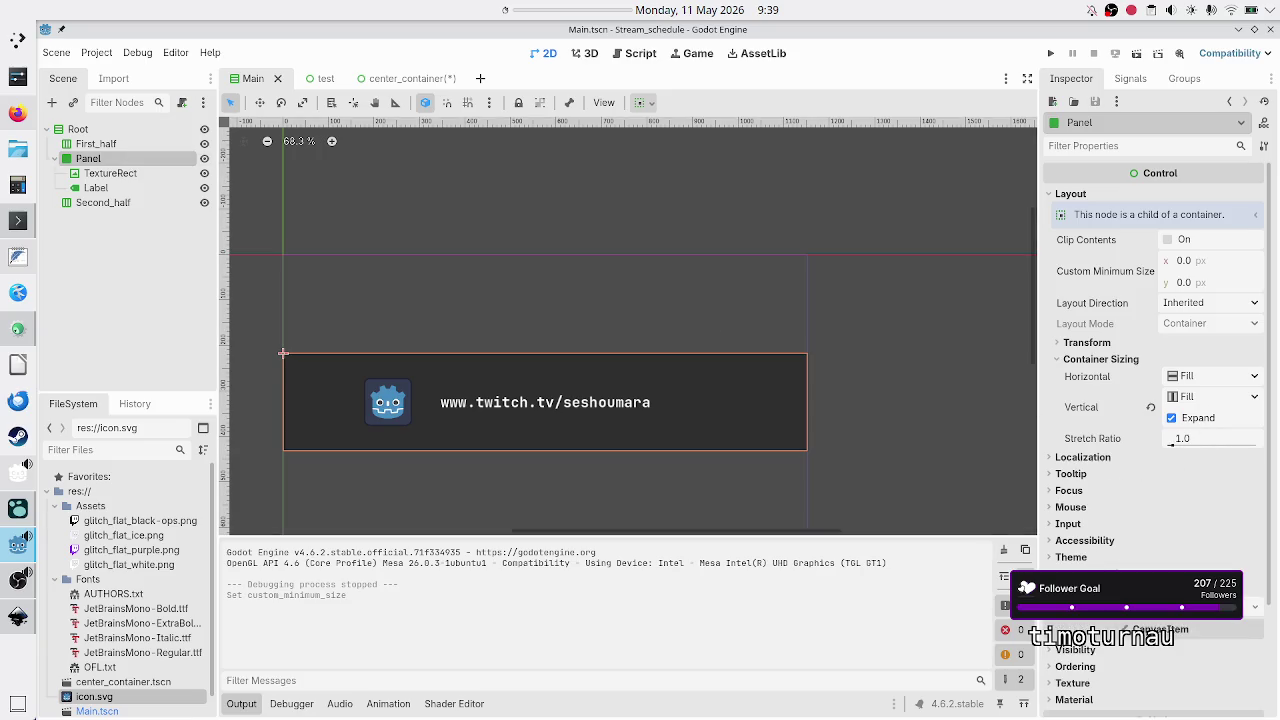
left_click(1255, 614)
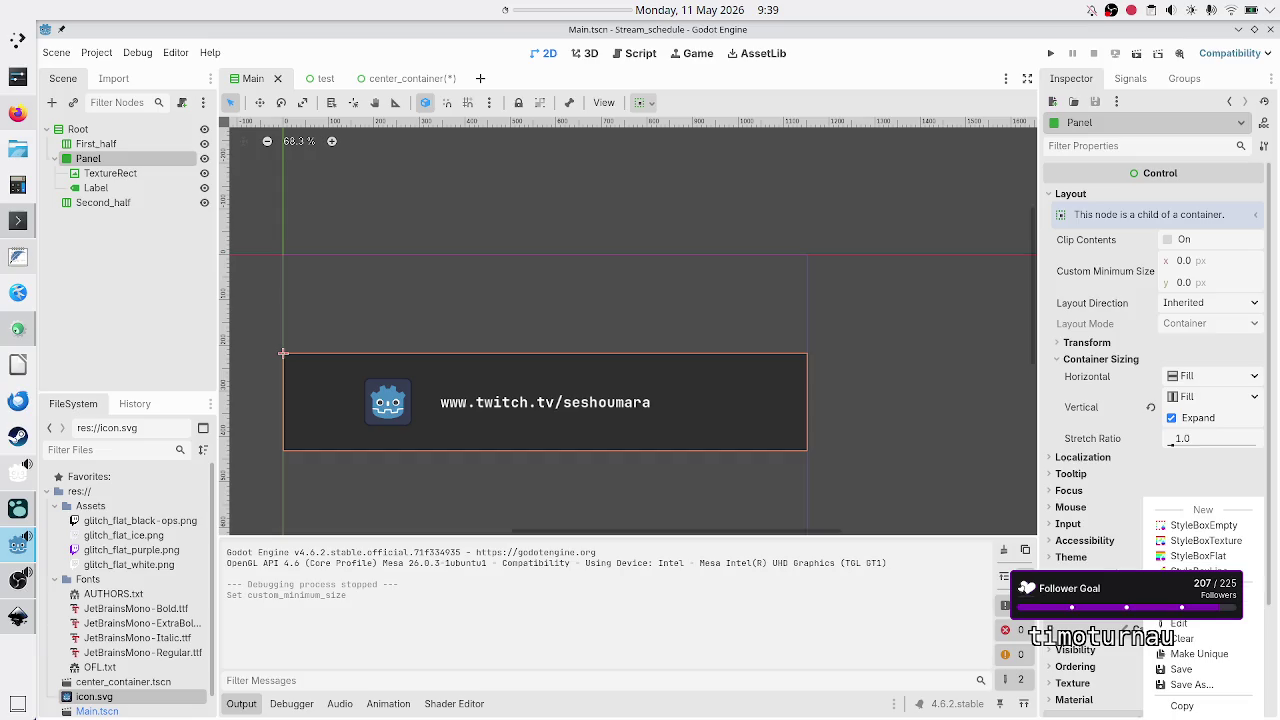
left_click(1224, 557)
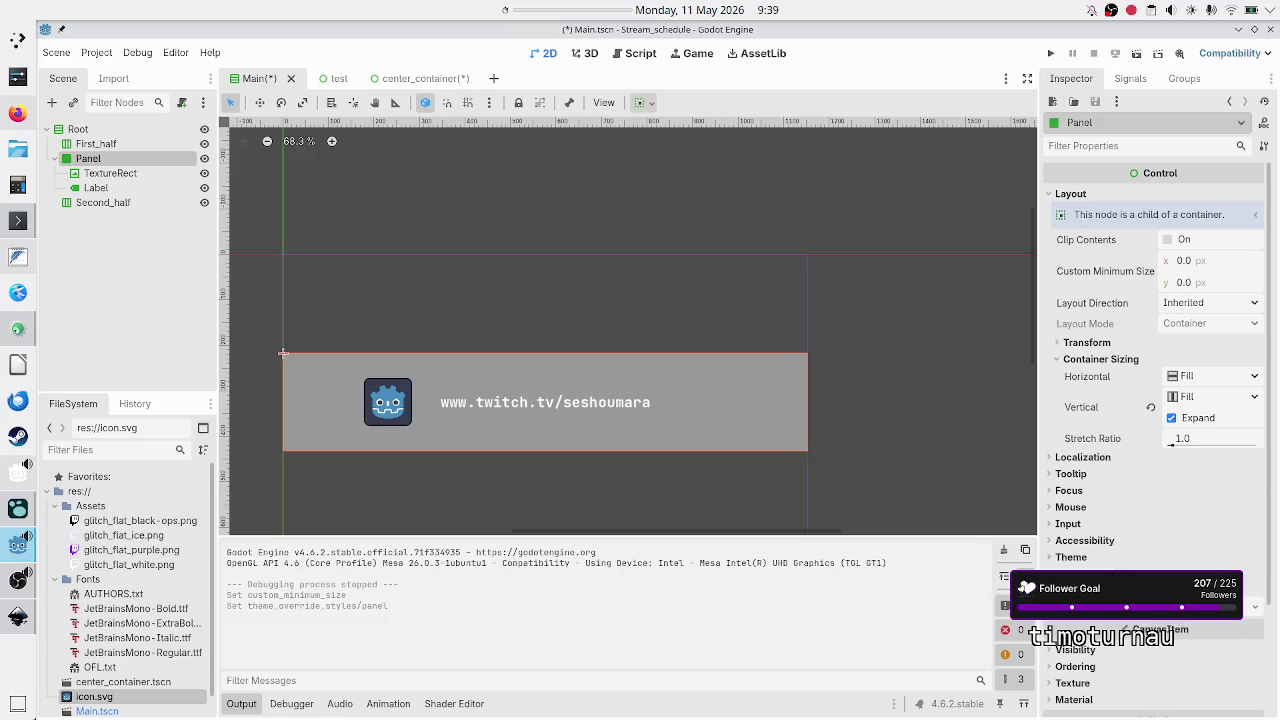
left_click(1210, 612)
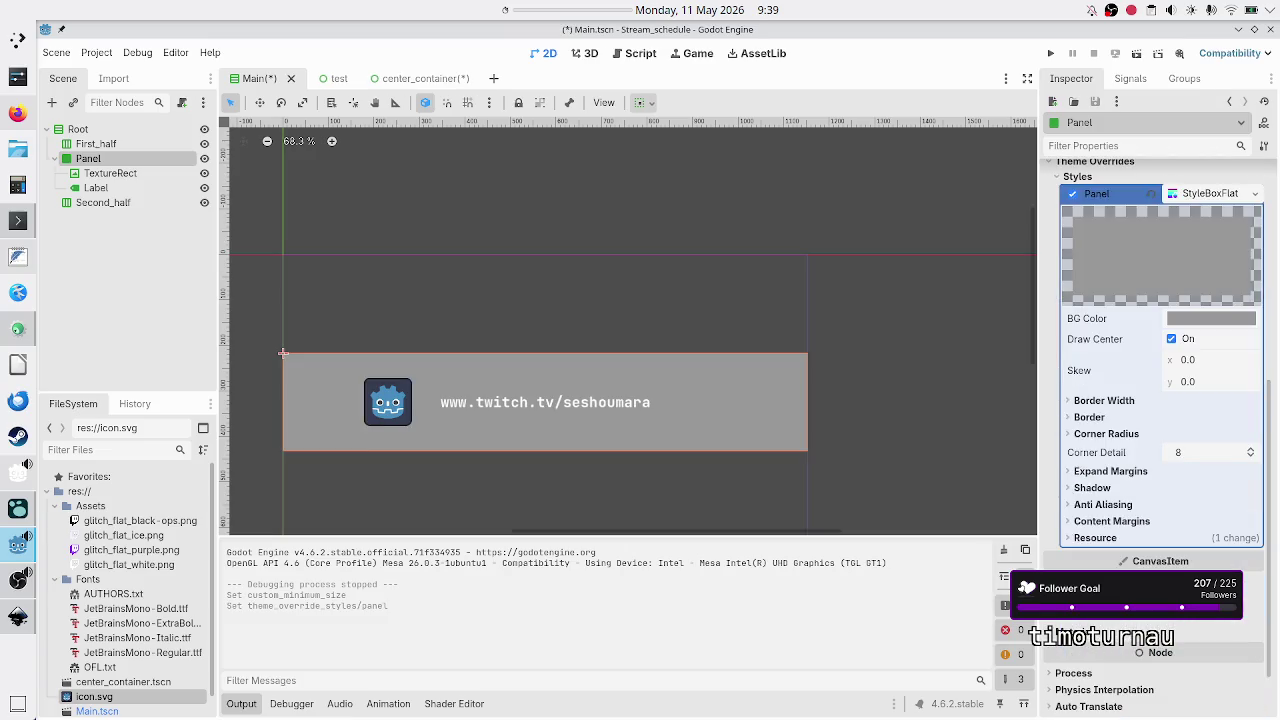
left_click(17, 616)
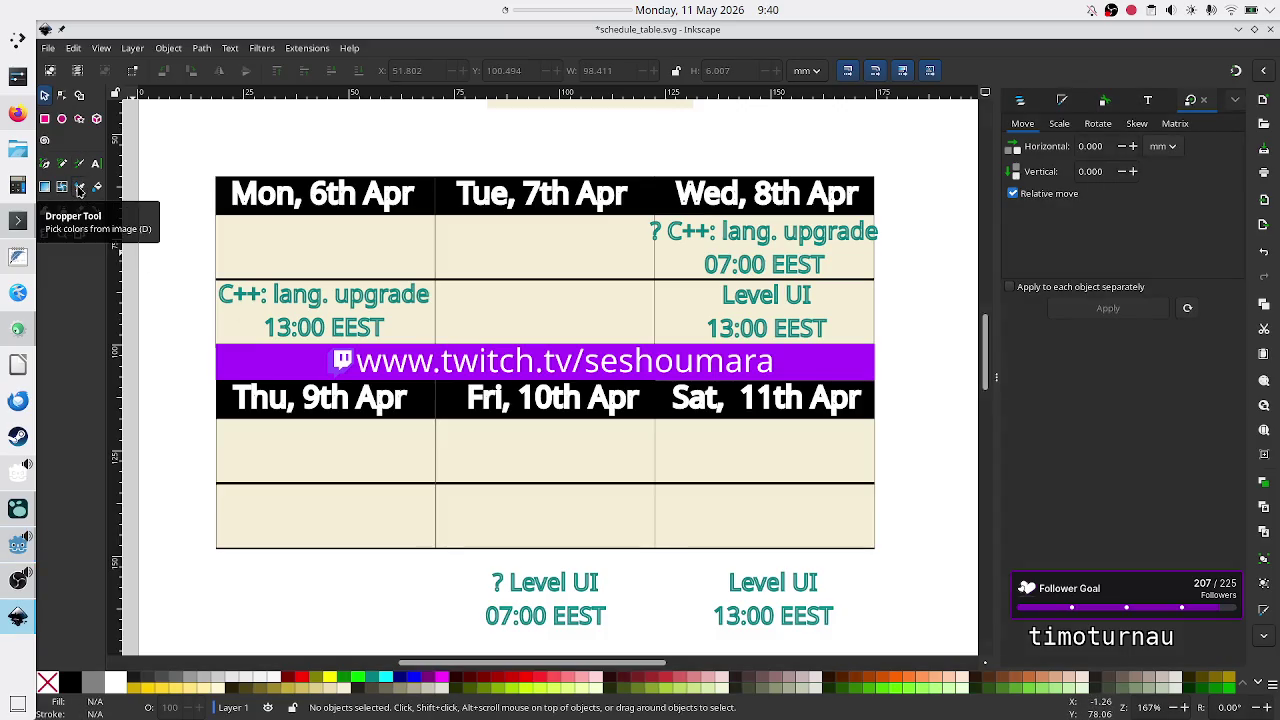
Sample the schedule banner's purple with Inkscape's Dropper, then go back to Godot.
left_click(80, 190)
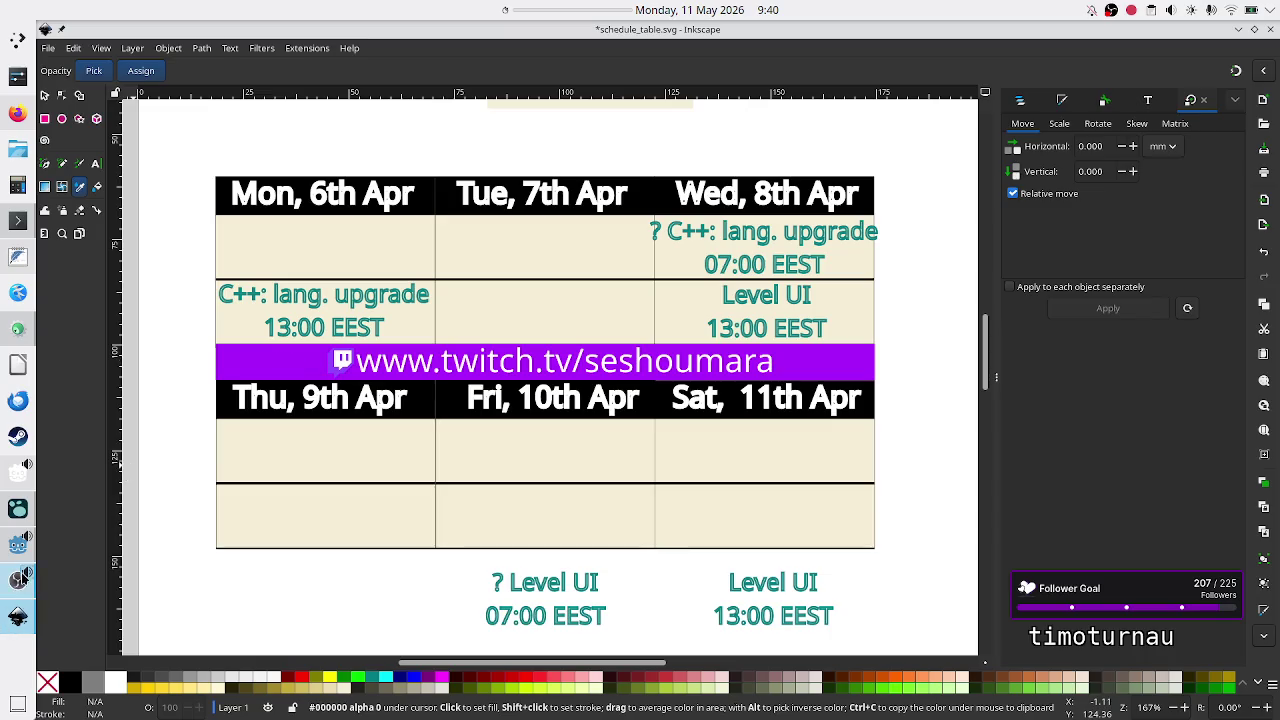
left_click(17, 545)
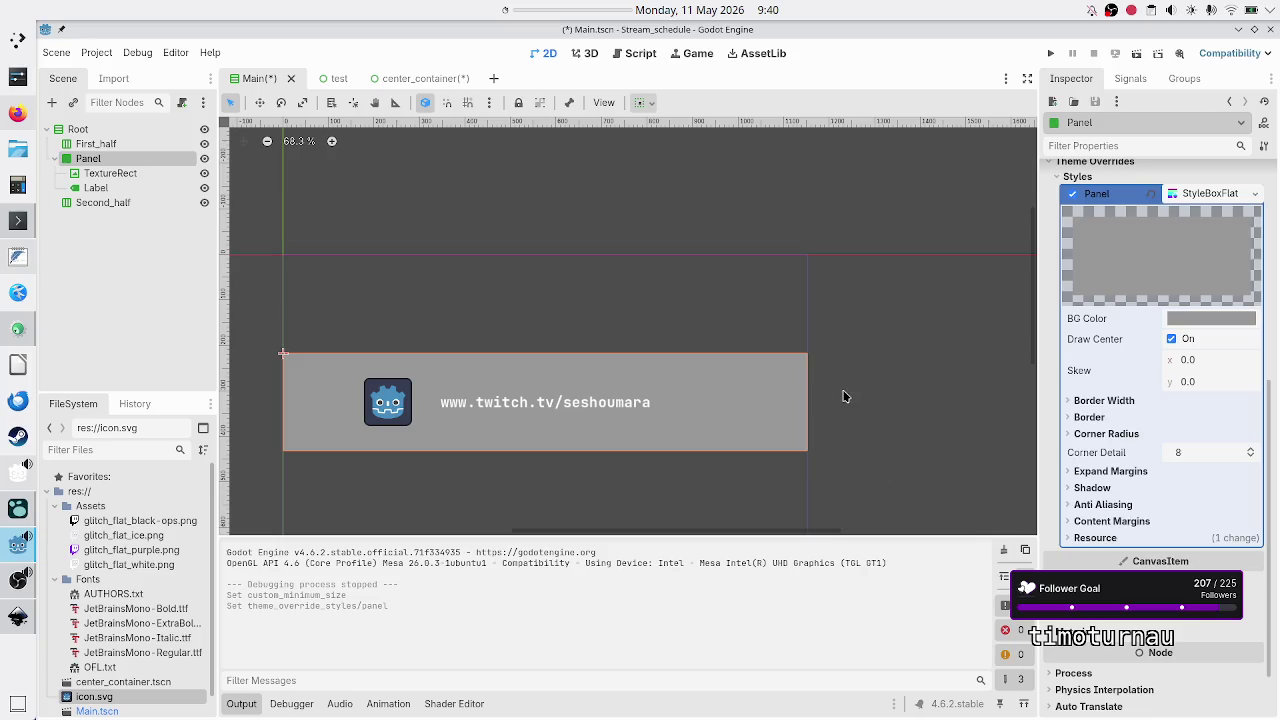
Set the Panel's StyleBoxFlat BG Color to the banner purple ac00fdff.
left_click(1218, 319)
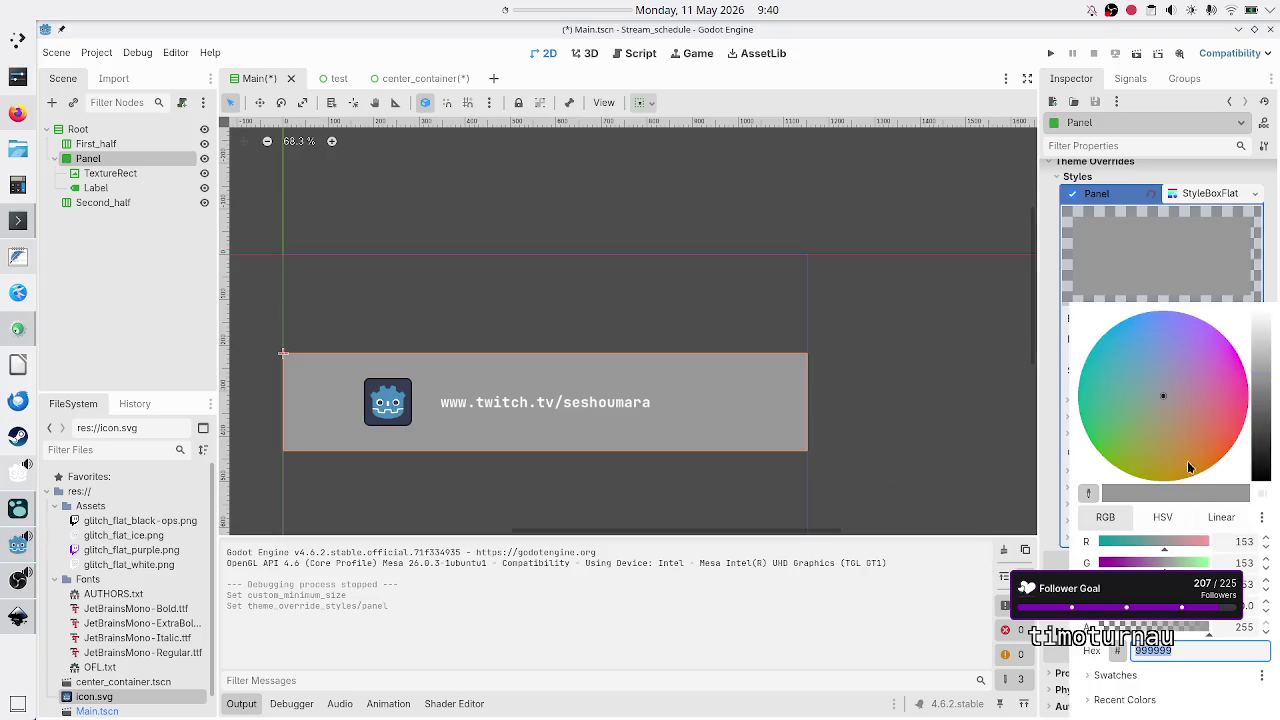
key("ctrl+v")
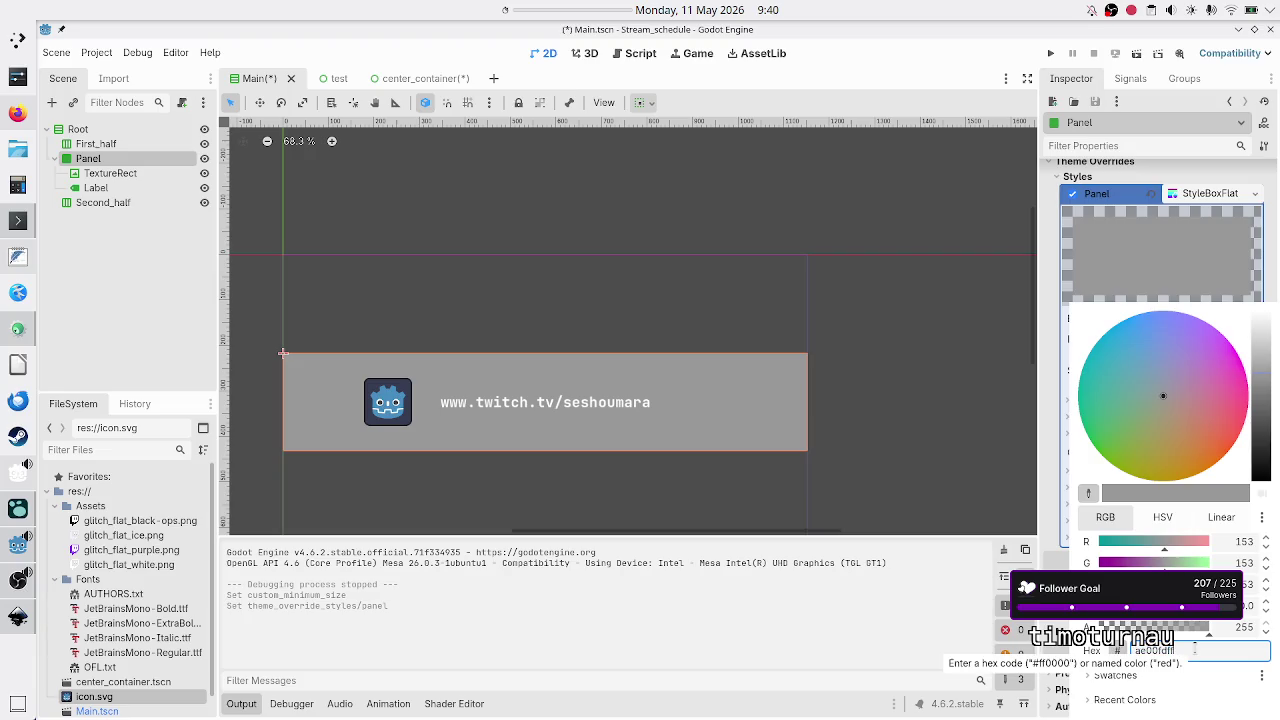
key("Return")
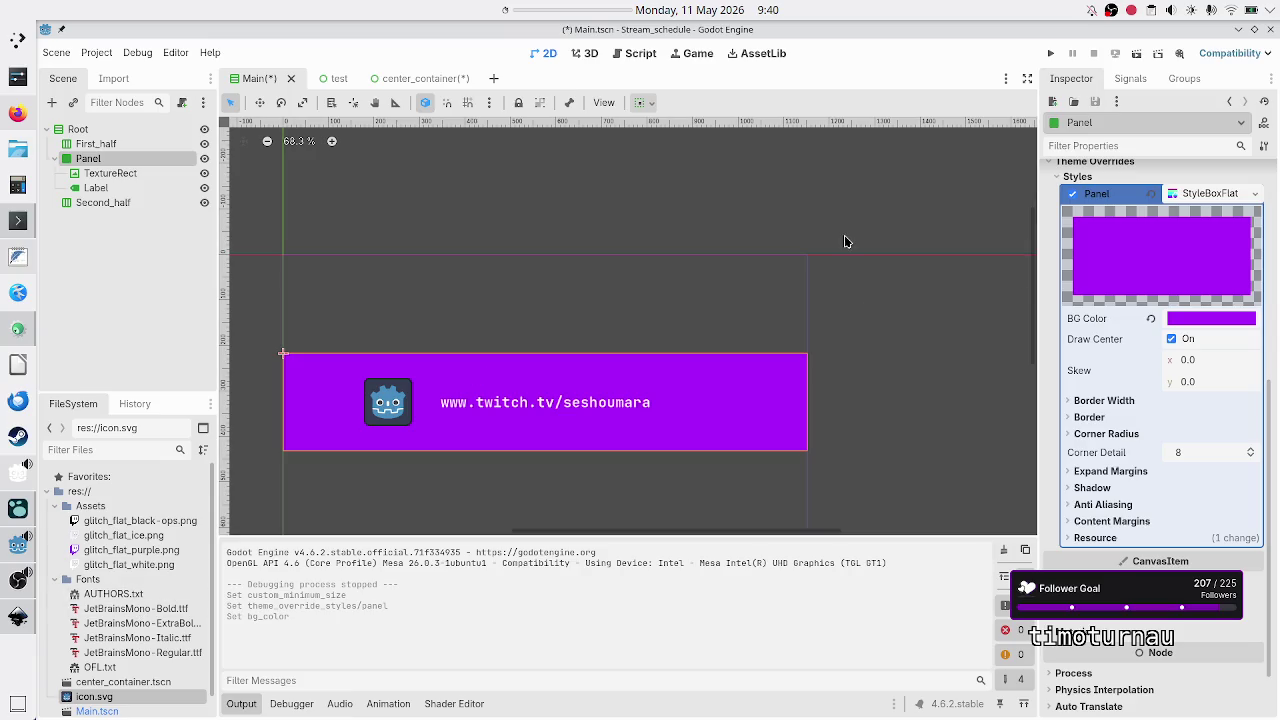
left_click(110, 173)
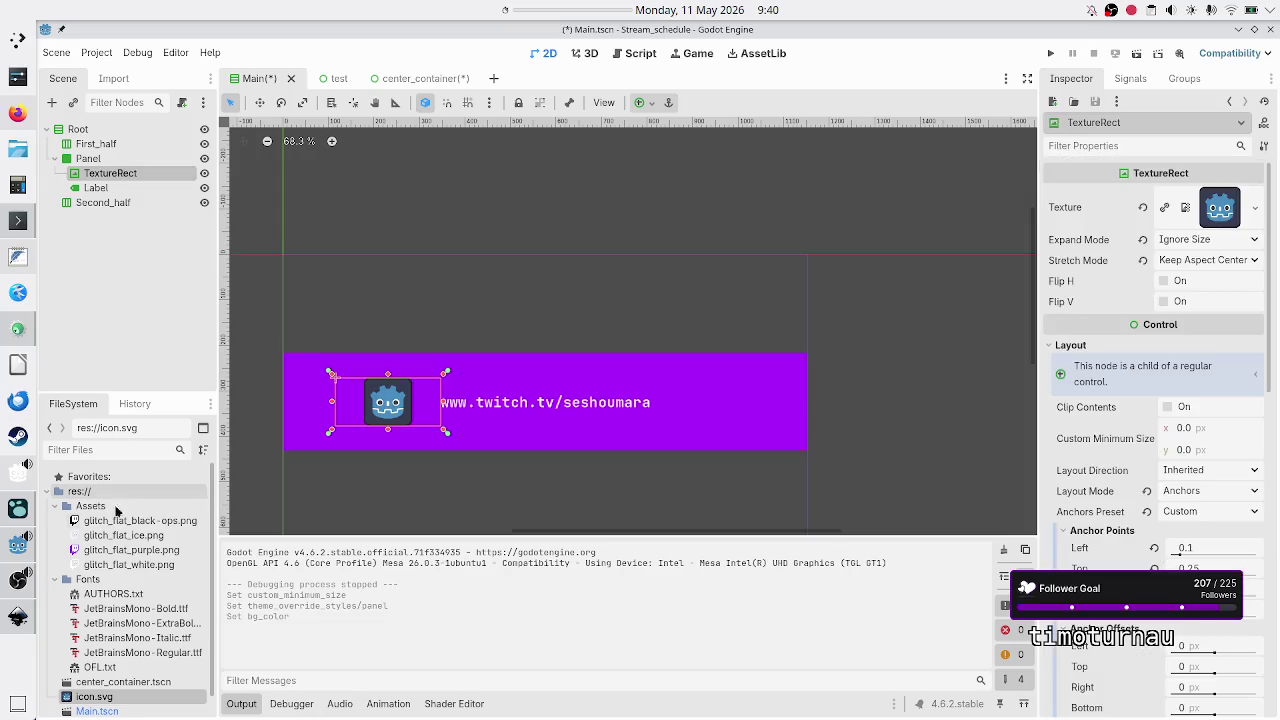
Make glitch_flat_white.png the TextureRect's texture in place of the Godot icon.
left_click(138, 566)
mouse_move(138, 566)
left_mouse_down()
mouse_move(429, 394)
mouse_move(571, 400)
mouse_move(703, 363)
mouse_move(843, 289)
mouse_move(1045, 210)
mouse_move(1218, 205)
left_mouse_up()
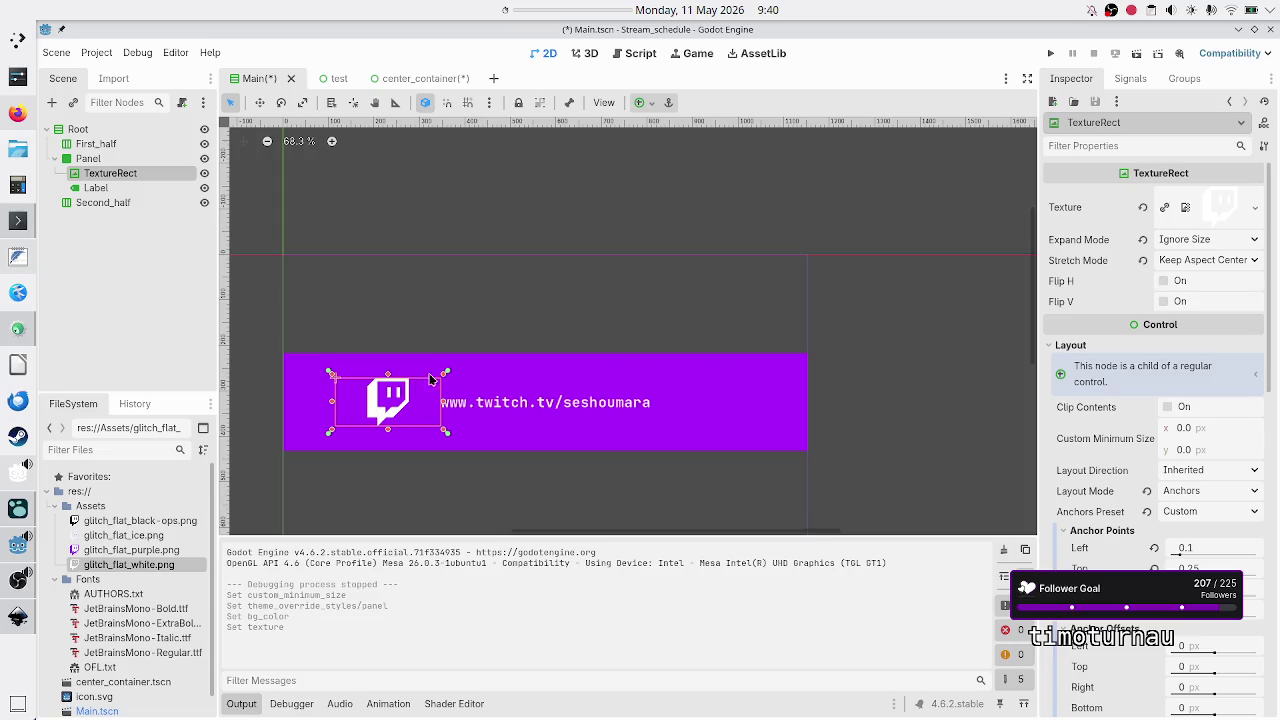
left_click(118, 189, "shift")
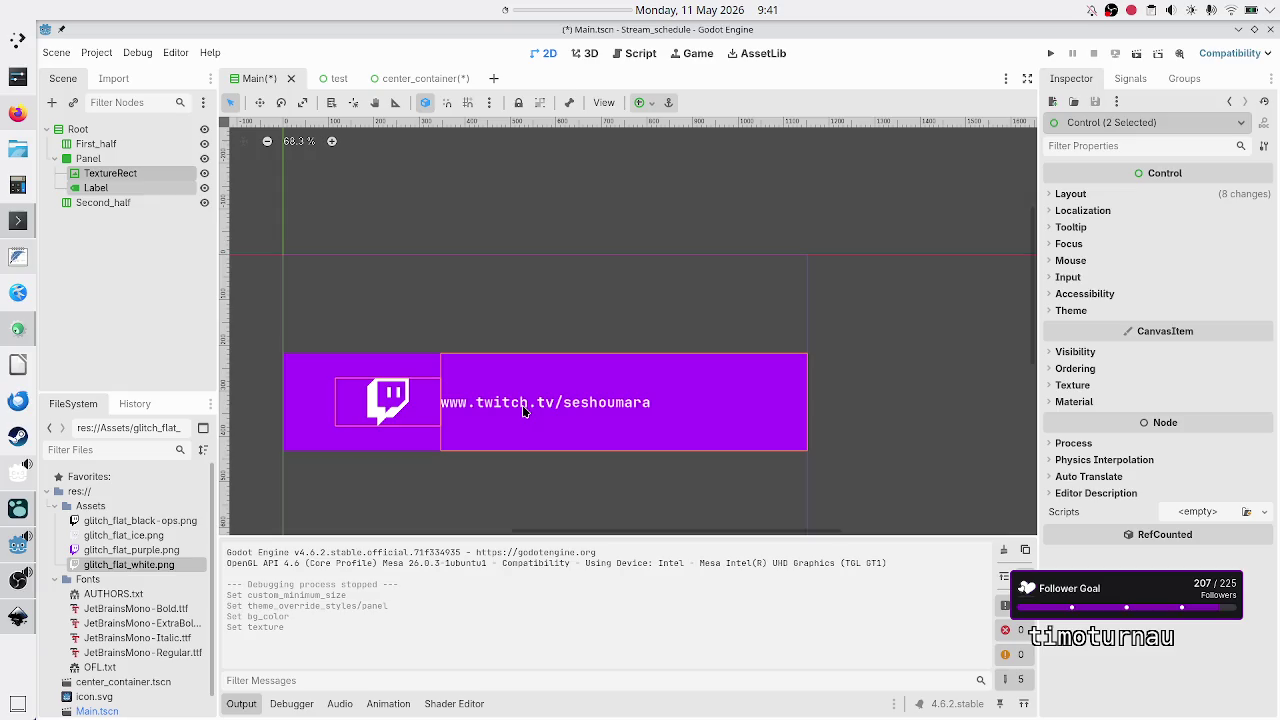
In center_container, inspect the CenterContainer and HBoxContainer nodes and collapse the HBoxContainer branch.
left_click(433, 84)
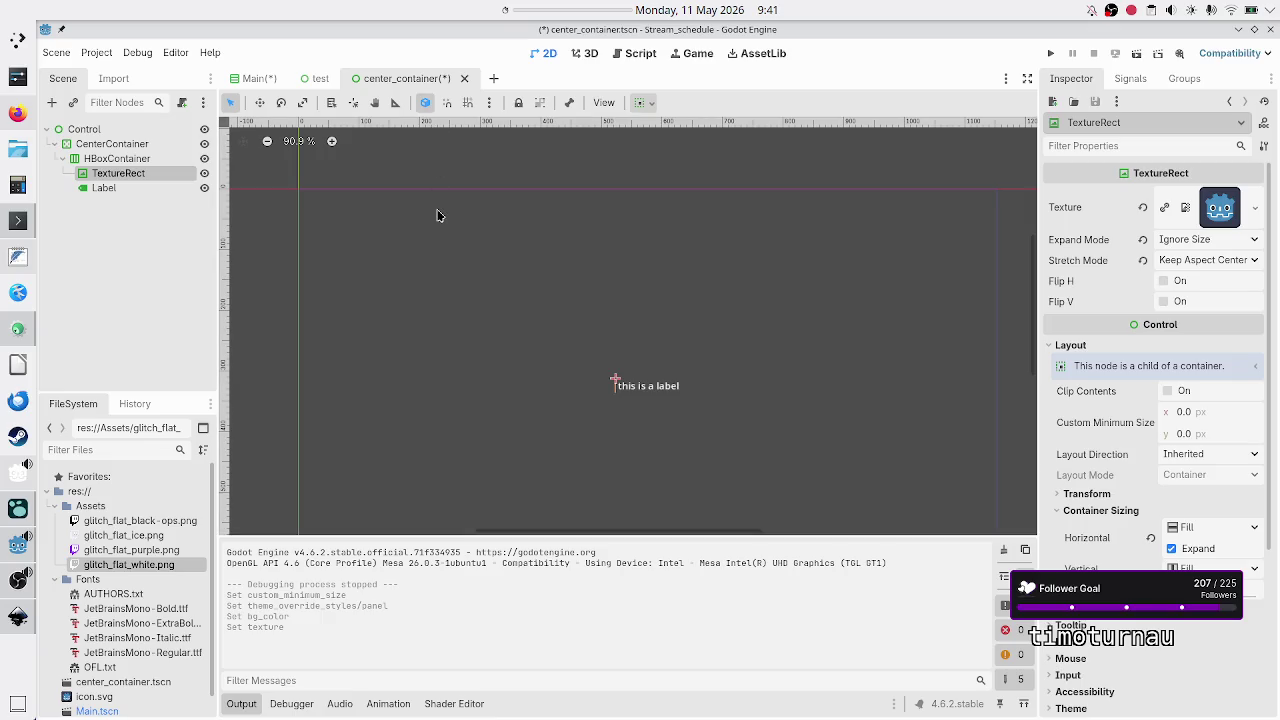
left_click(128, 150)
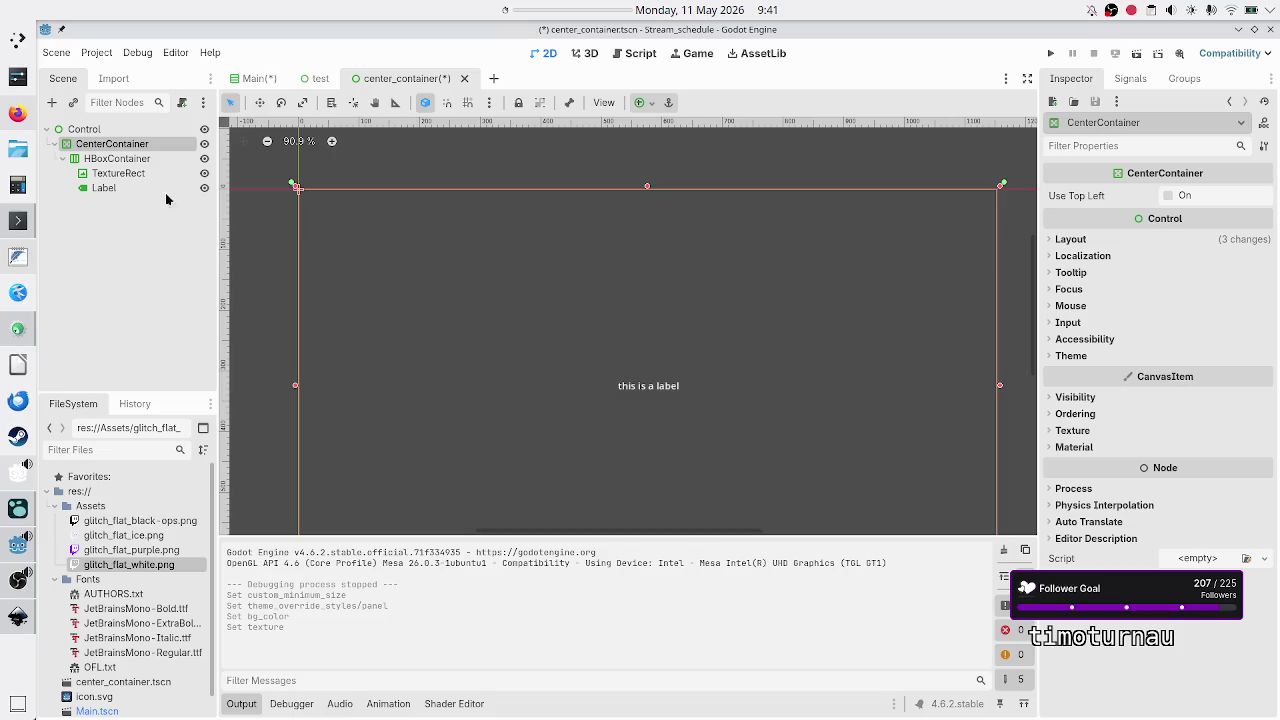
left_click(133, 162)
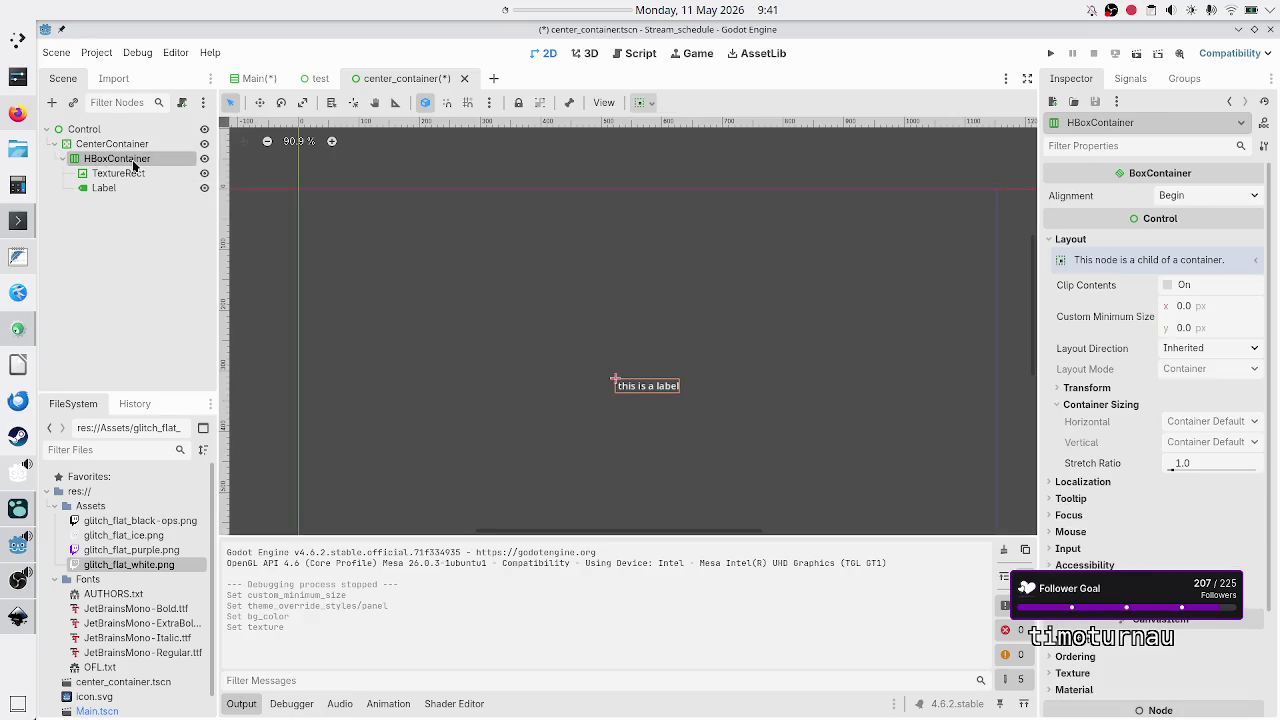
right_click(133, 166)
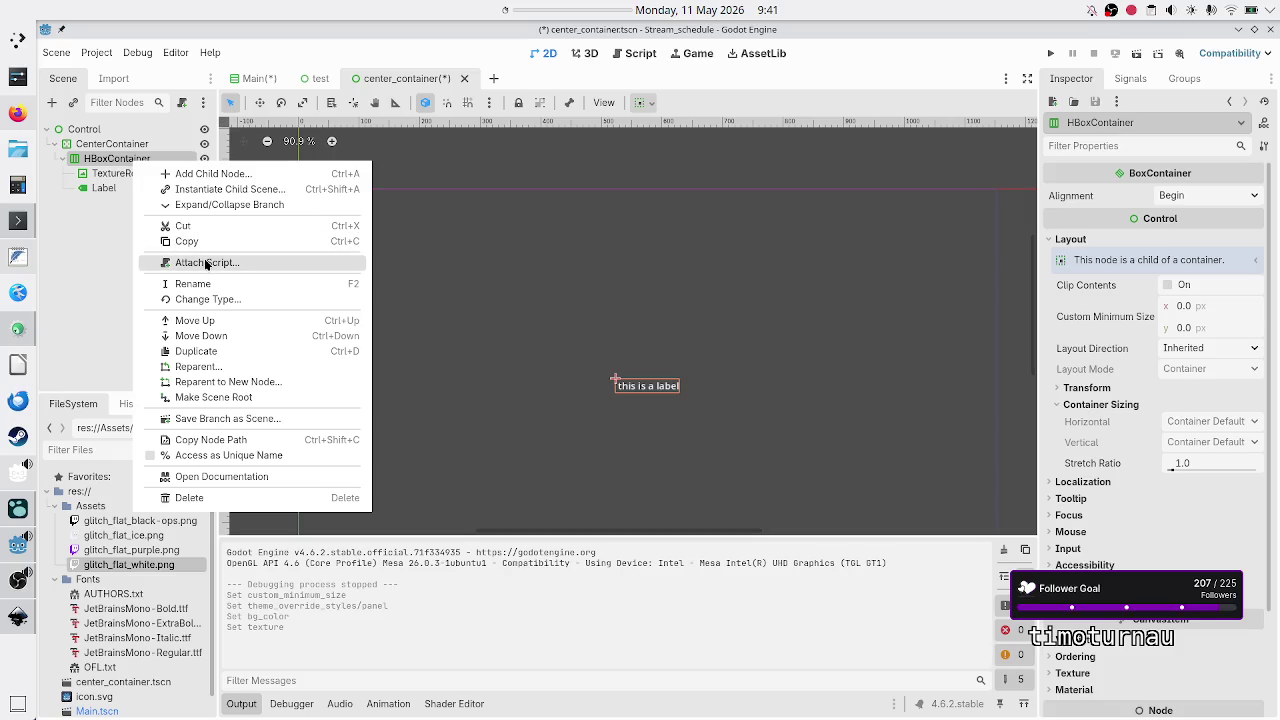
left_click(95, 231)
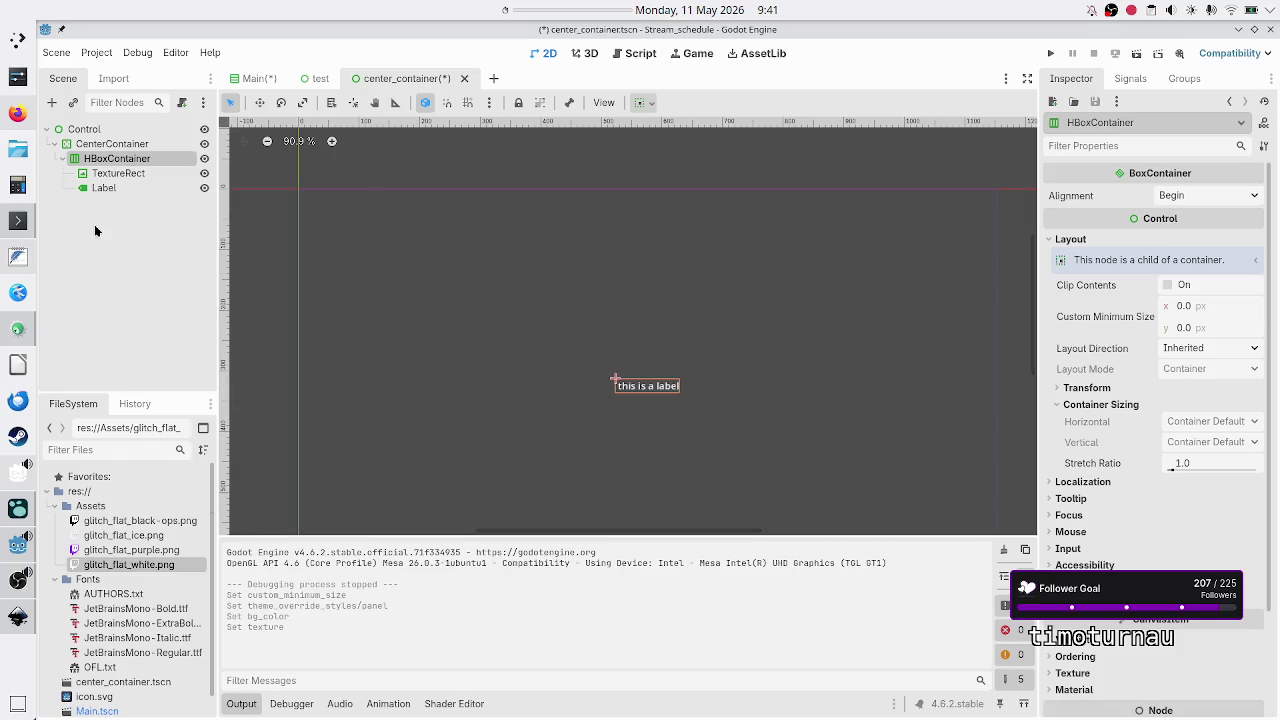
left_click(62, 157)
left_click(140, 146)
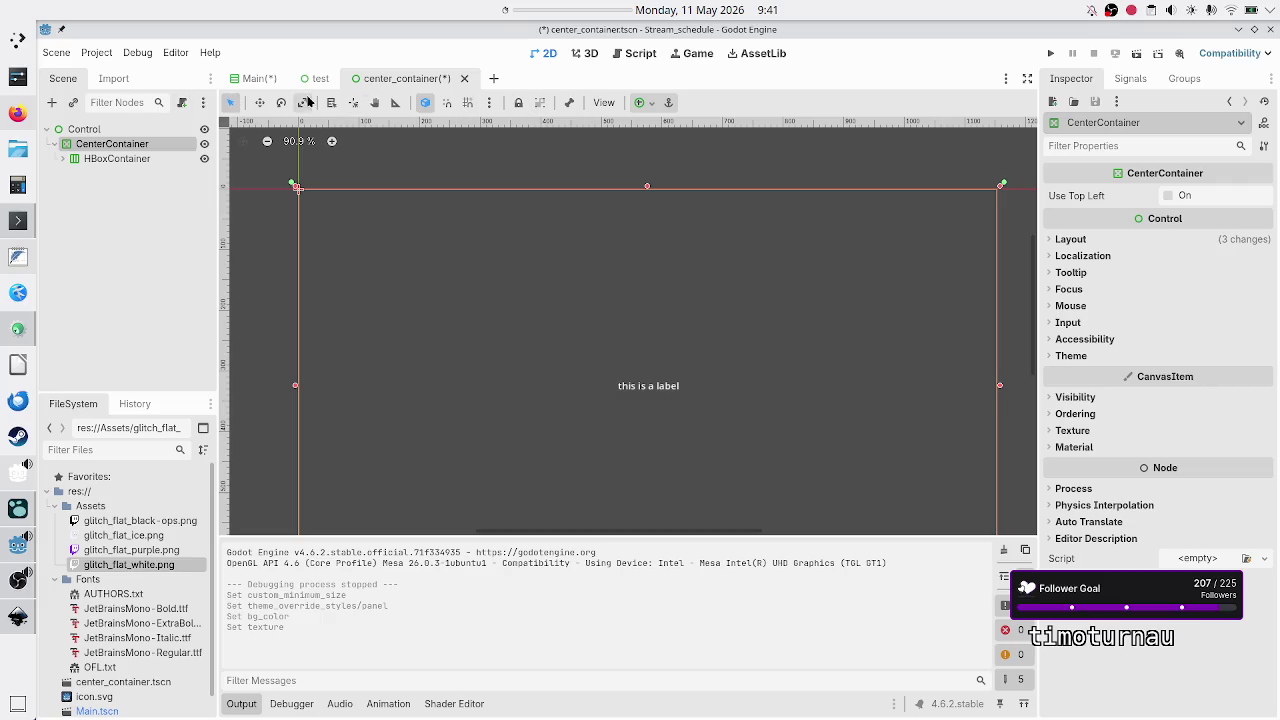
Read the CenterContainer class reference on centring children, then go back to the 2D editor.
left_click(1262, 122)
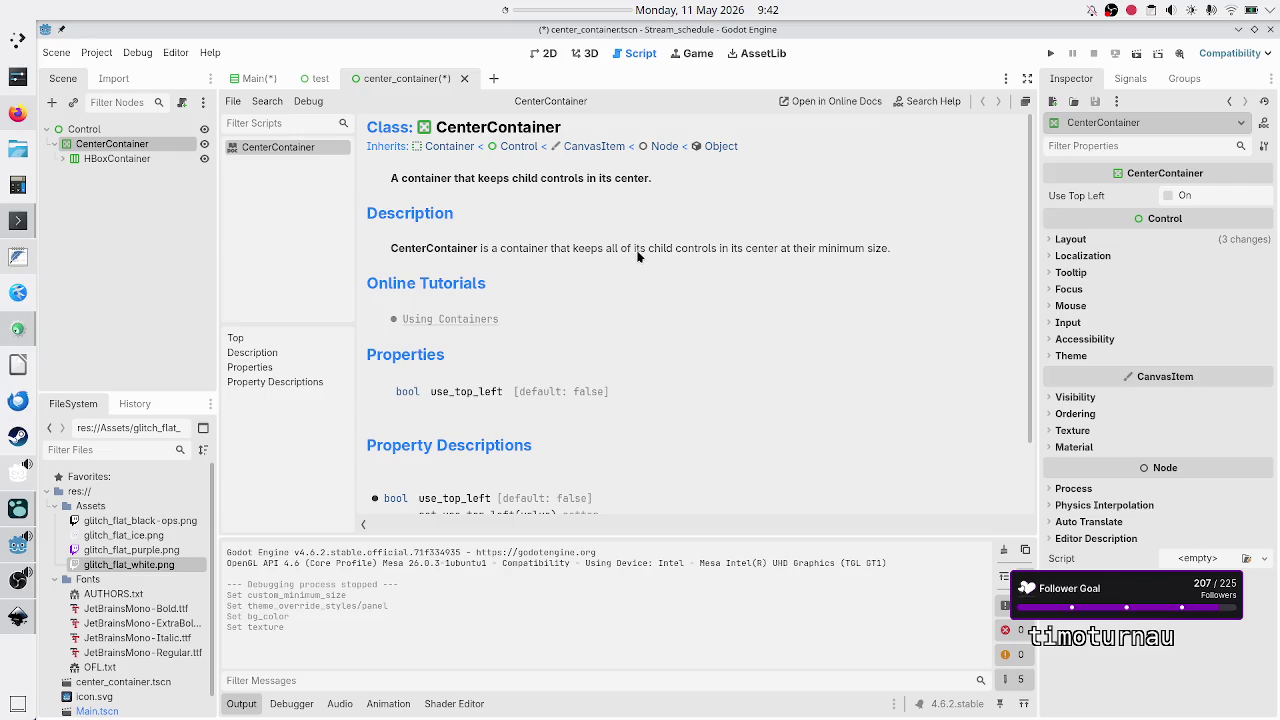
mouse_move(637, 248)
left_mouse_down()
mouse_move(808, 247)
mouse_move(753, 248)
left_mouse_up()
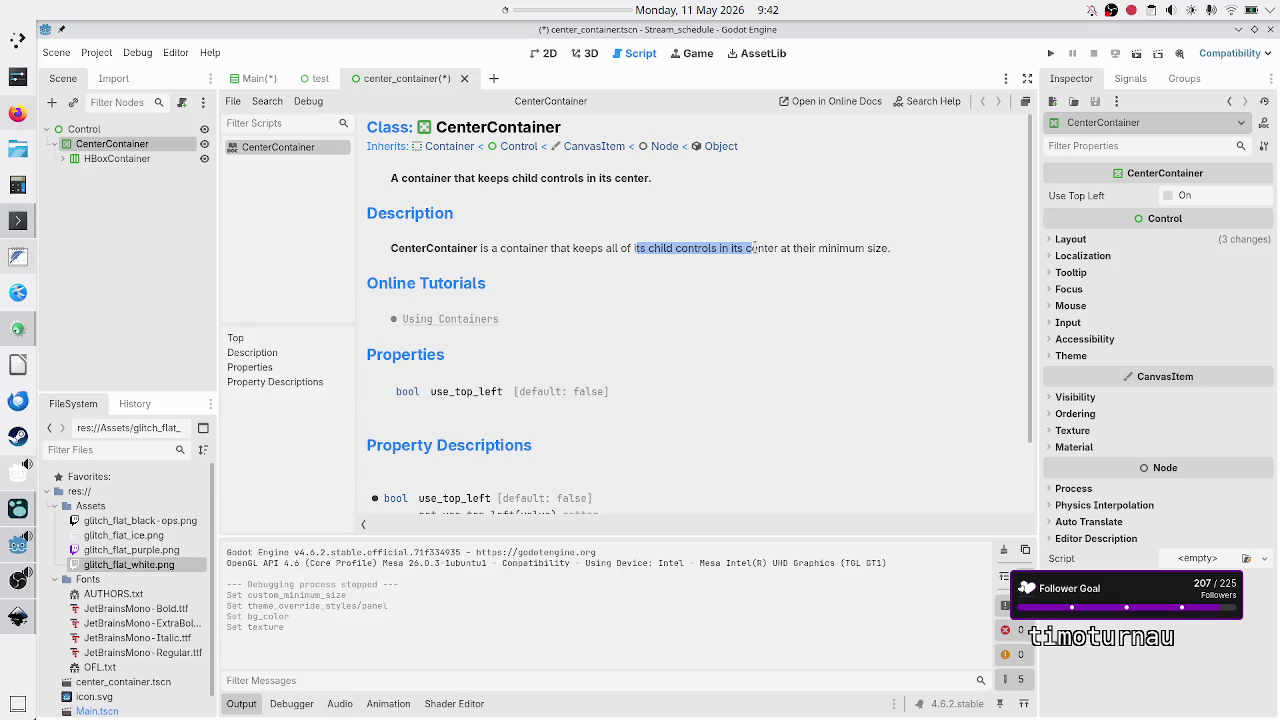
left_click(752, 248)
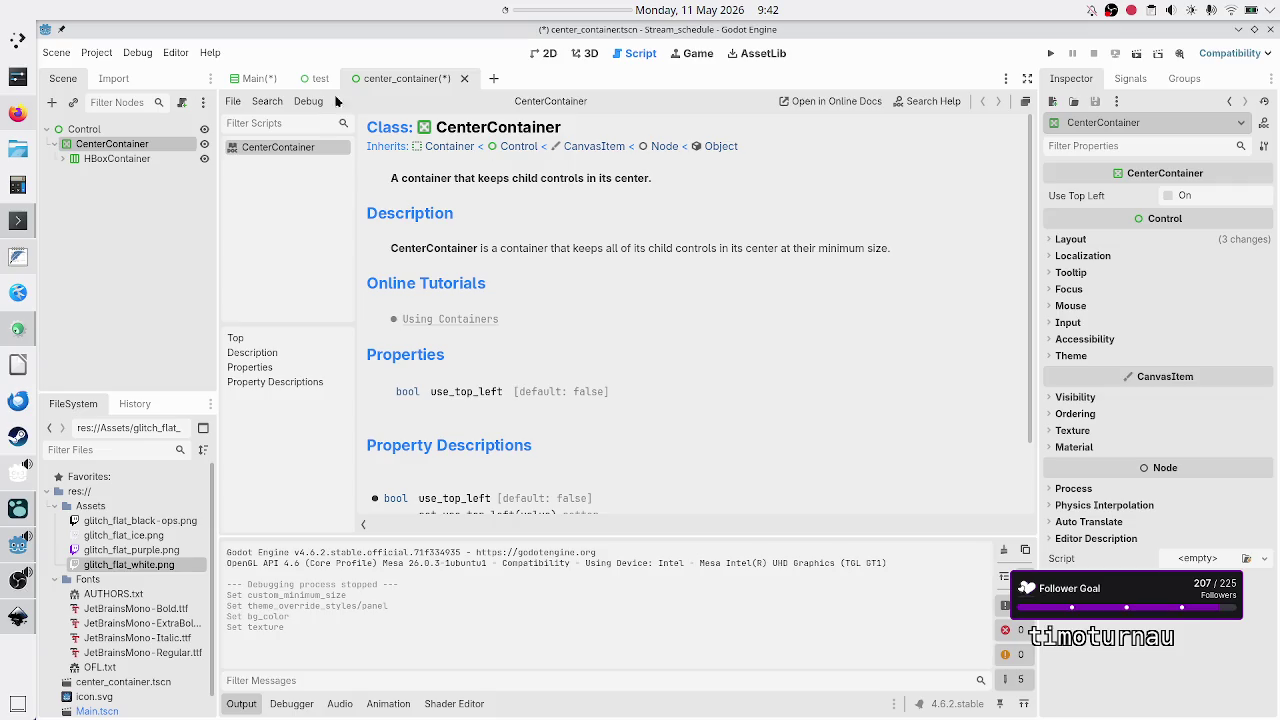
left_click(545, 53)
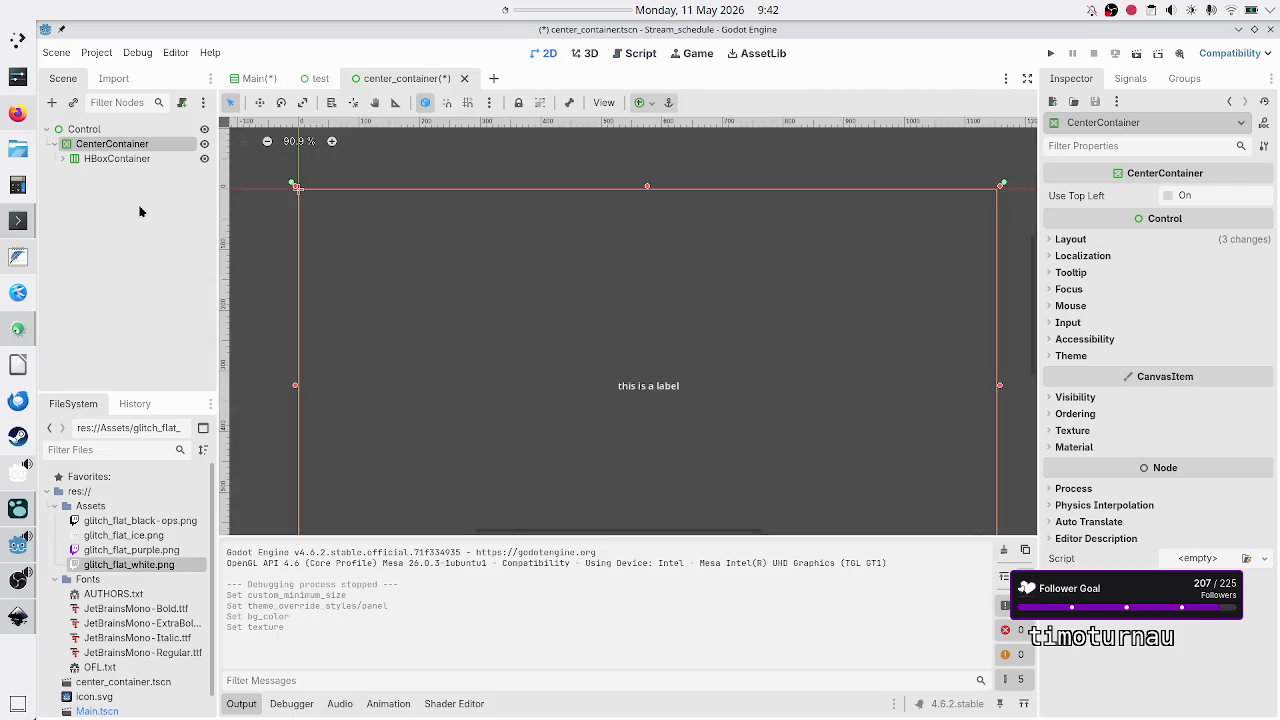
Save the scene, then save a copy named center_container_2.tscn.
left_click(61, 158)
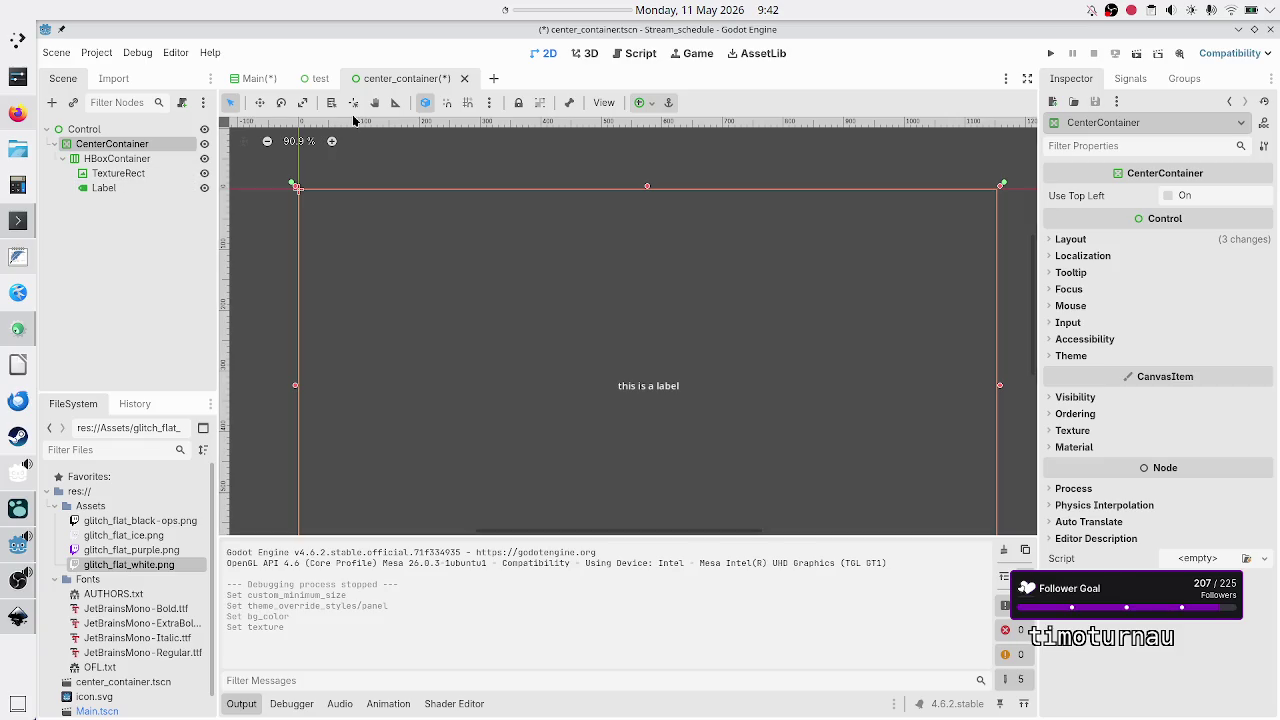
key("ctrl+s")
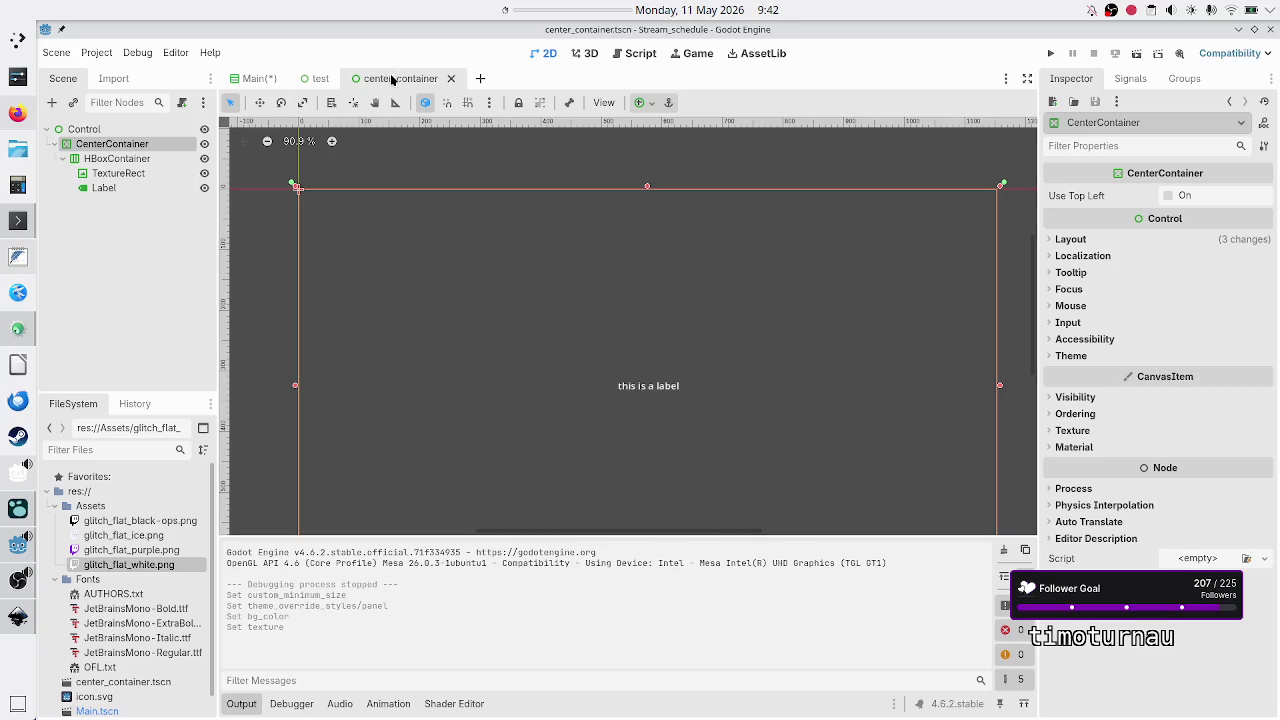
right_click(391, 78)
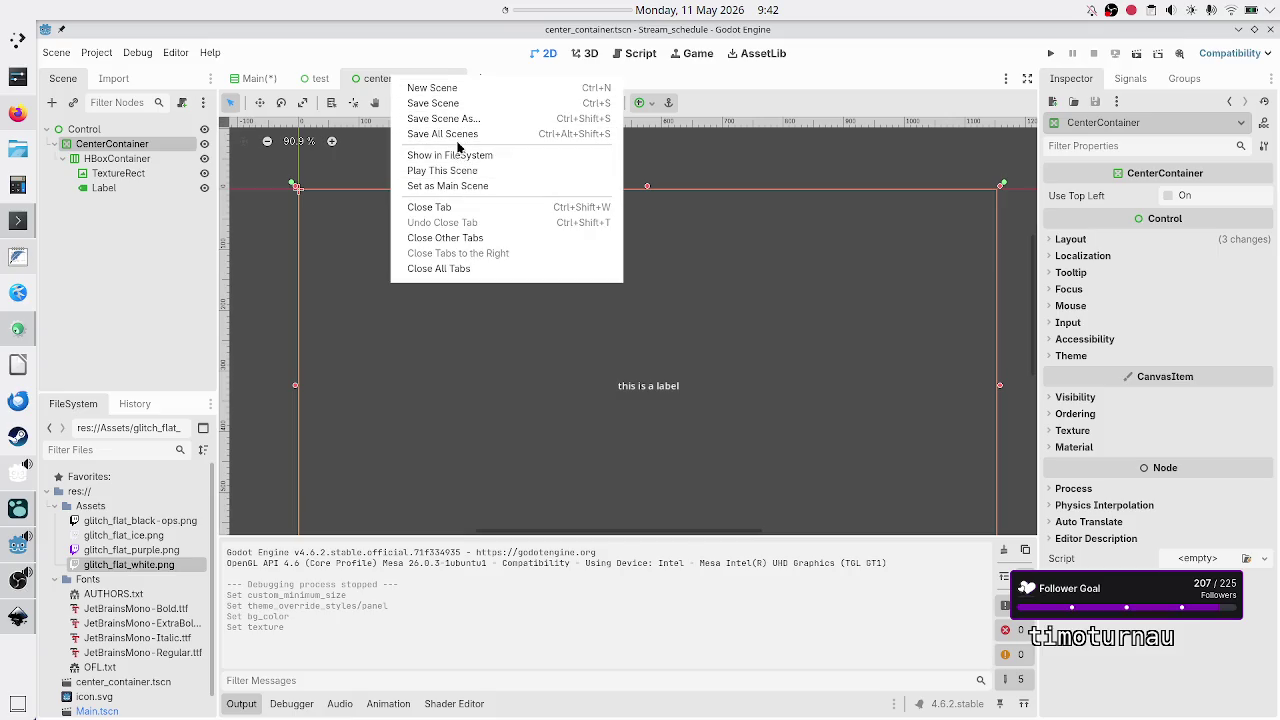
left_click(464, 122)
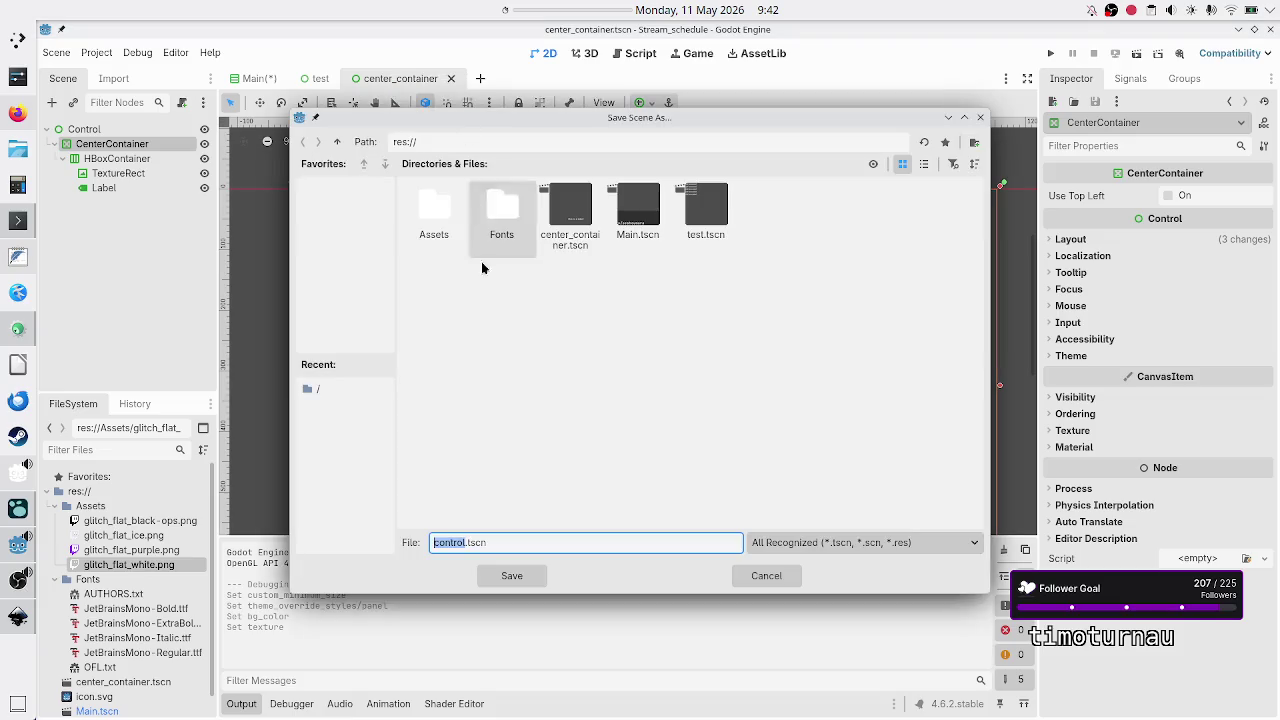
left_click(503, 541)
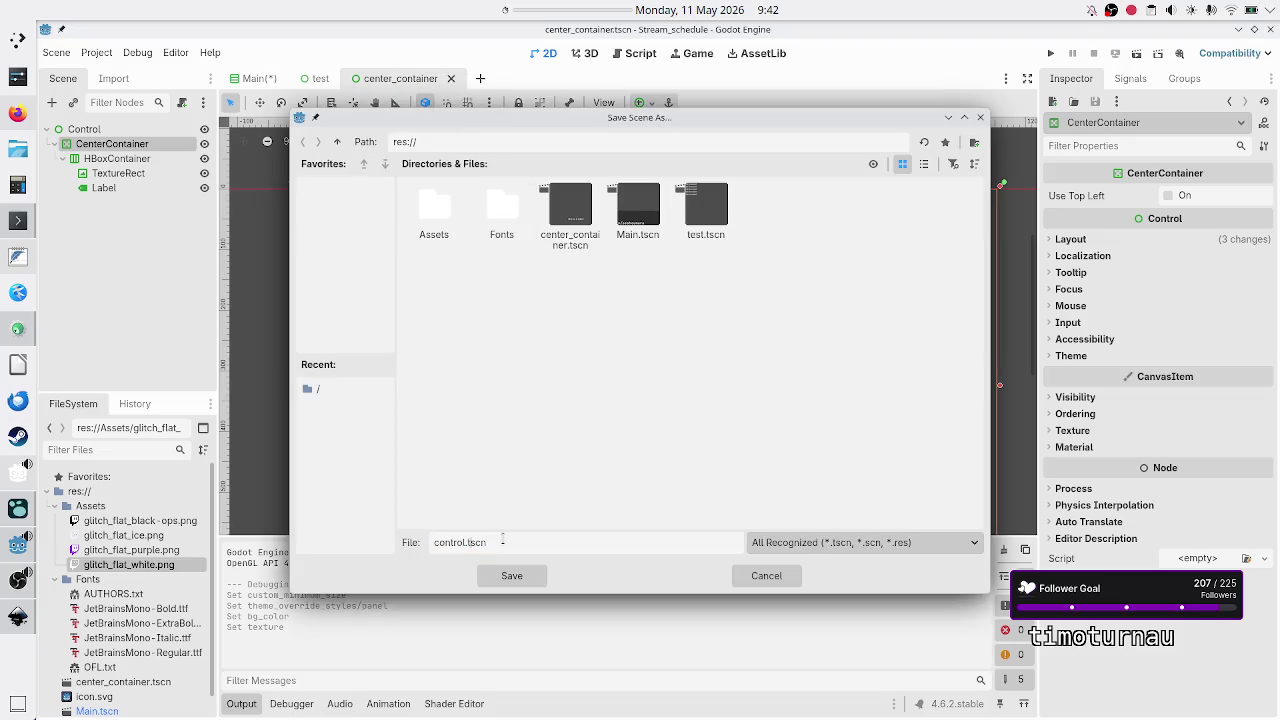
left_click(566, 232)
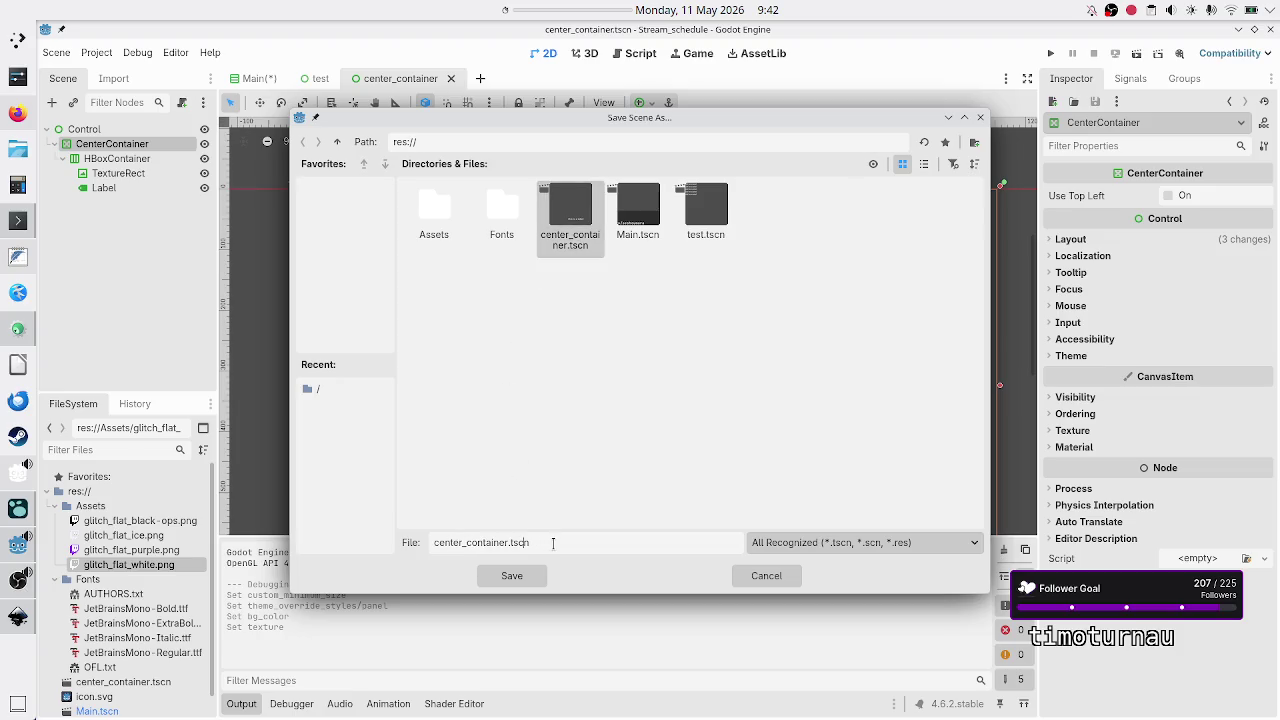
type("_2")
left_click(509, 575)
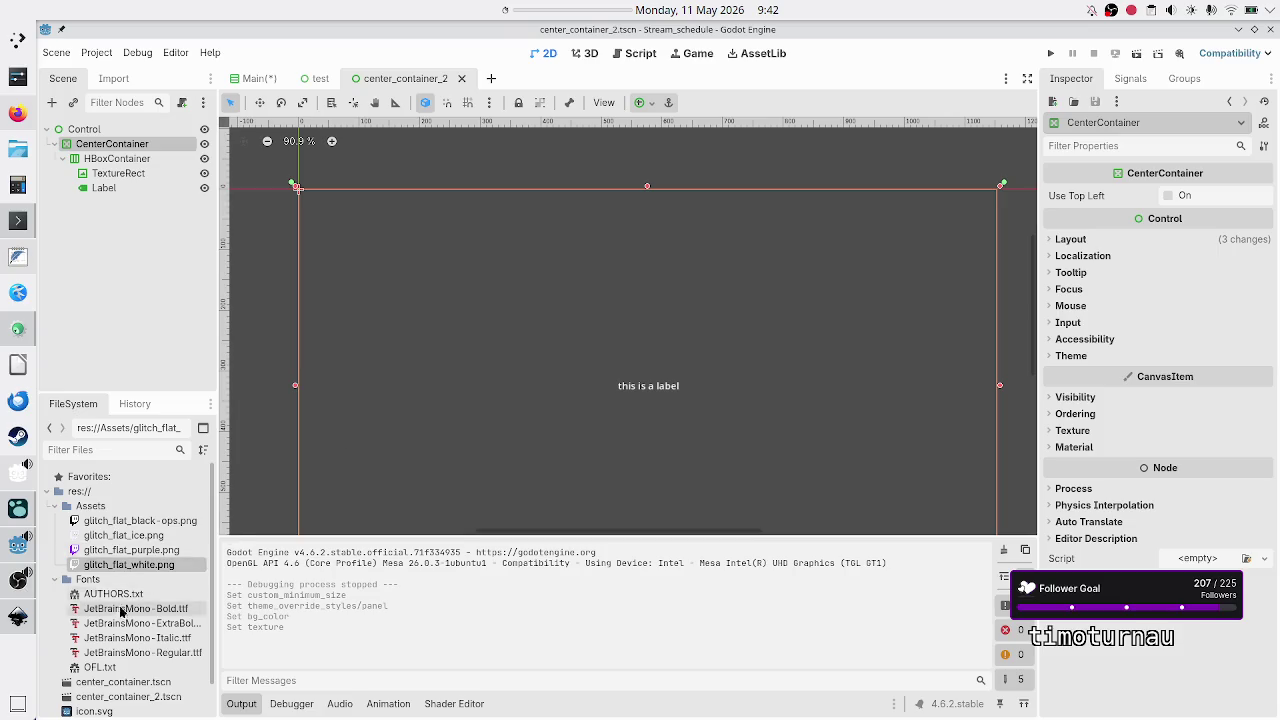
Reparent TextureRect and Label directly under CenterContainer.
scroll(130, 620, "down", 2)
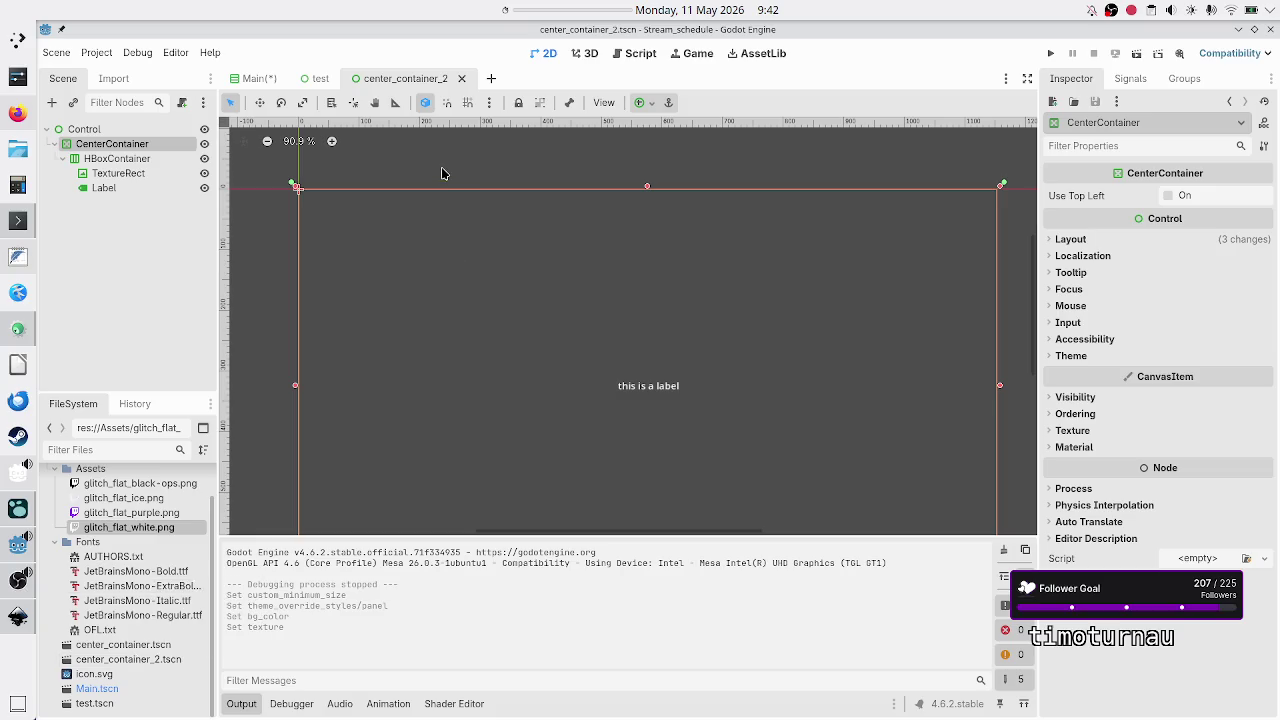
left_click(118, 173)
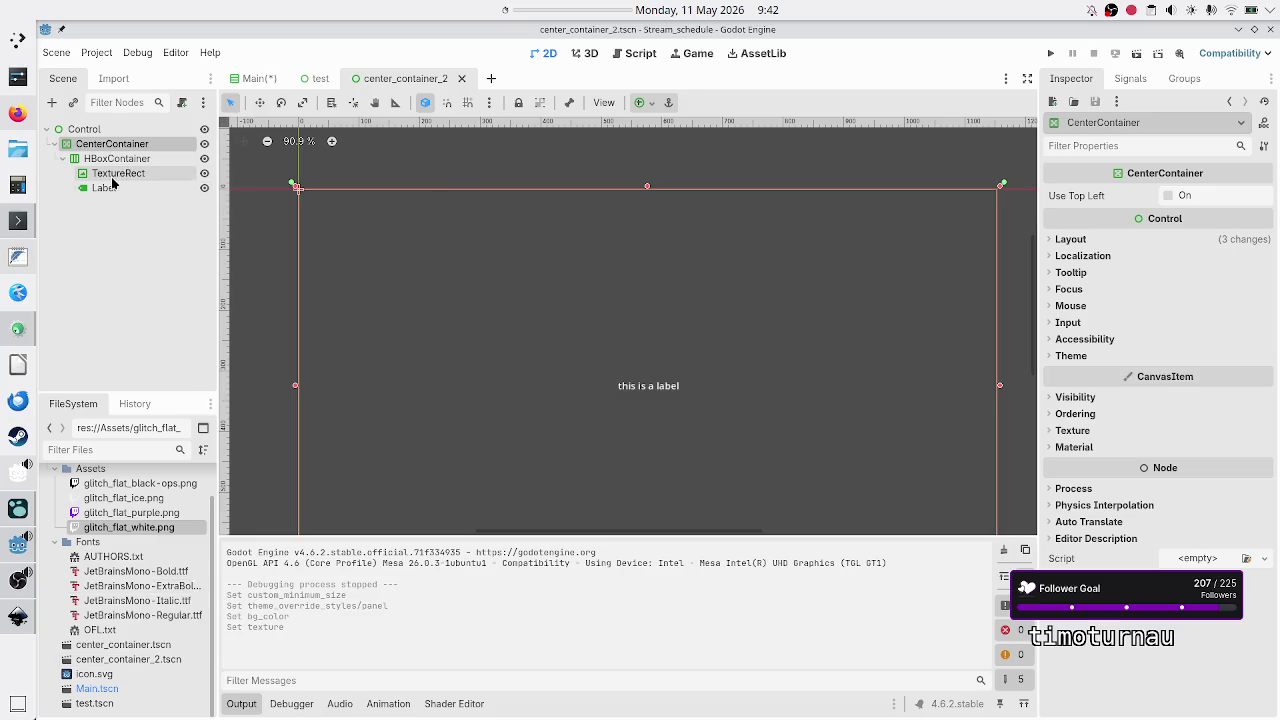
left_click(106, 189, "ctrl")
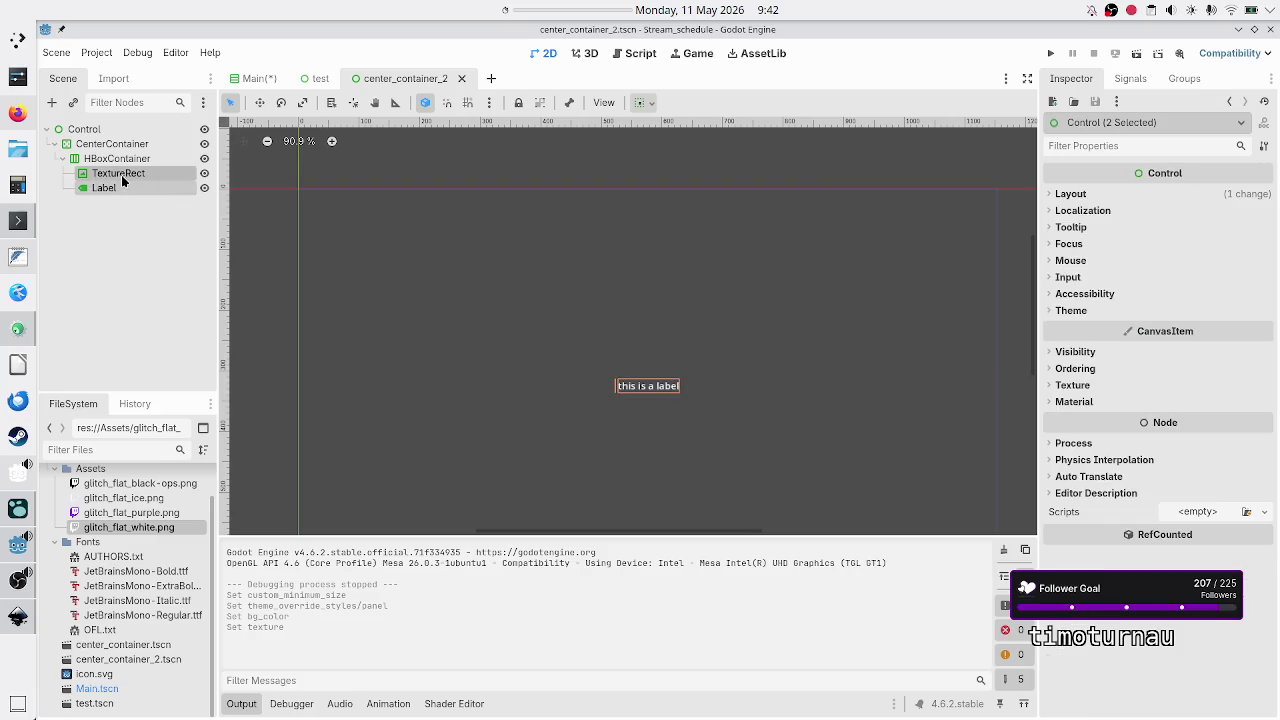
left_click_drag(123, 180, 118, 146)
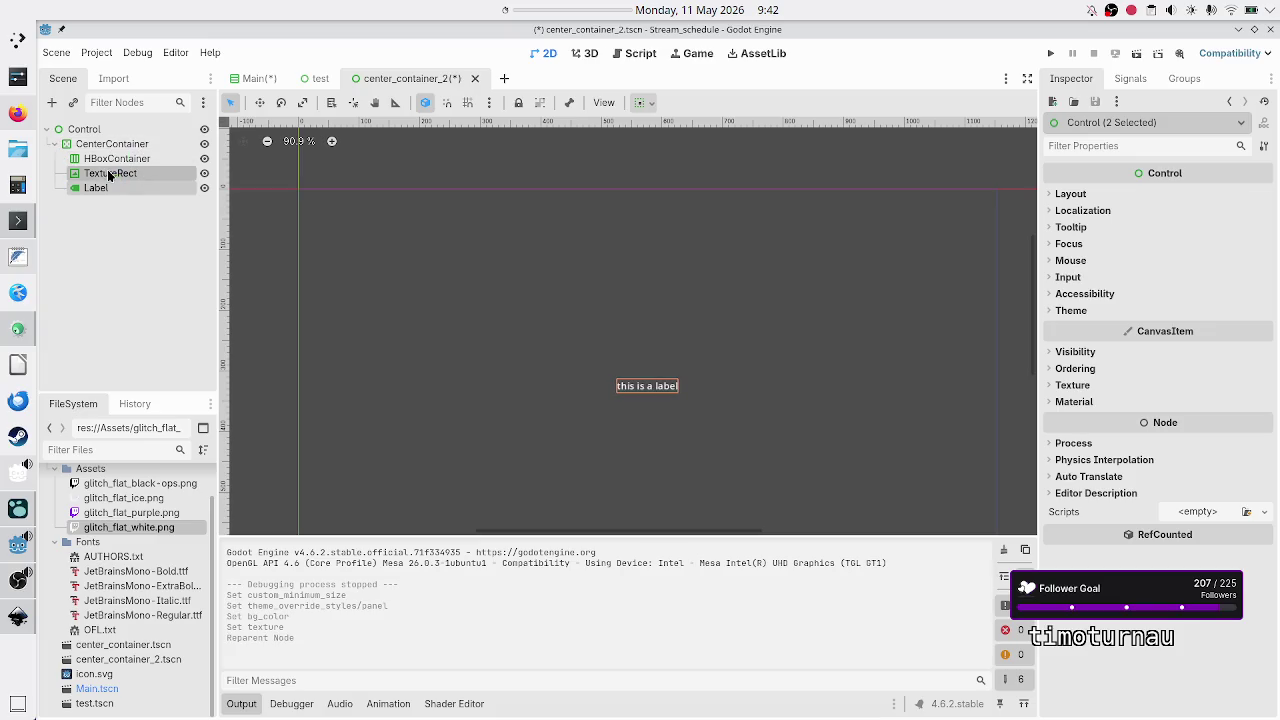
Delete the now-empty HBoxContainer node.
left_click(116, 160)
key("Delete")
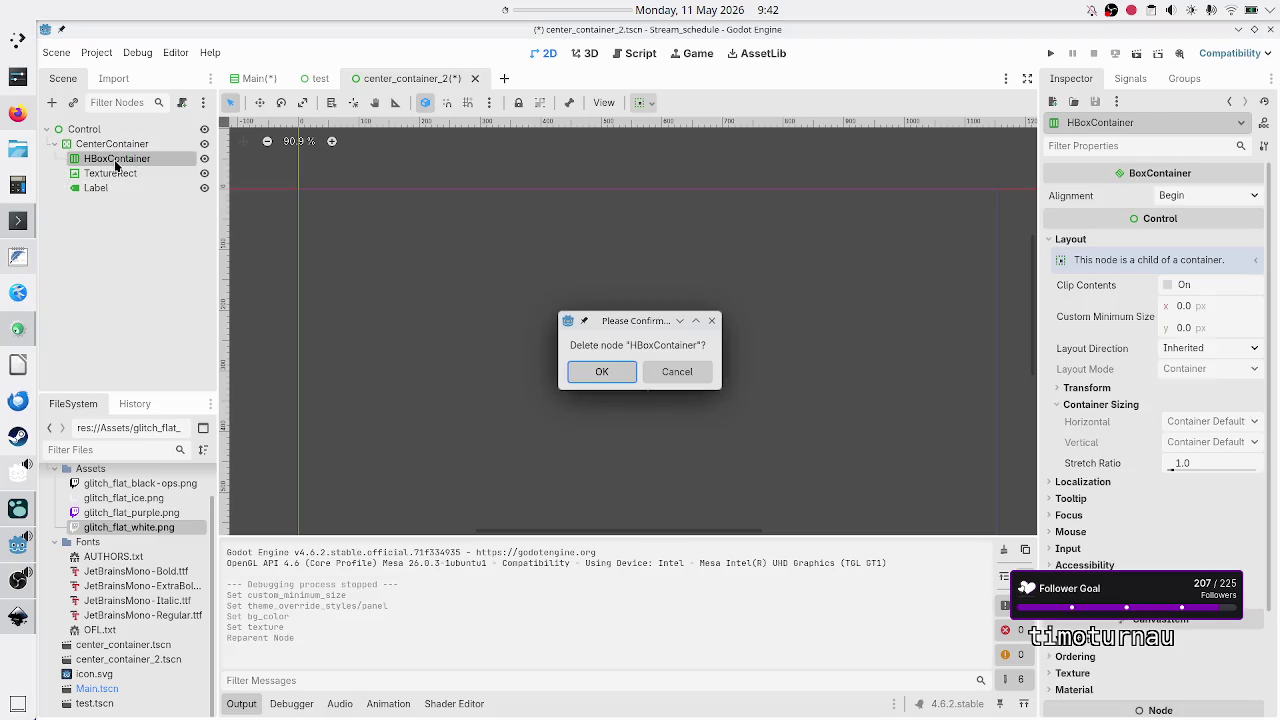
key("Return")
left_click(113, 164)
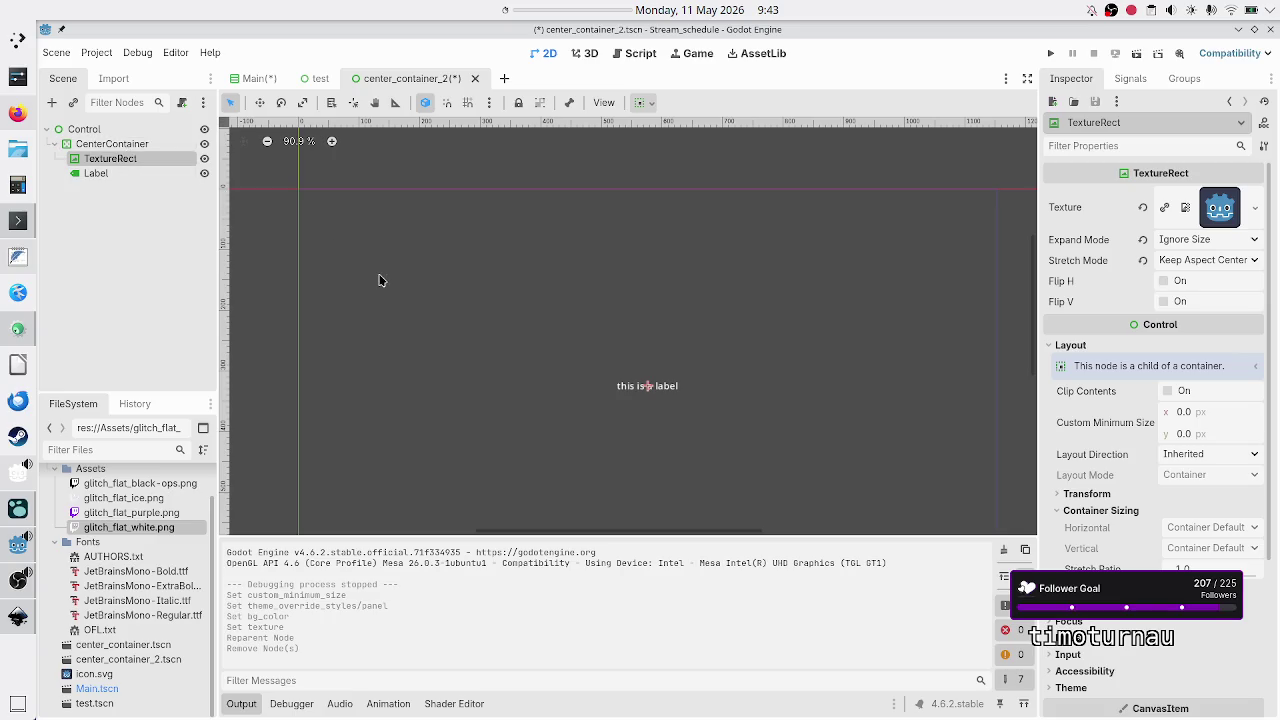
Give the TextureRect a 100 × 100 custom minimum size and collapse the Output panel.
left_click(1190, 417)
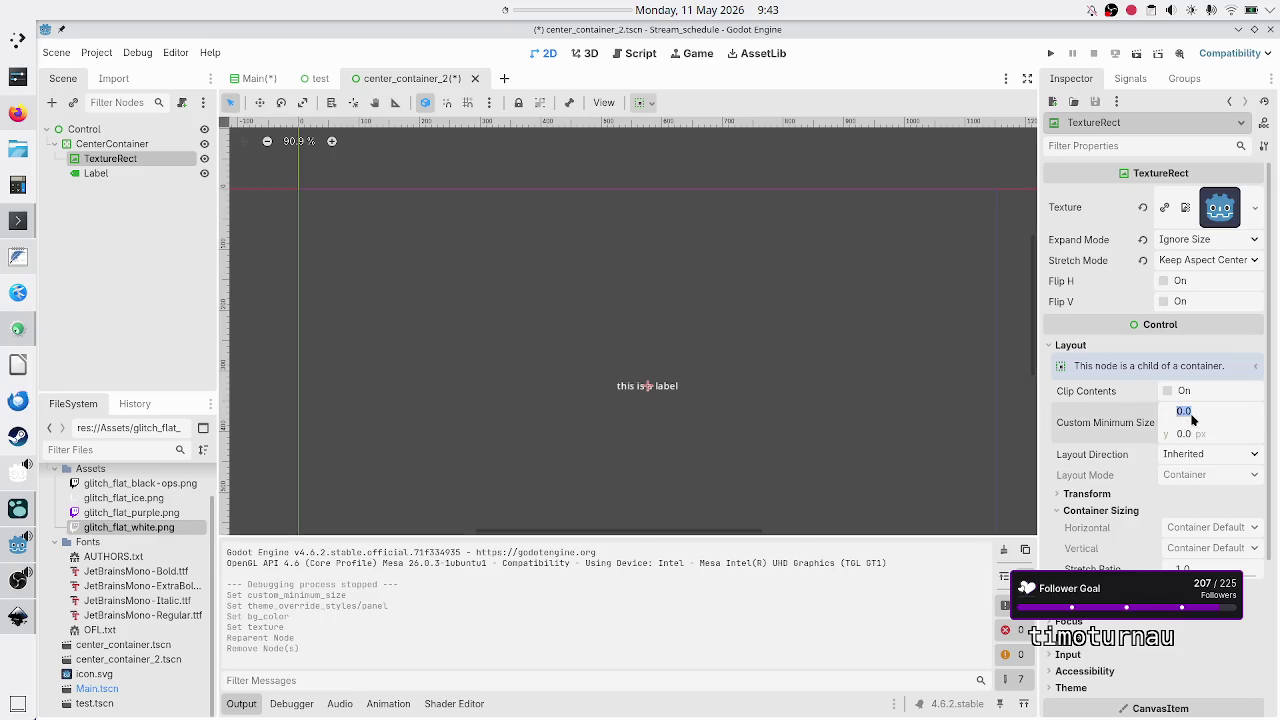
type("100")
left_click(1190, 433)
type("100")
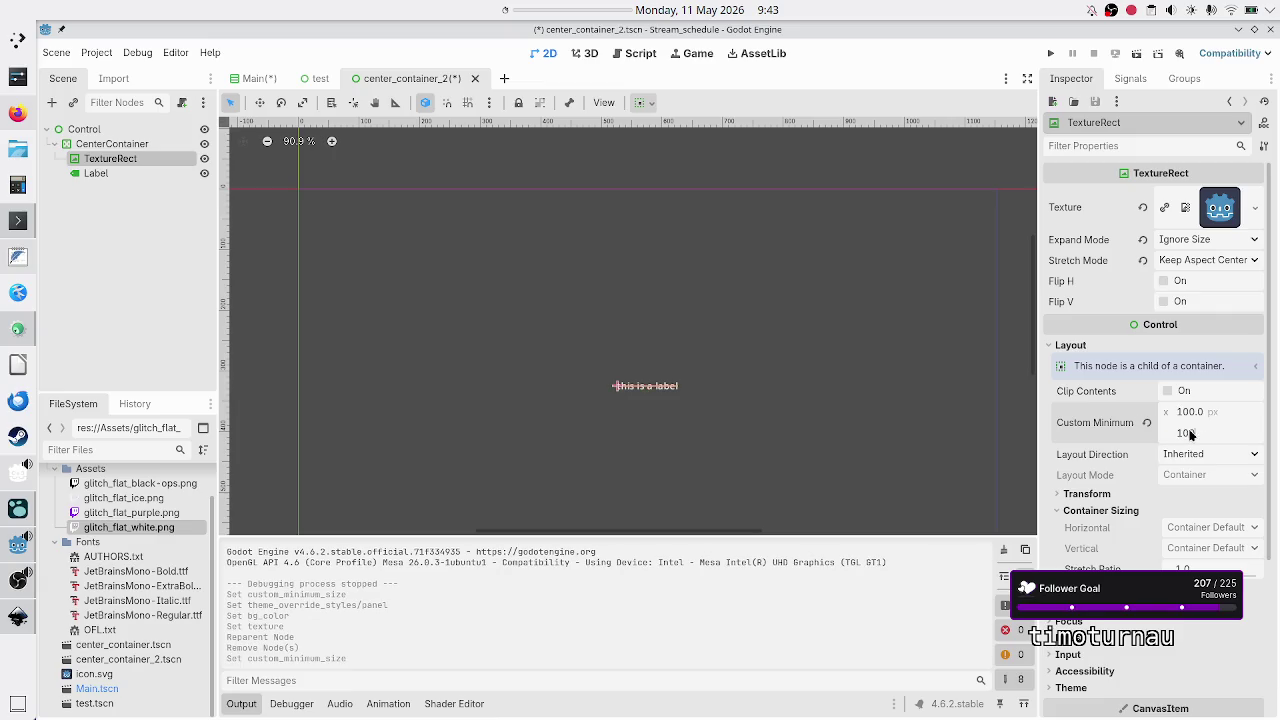
key("Return")
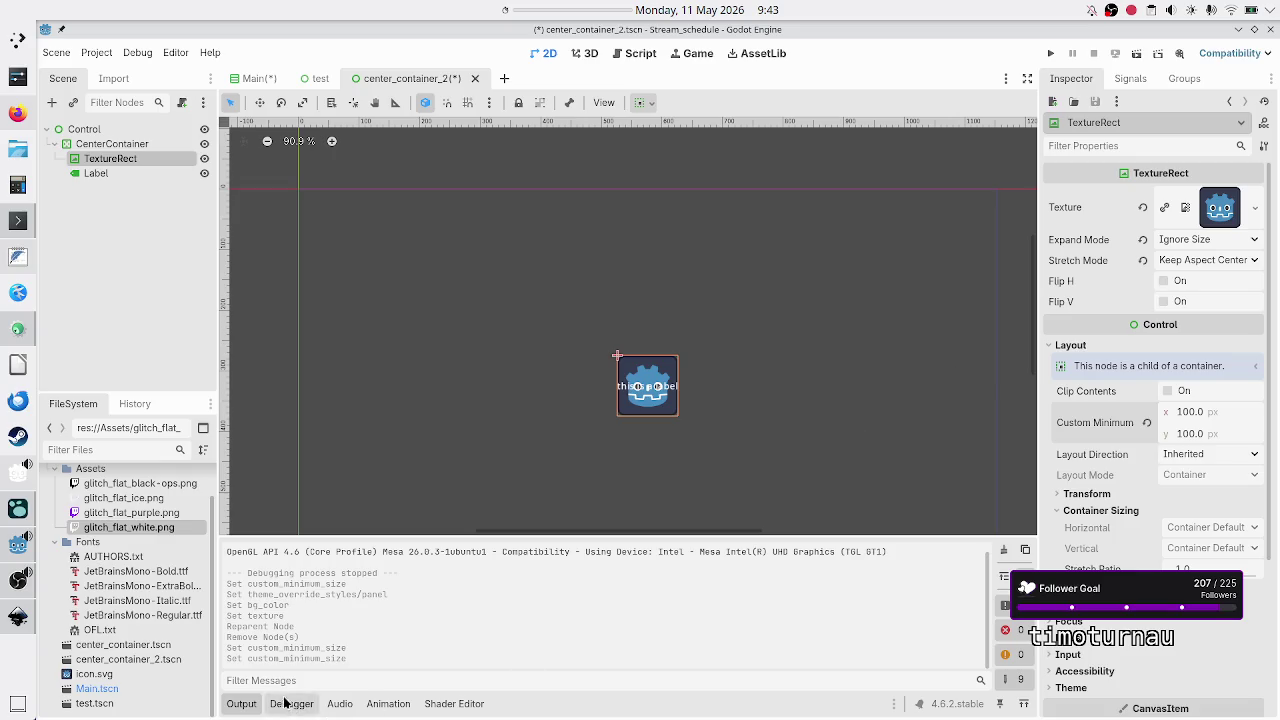
left_click(240, 705)
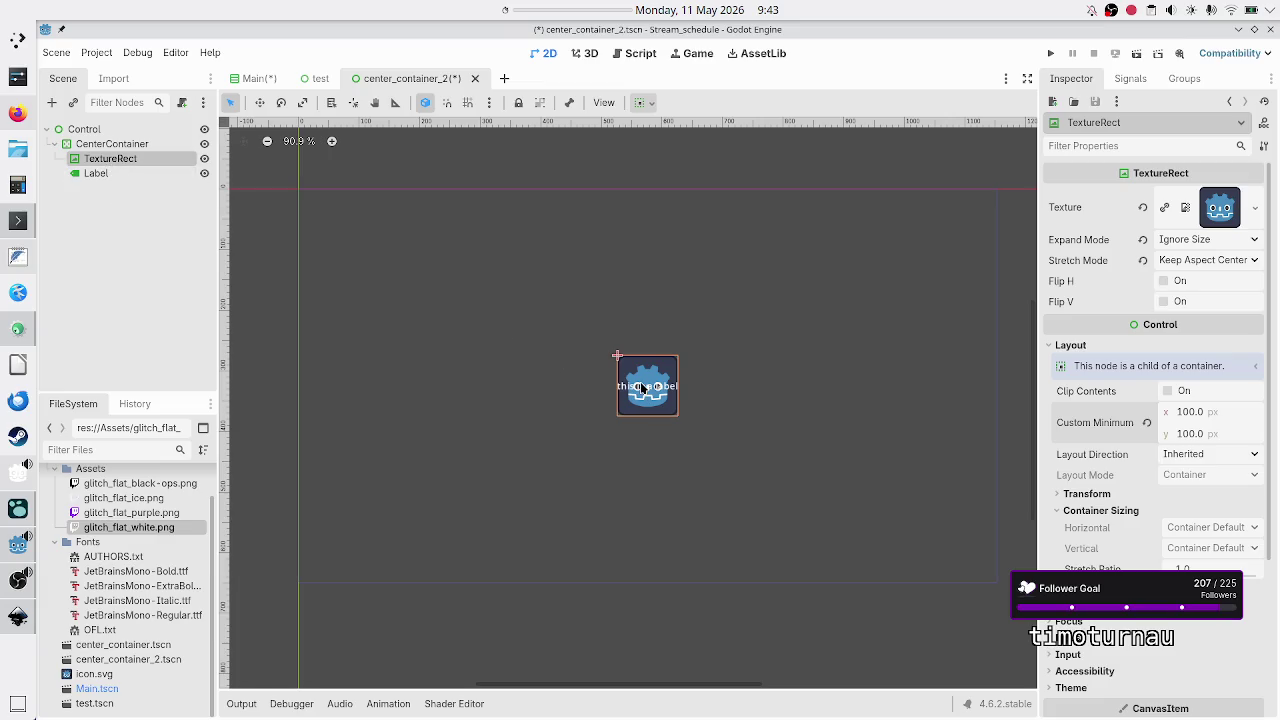
left_click(168, 342)
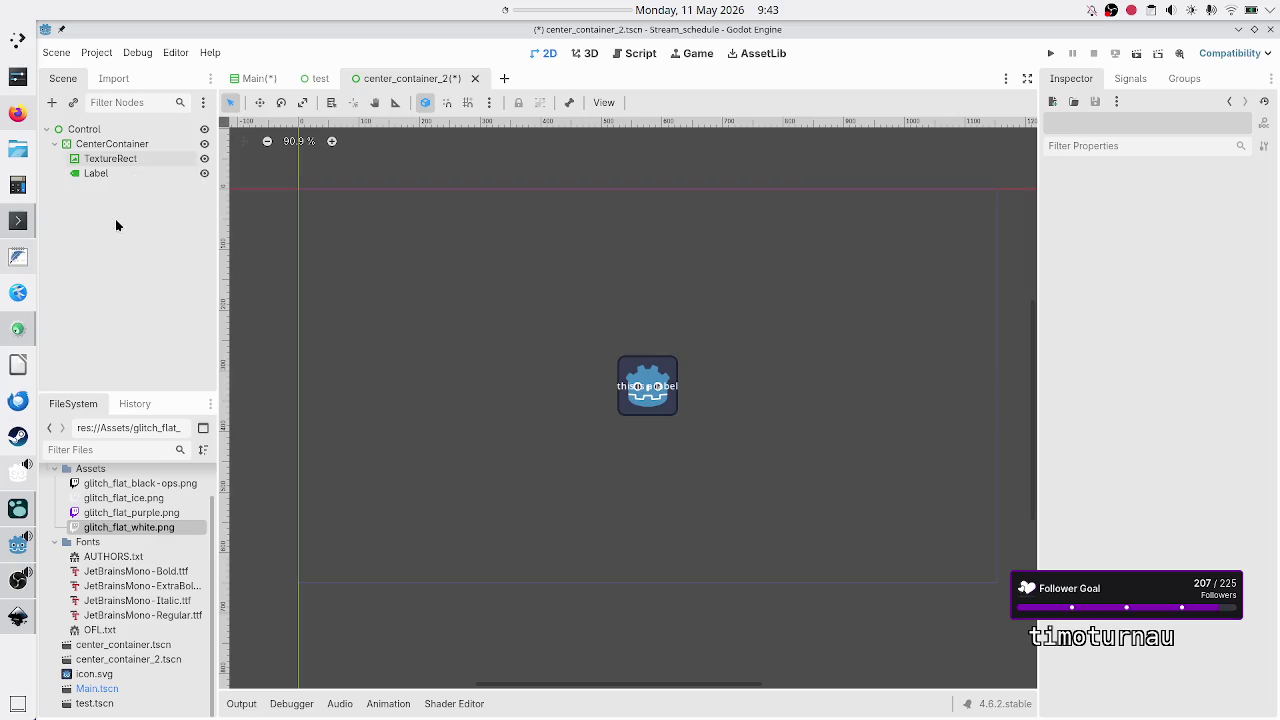
Undo twice to restore the HBoxContainer around TextureRect and Label, then reselect HBoxContainer.
key("ctrl+z")
key("ctrl+z")
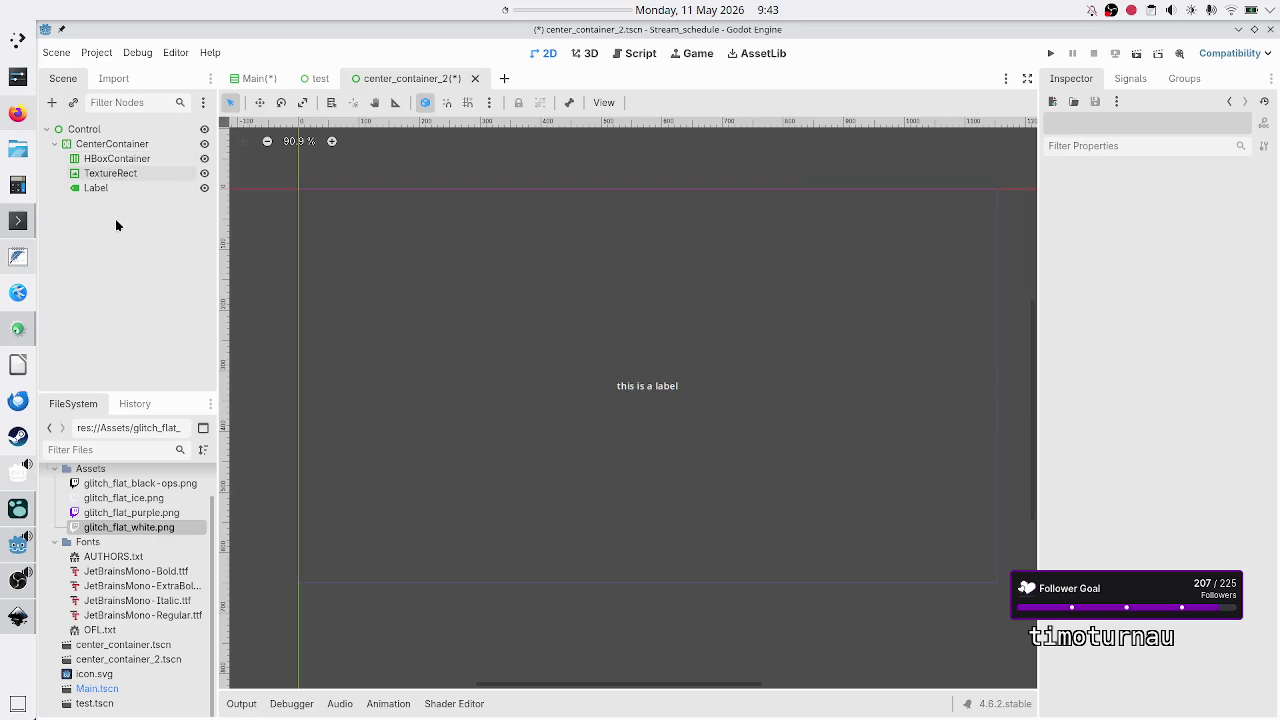
key("ctrl+z")
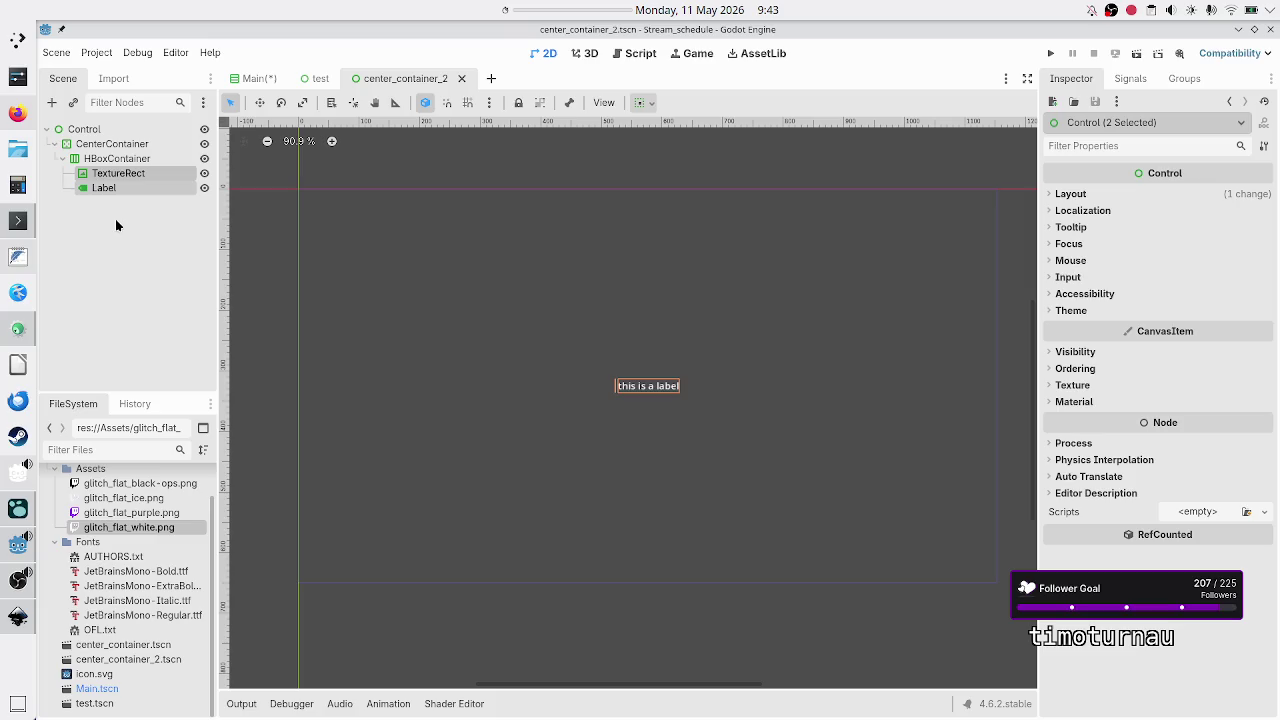
left_click(130, 158)
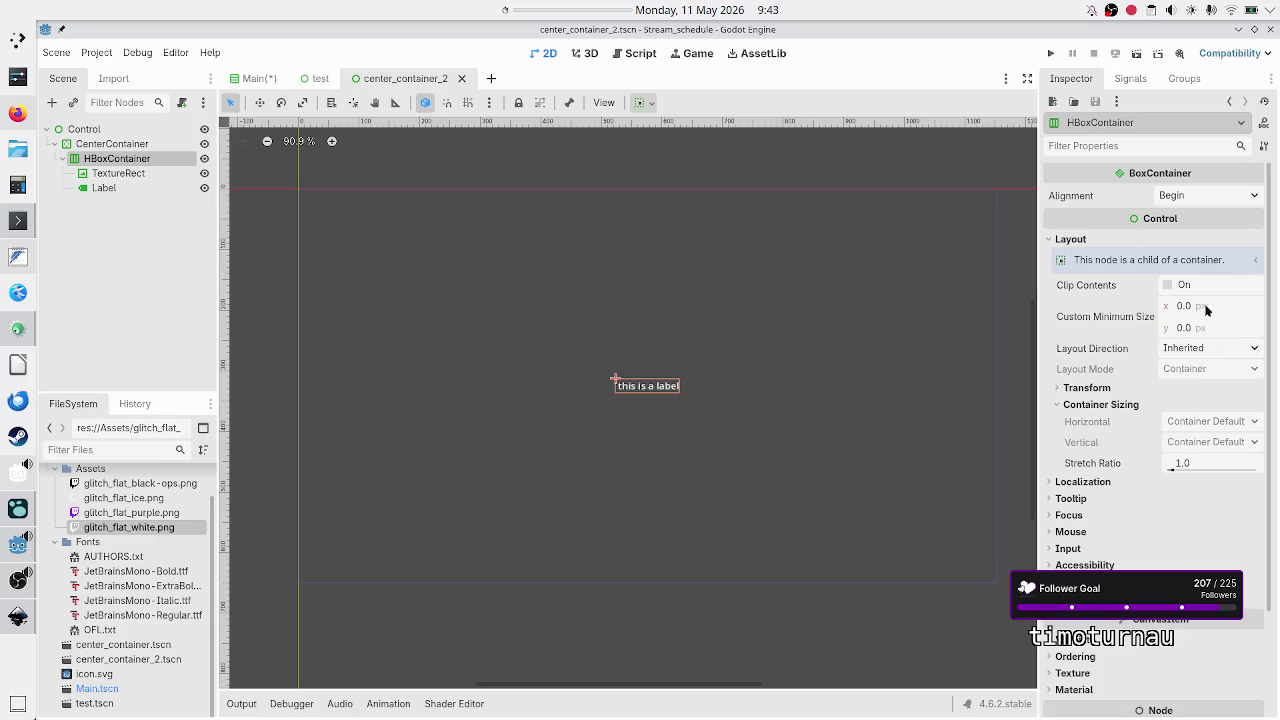
left_click(110, 173)
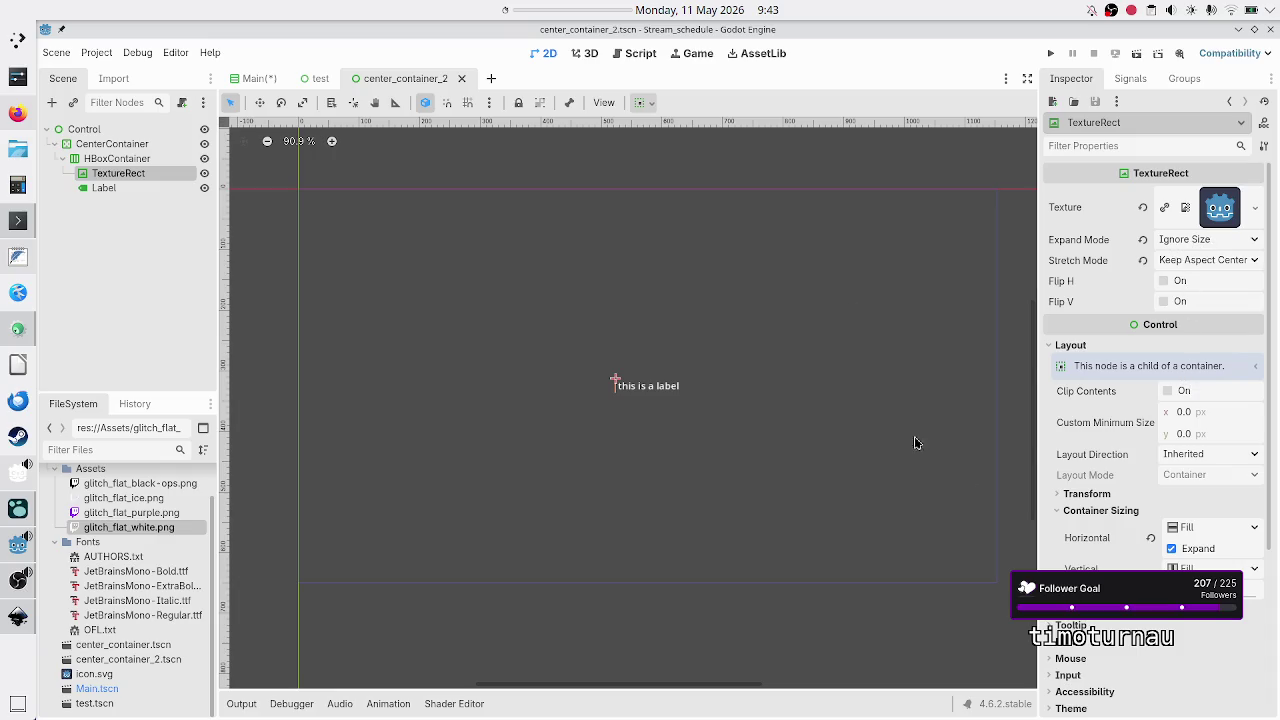
left_click(119, 162)
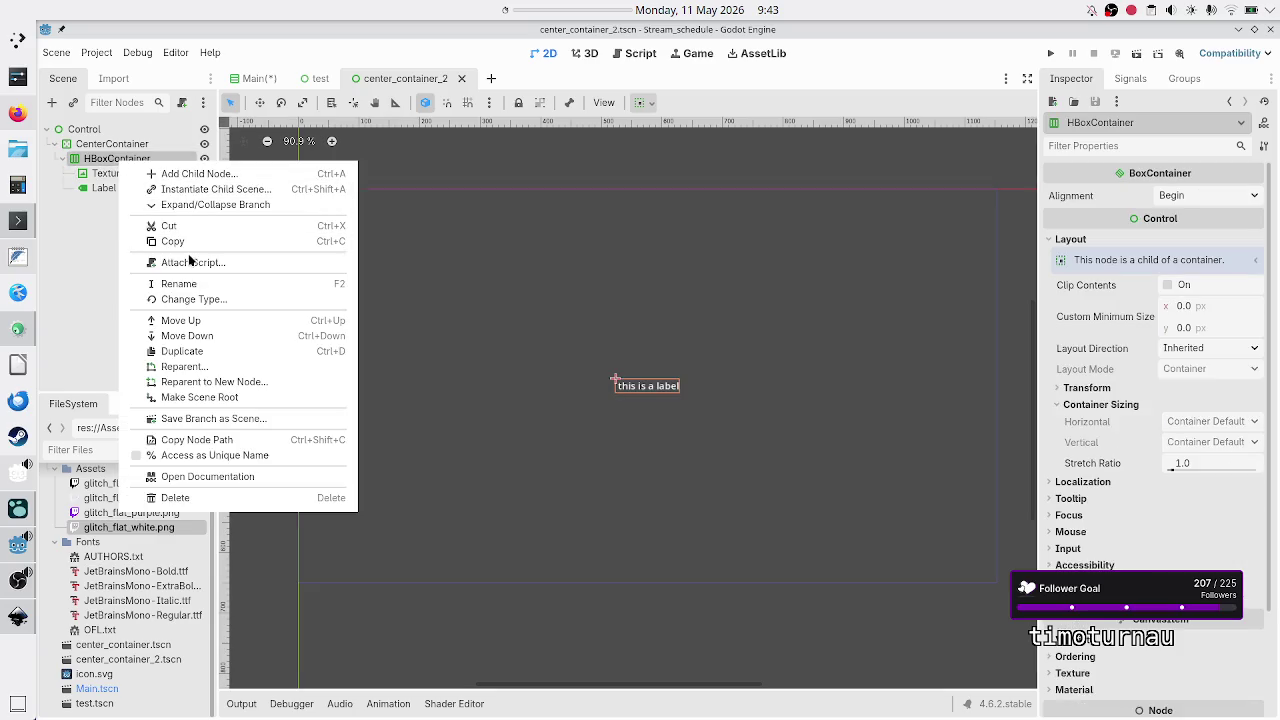
Change the HBoxContainer node's type to AspectRatioContainer.
left_click(214, 299)
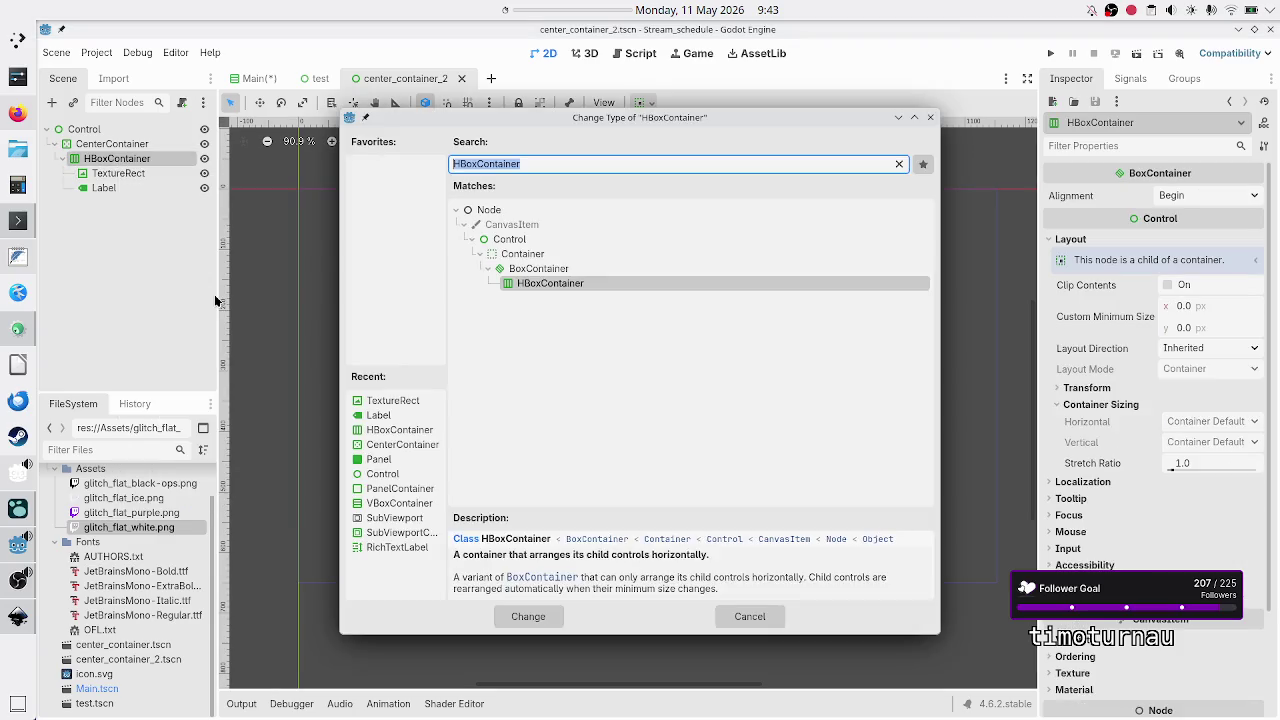
type("aspect")
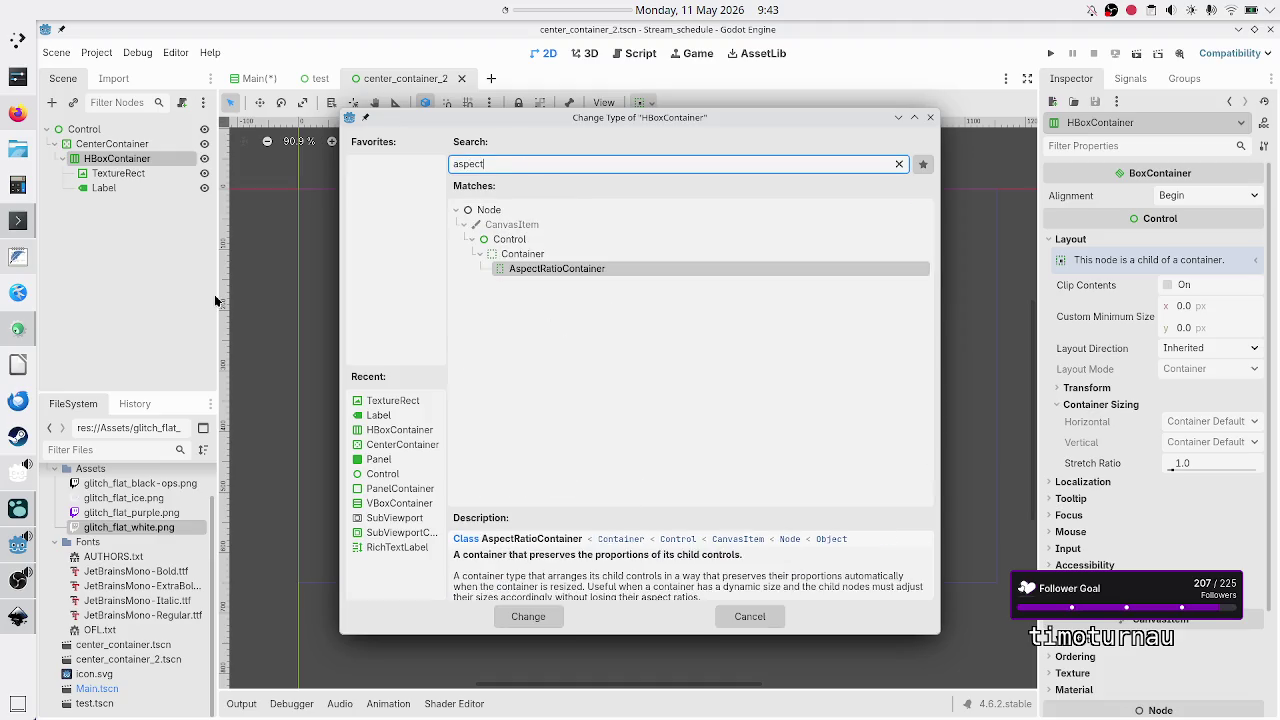
left_click(536, 617)
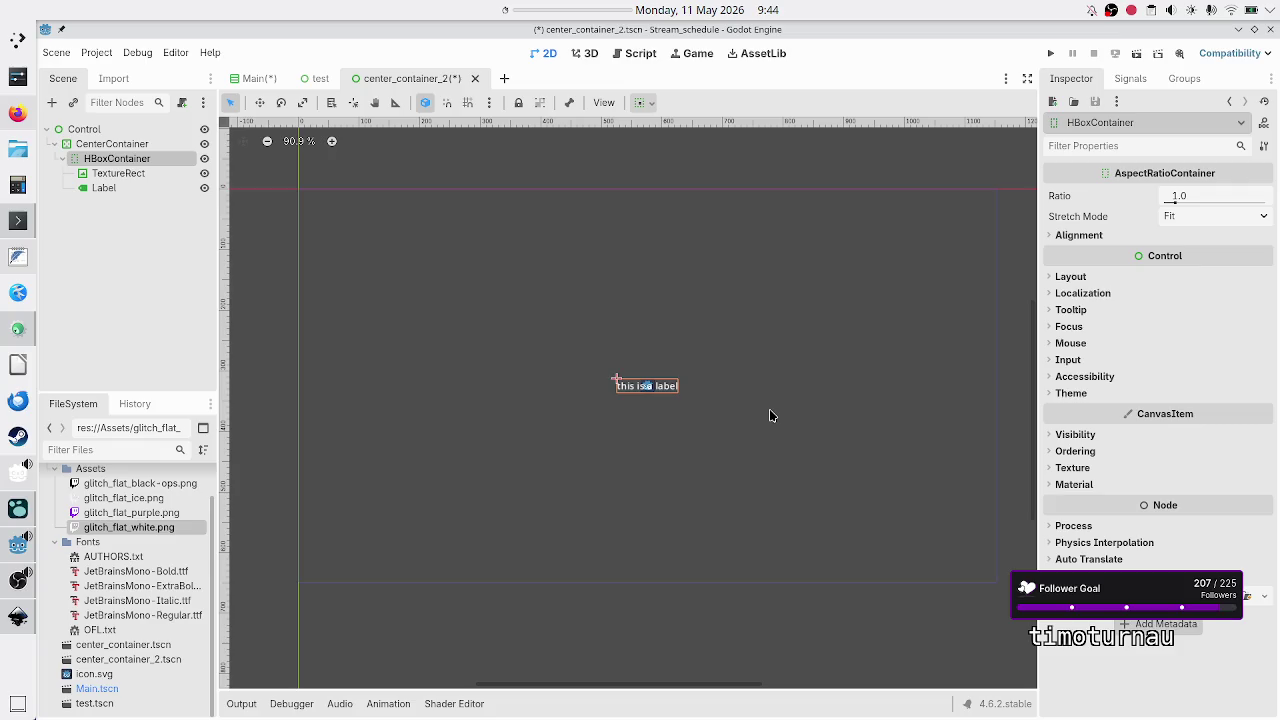
Read the AspectRatioContainer class docs, then return to center_container_2 with nothing selected.
left_click(1264, 140)
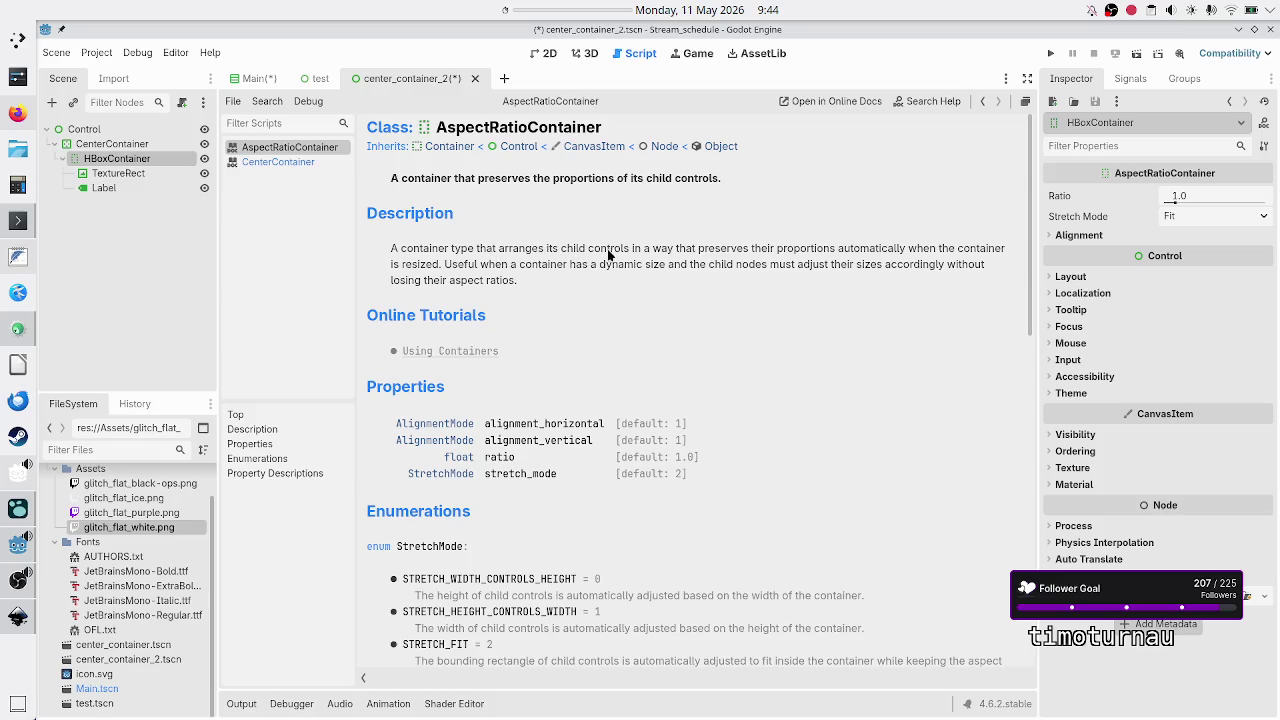
left_click_drag(636, 250, 548, 241)
left_click(255, 80)
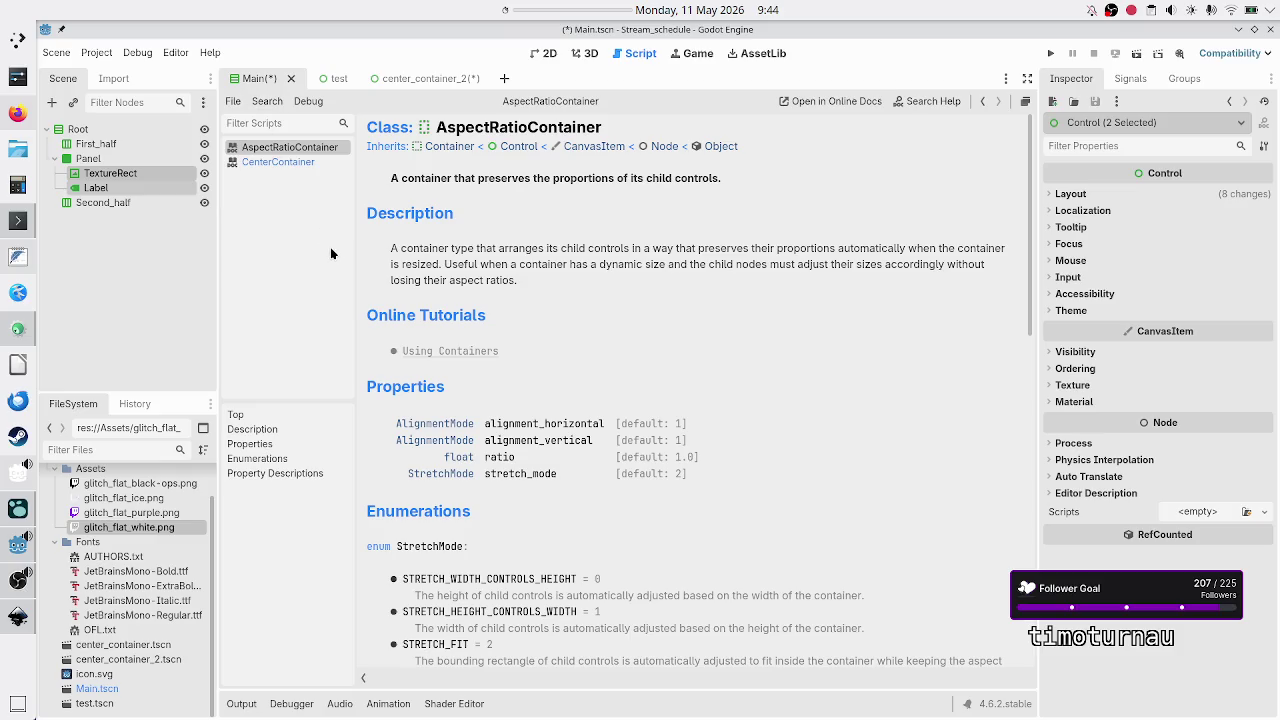
left_click(549, 55)
left_click(437, 80)
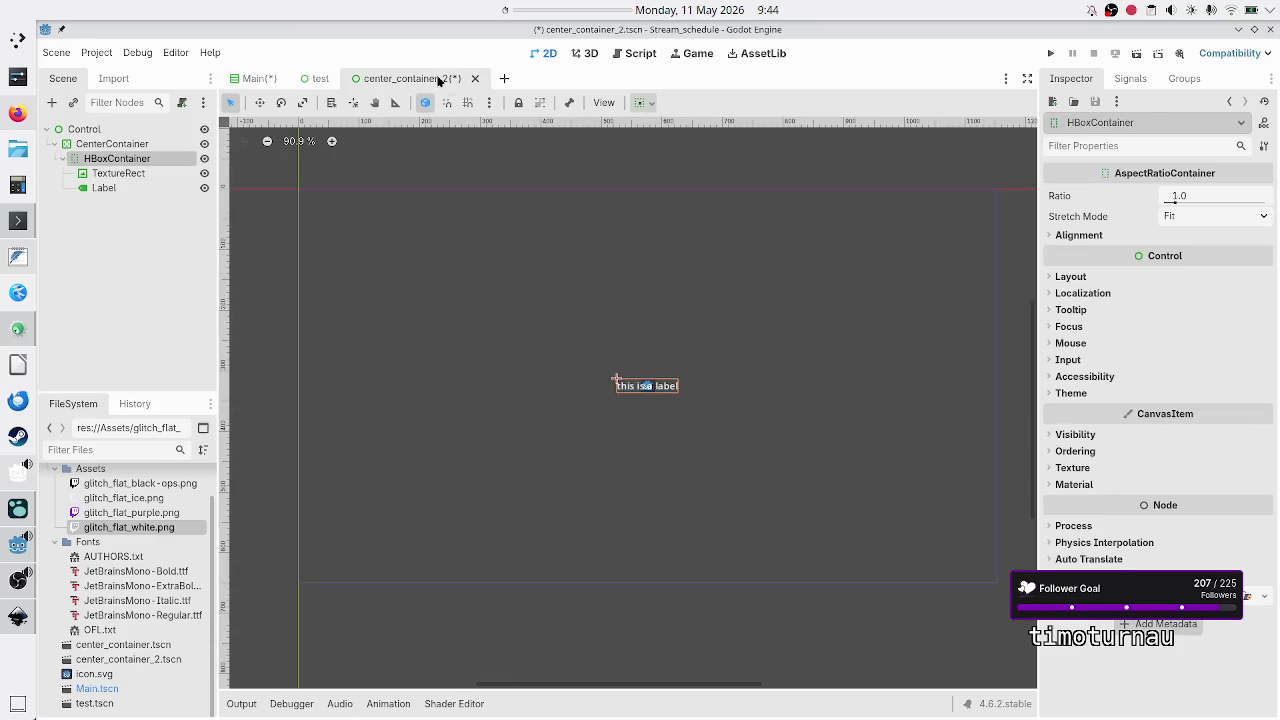
left_click(95, 236)
Save the scene and add a new AspectRatioContainer child under CenterContainer.
key("ctrl+s")
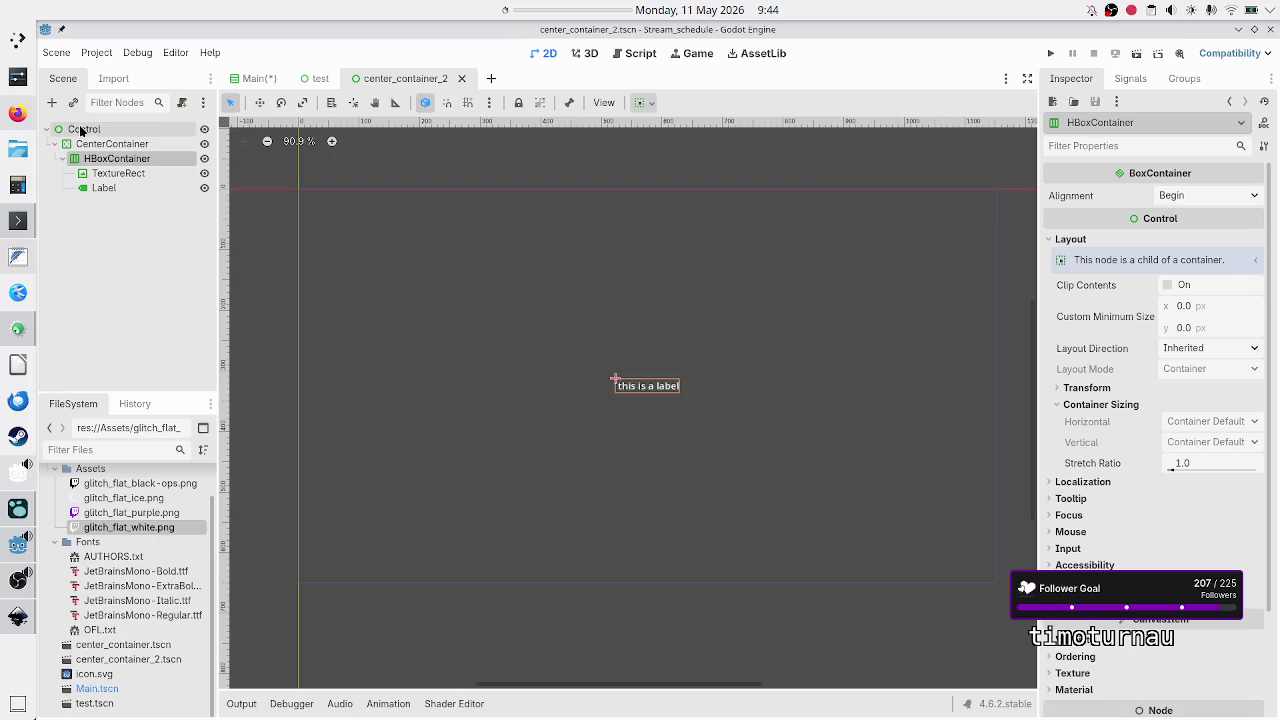
left_click(105, 144)
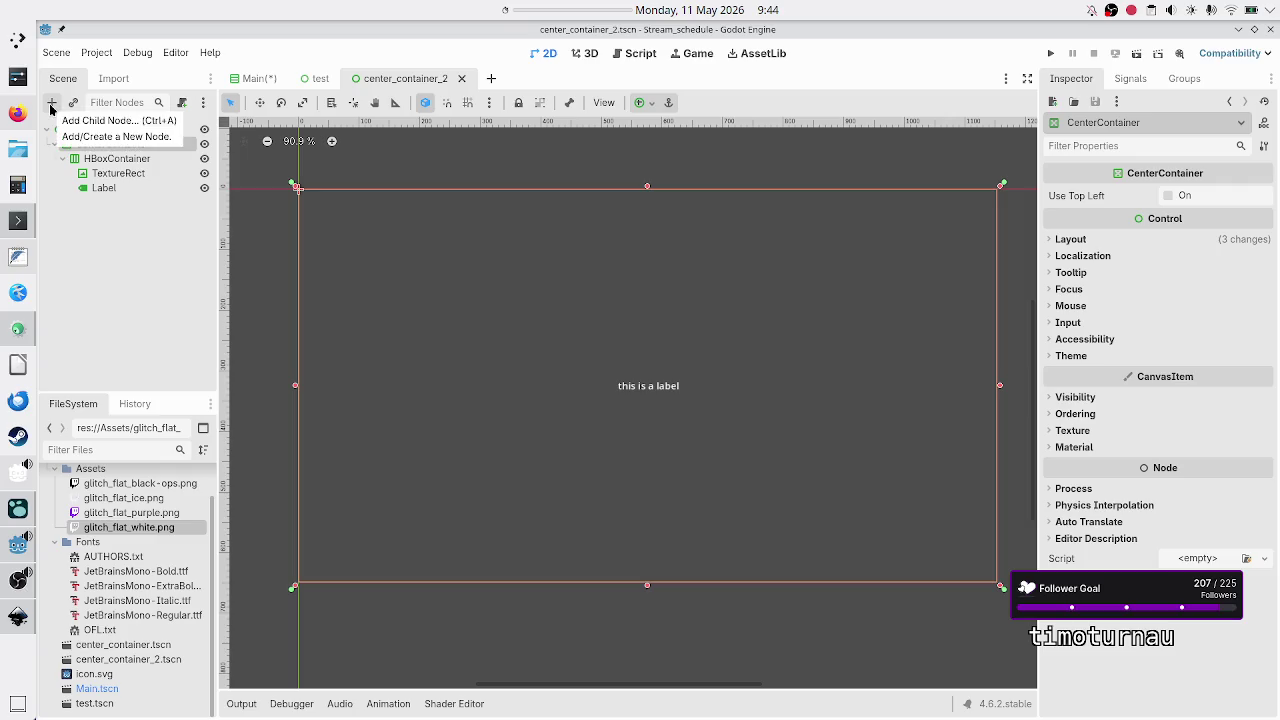
left_click(51, 106)
type("aspect")
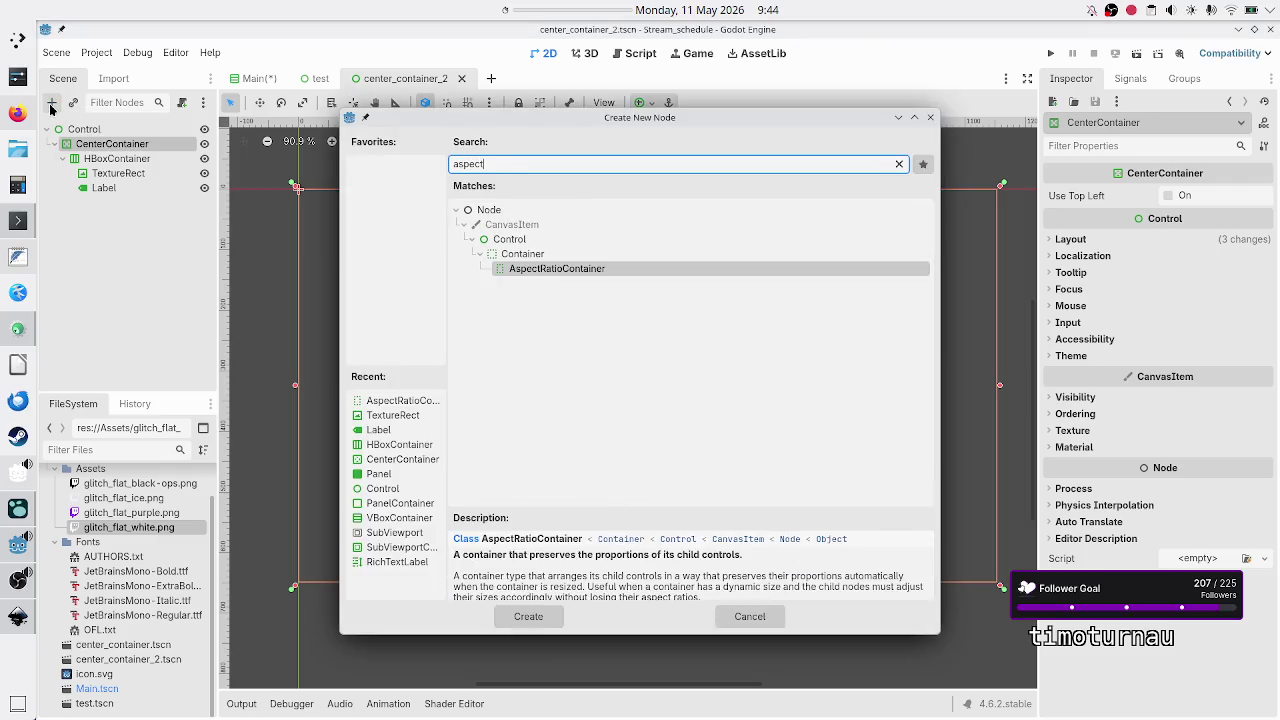
key("Return")
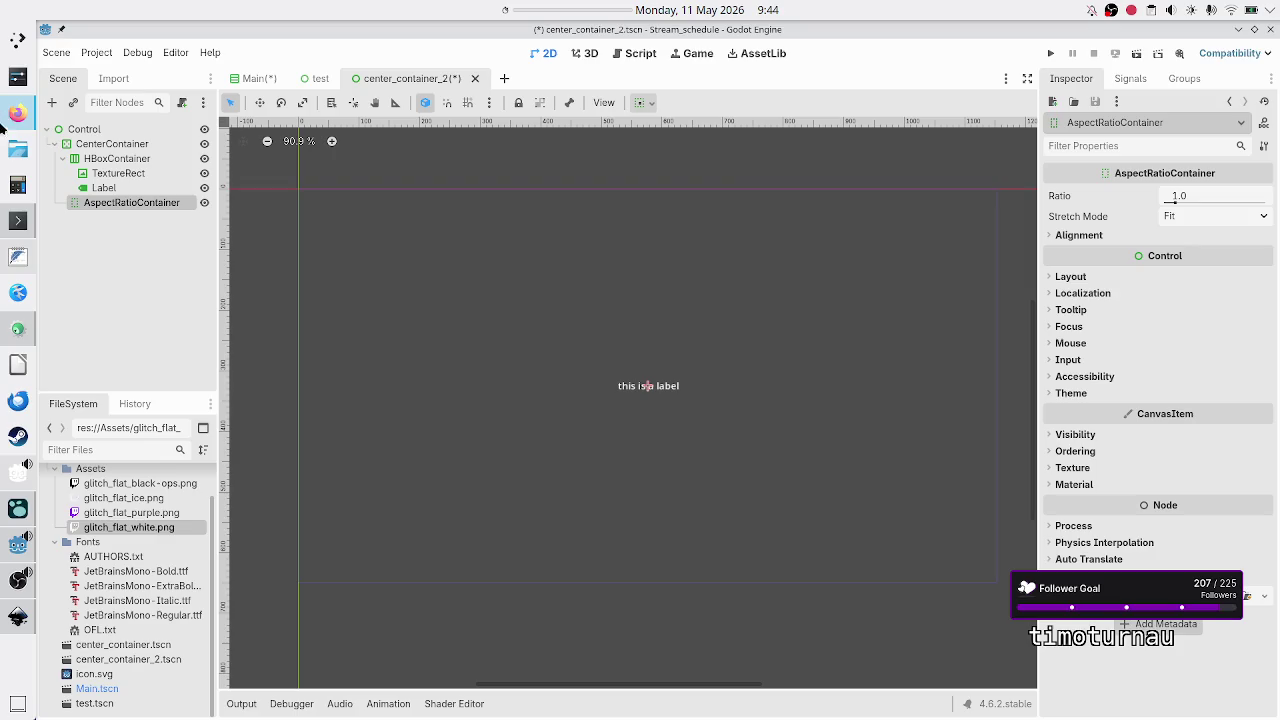
Move the HBoxContainer inside the new AspectRatioContainer and expand it.
left_click(64, 159)
left_click_drag(117, 159, 124, 177)
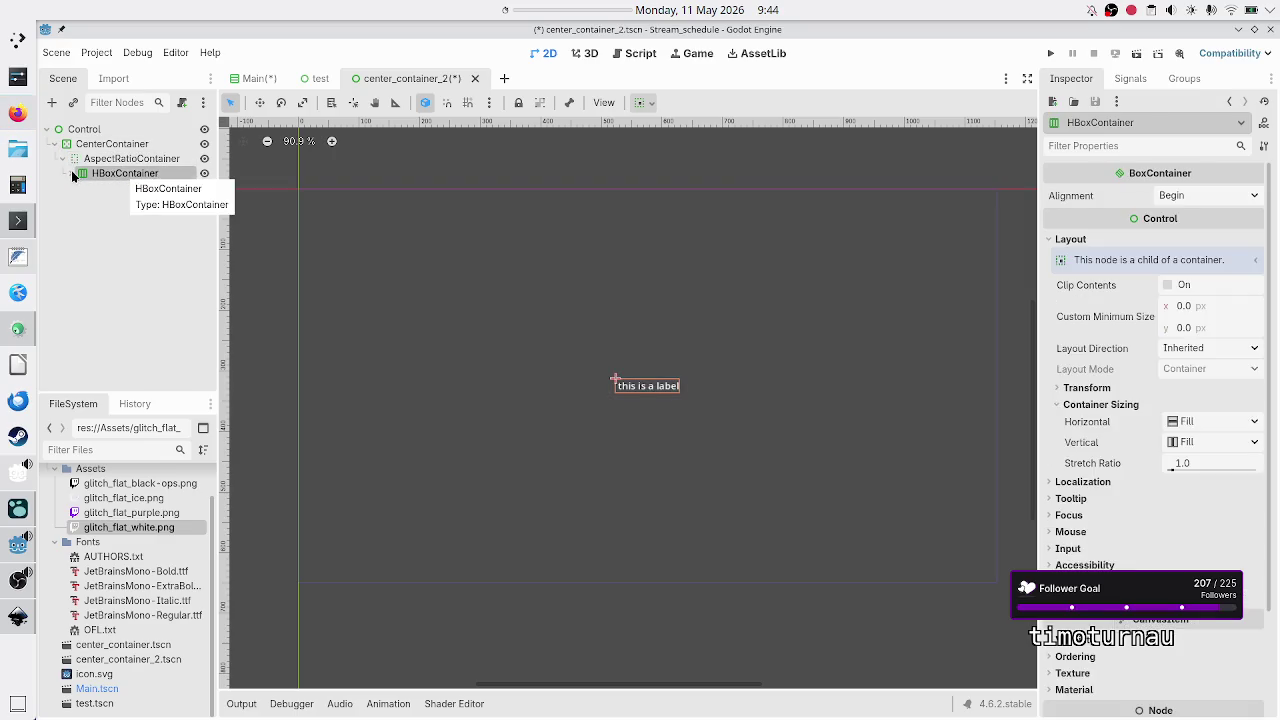
left_click(71, 172)
Inspect the AspectRatioContainer's alignment, layout and container sizing properties.
left_click(124, 160)
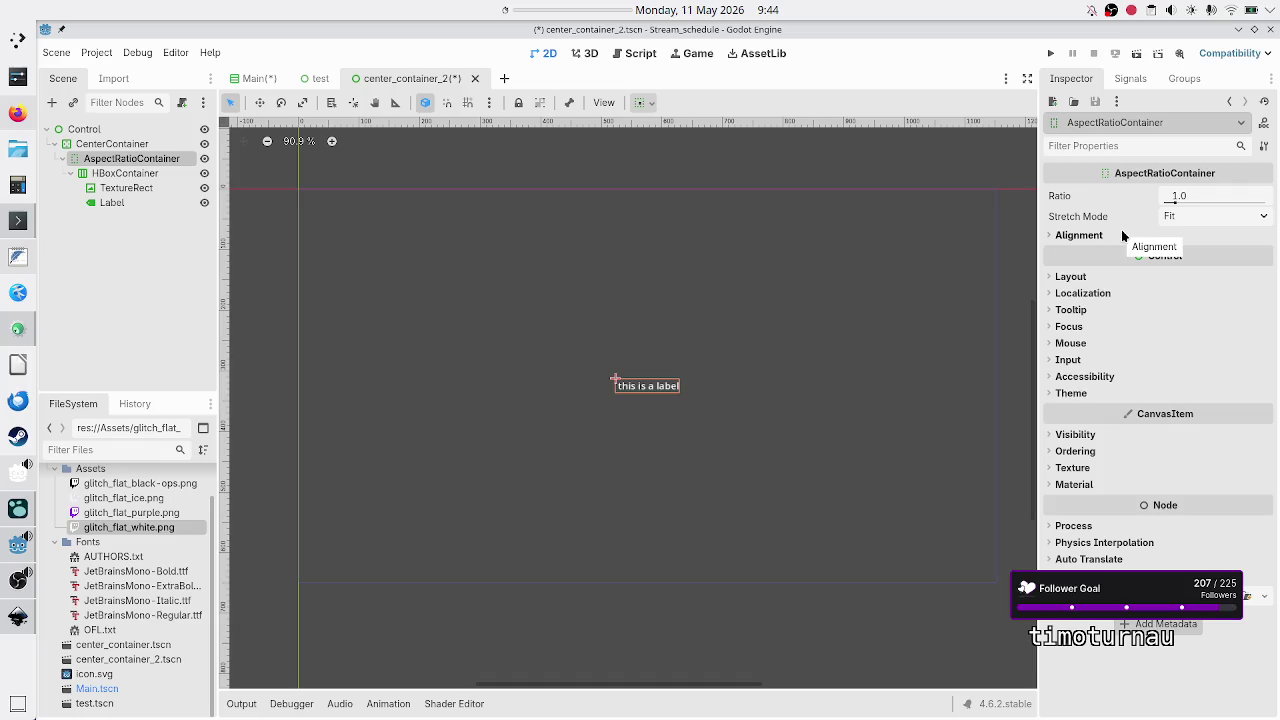
left_click(1084, 238)
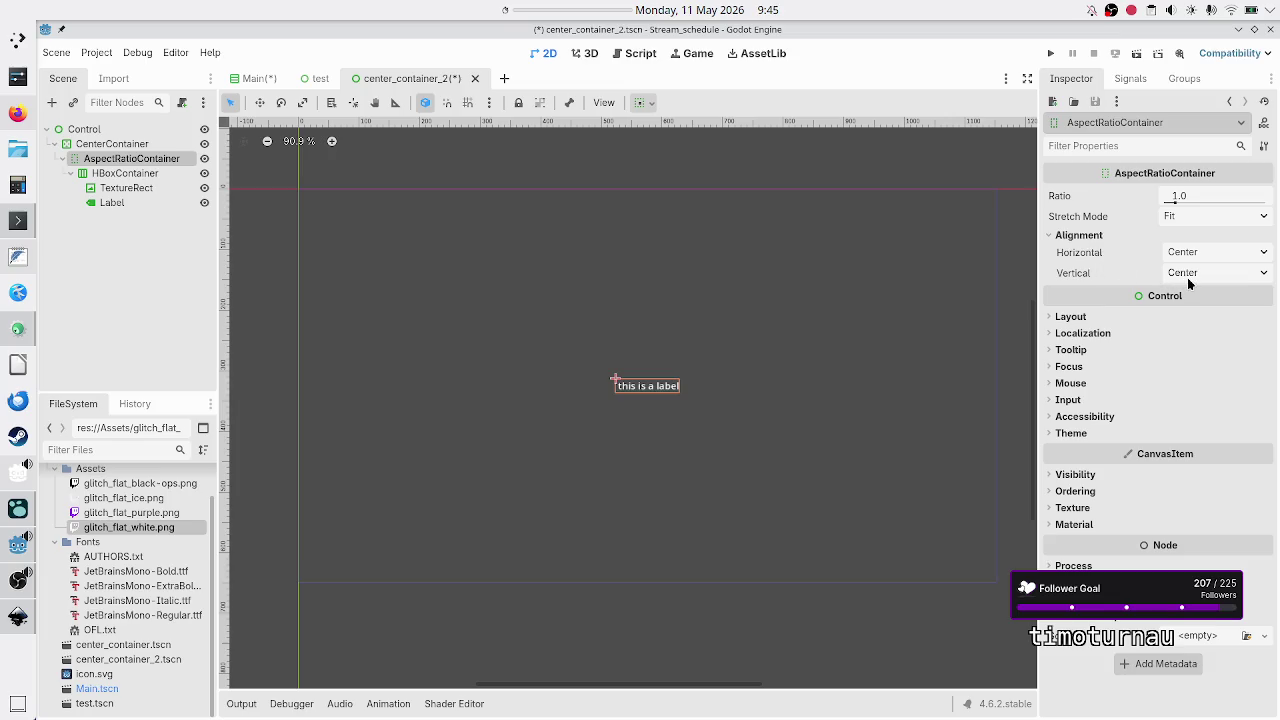
left_click(1088, 317)
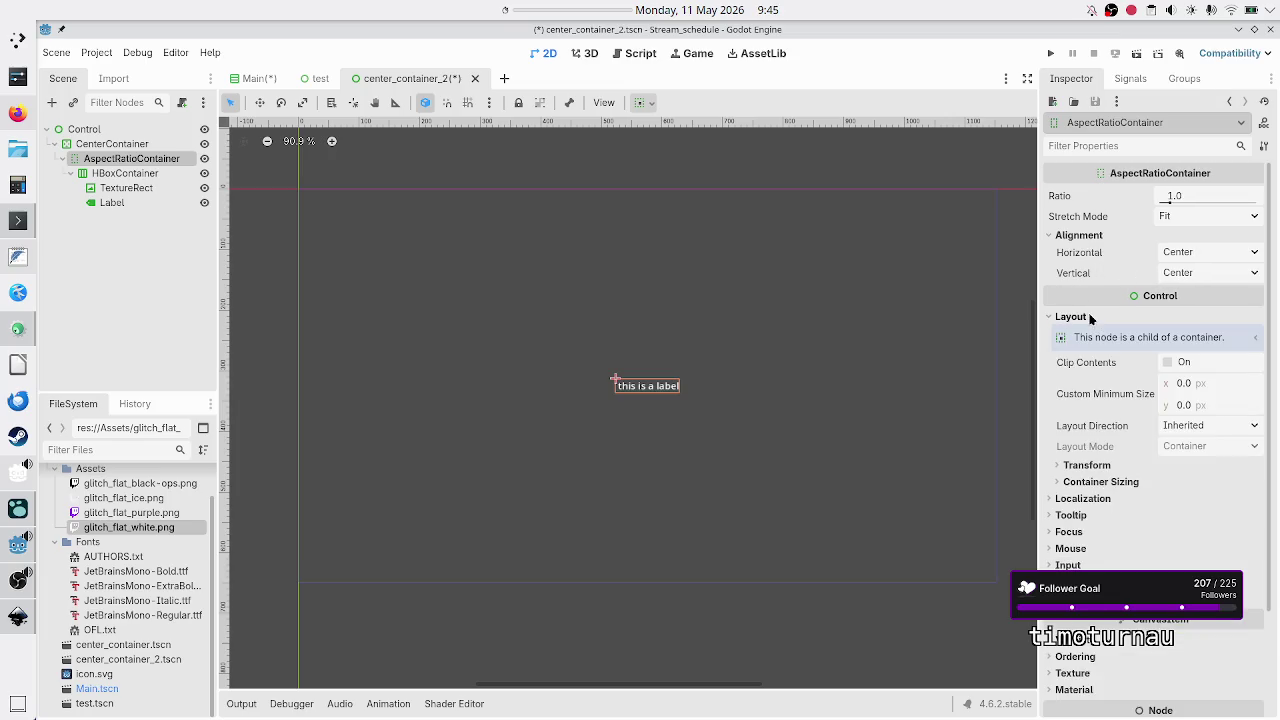
left_click(1111, 481)
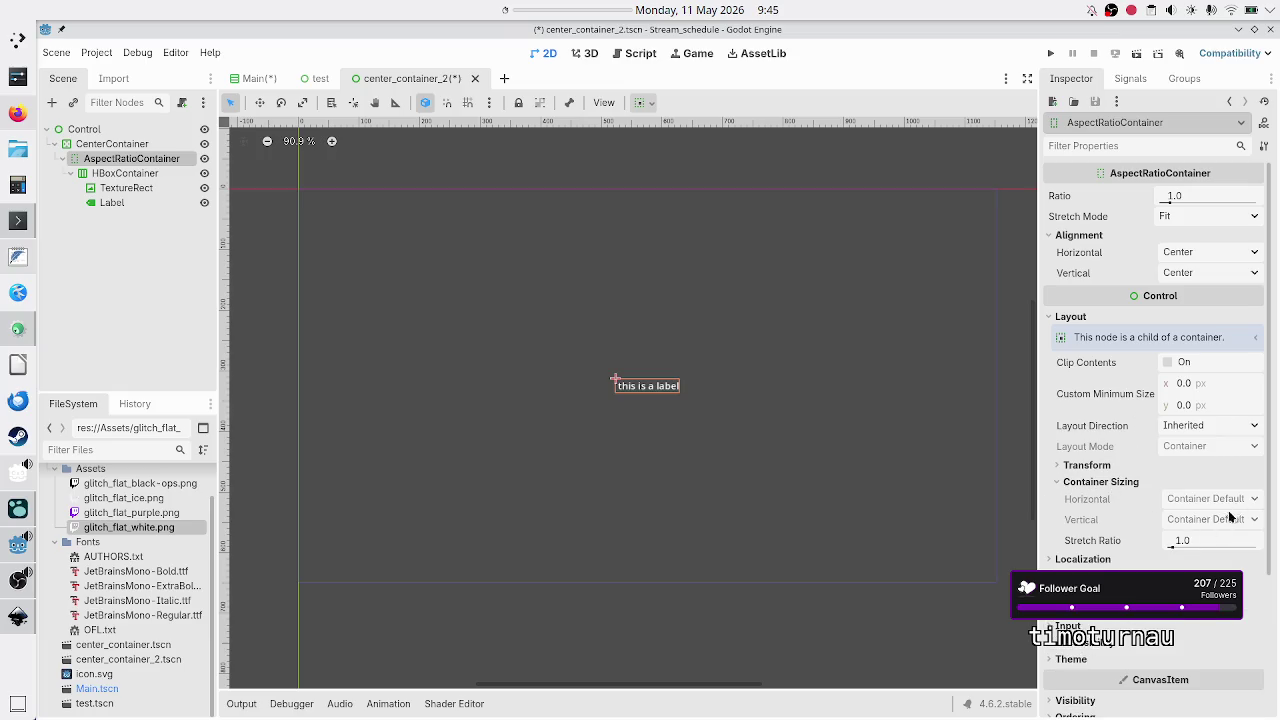
Set the HBoxContainer's horizontal and vertical container sizing to Custom.
left_click(124, 173)
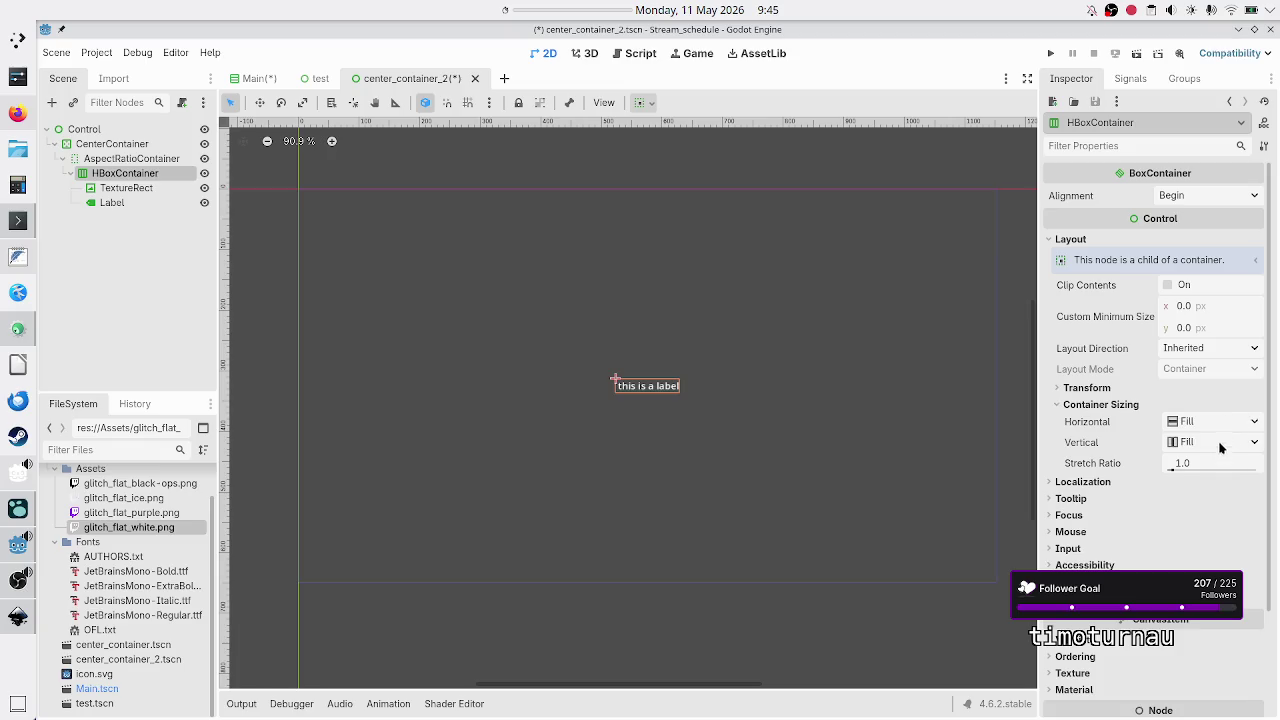
left_click(1254, 424)
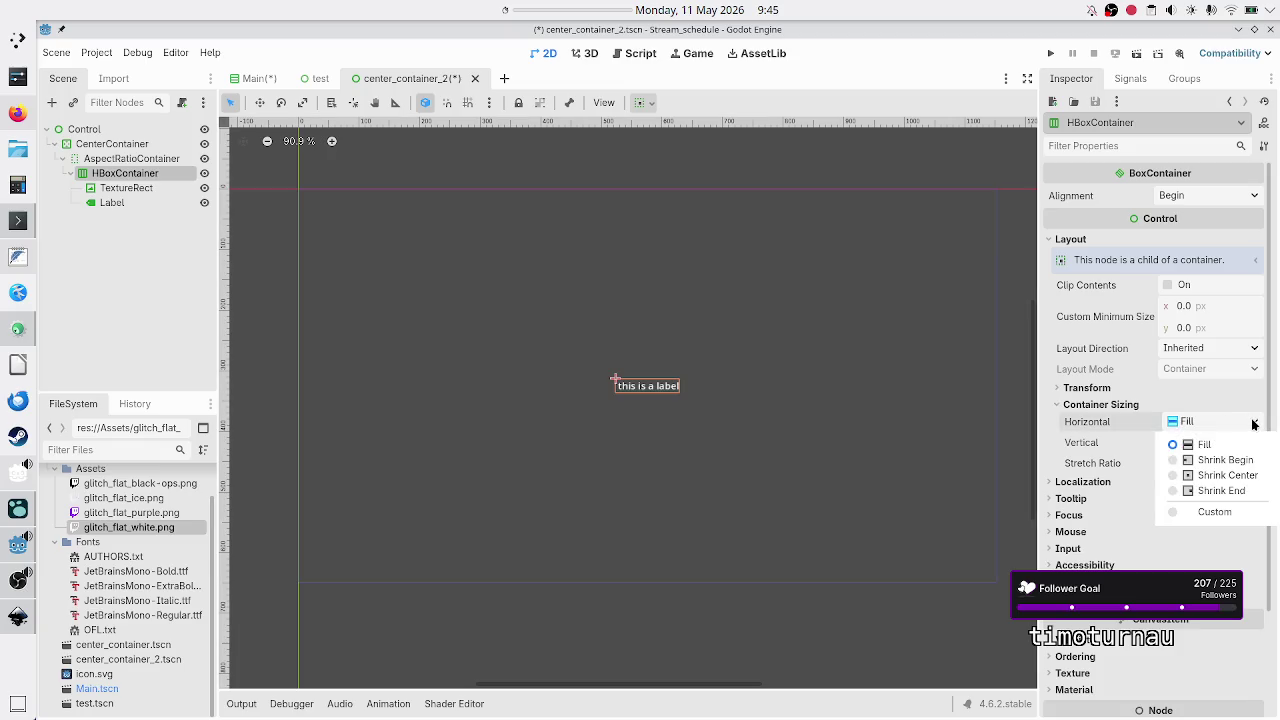
left_click(1185, 508)
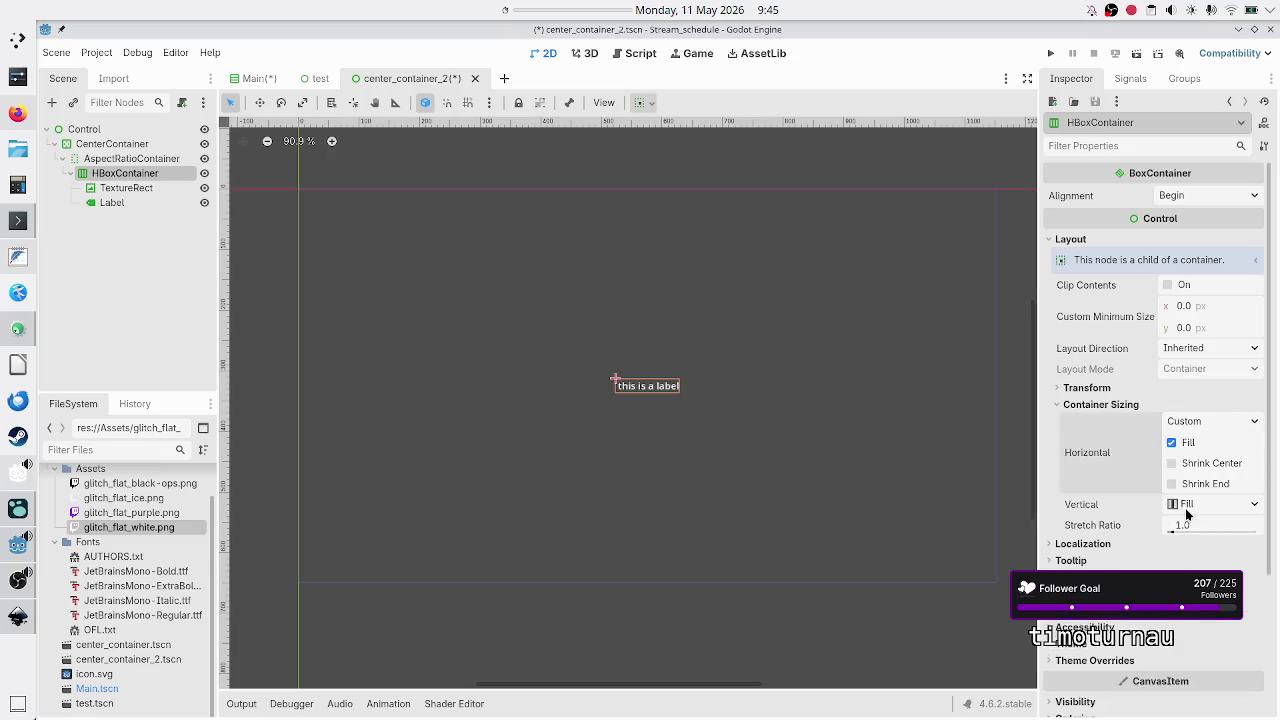
left_click(1256, 505)
left_click(1254, 594)
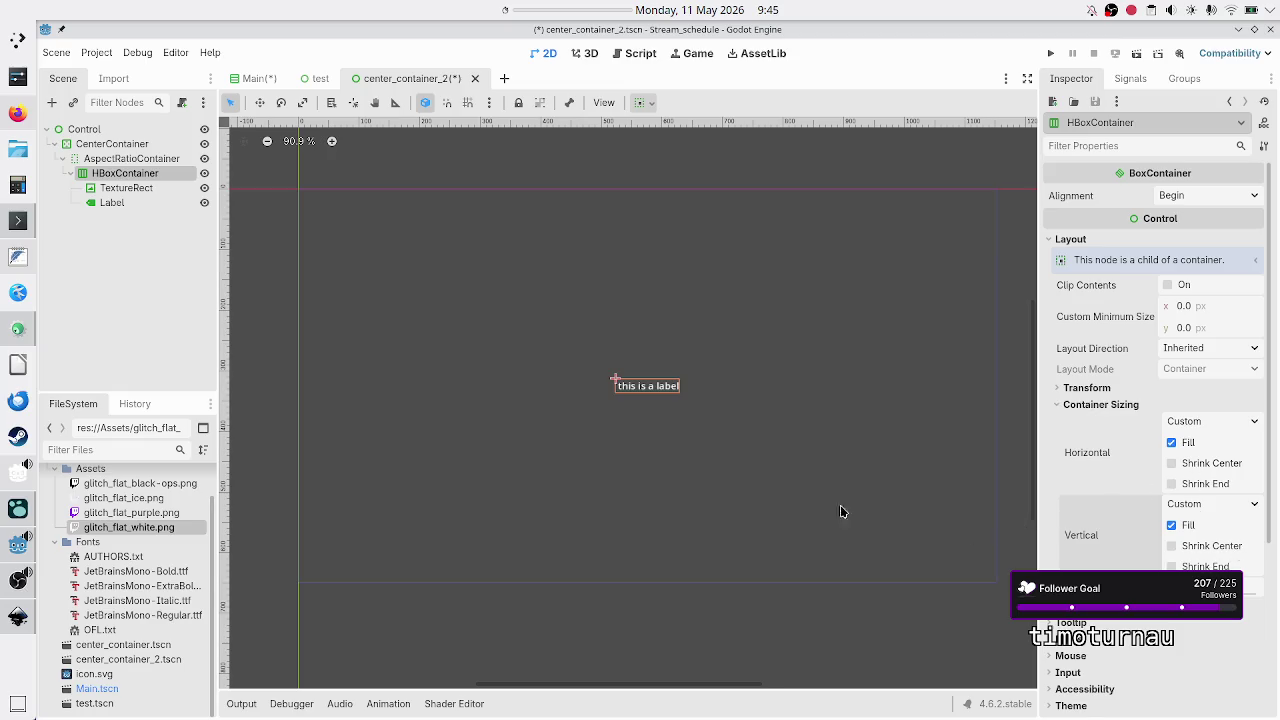
left_click(162, 161)
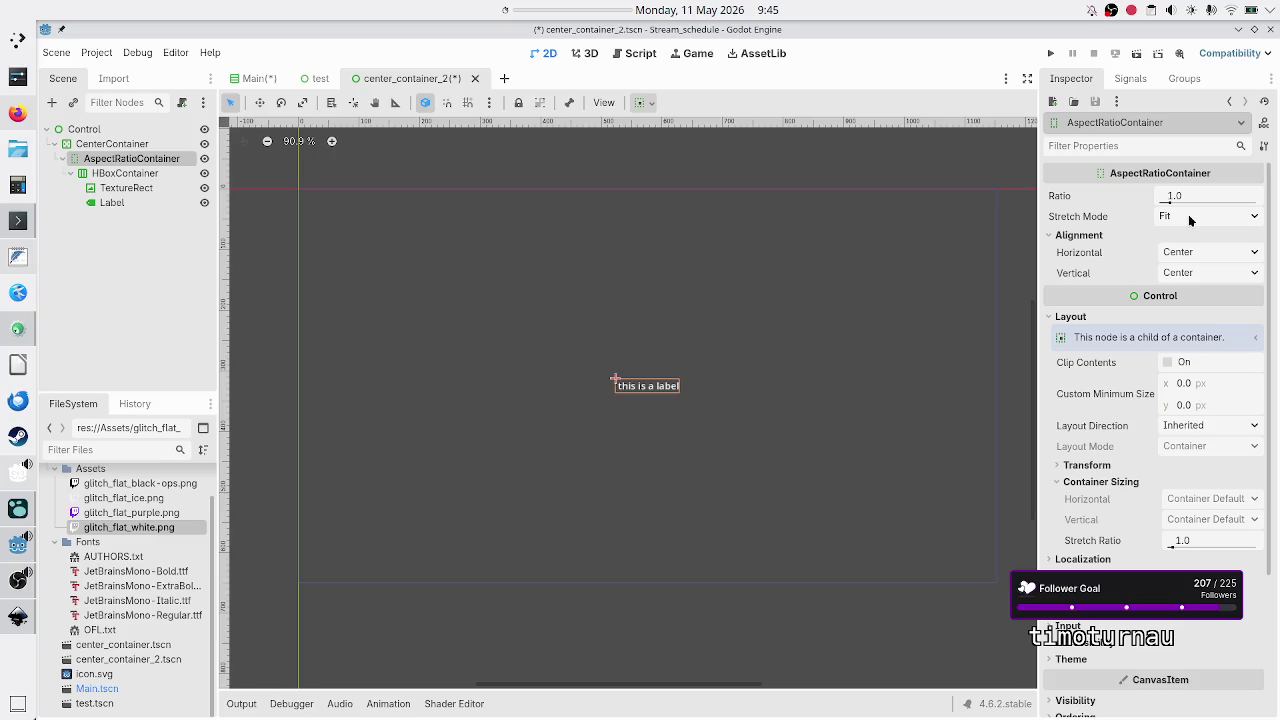
Try the Width/Height Controls stretch modes and leave the AspectRatioContainer on Cover.
left_click(1196, 218)
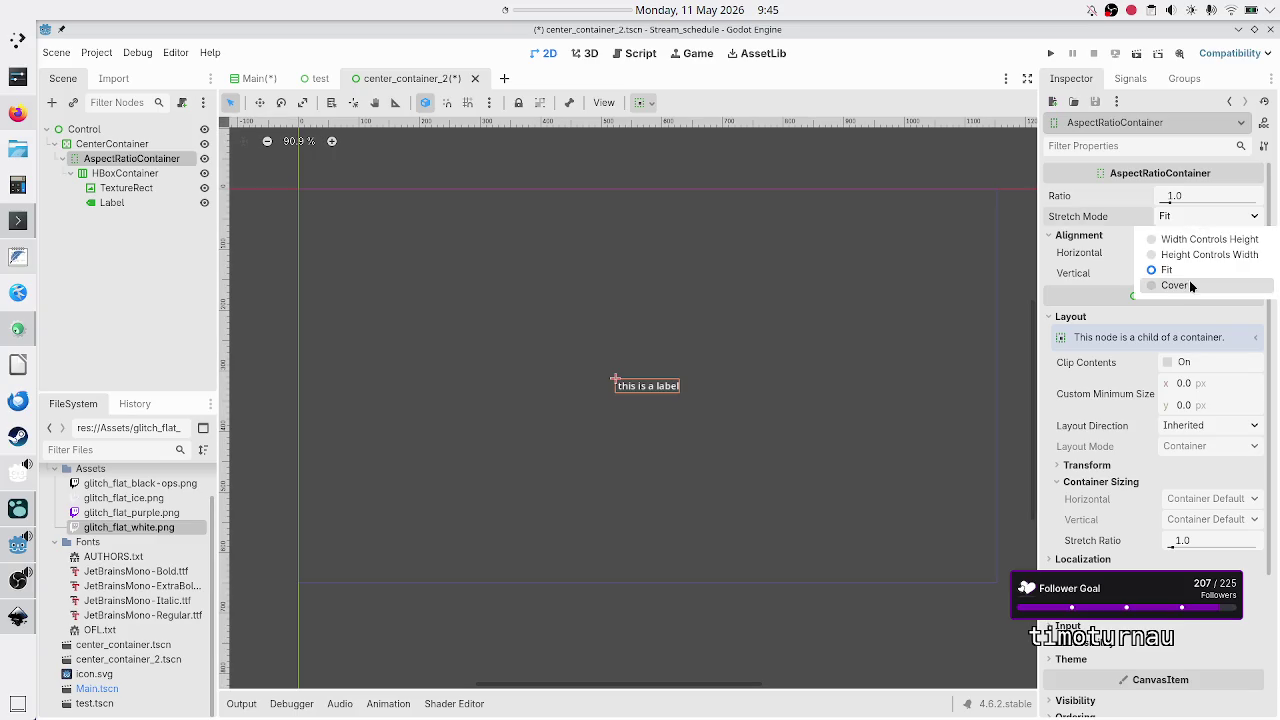
left_click(1238, 242)
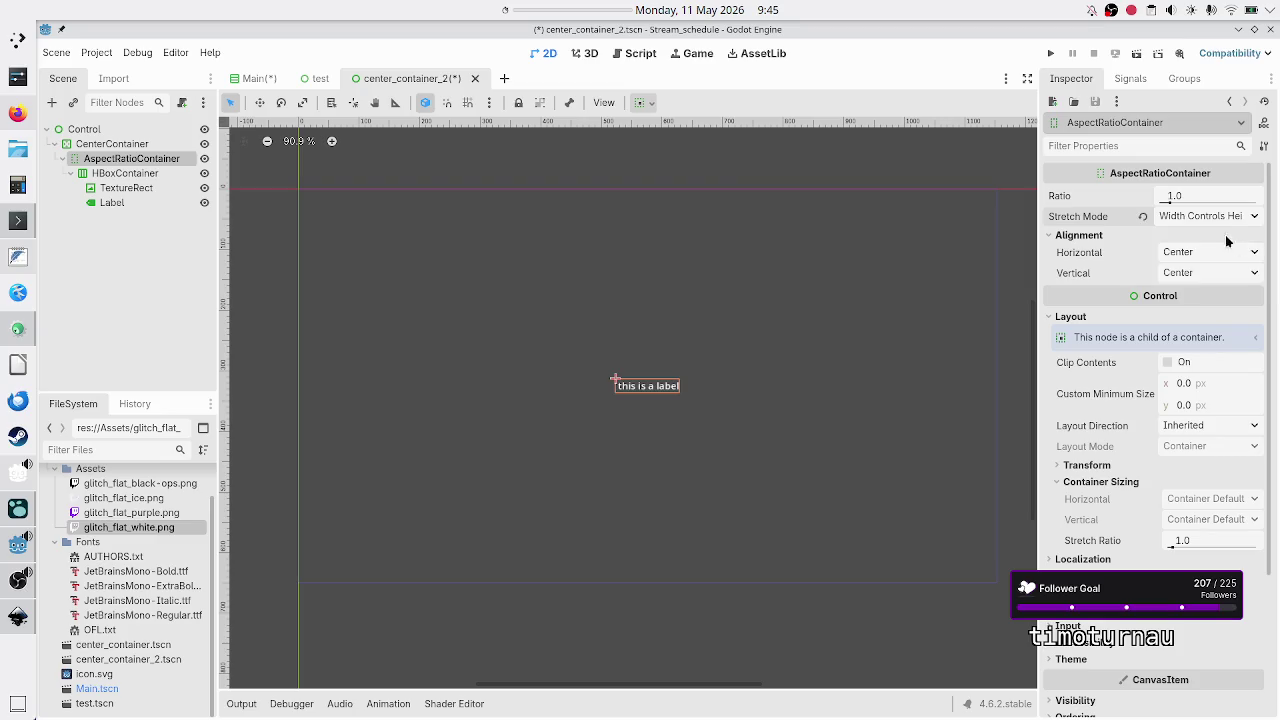
left_click(1208, 216)
left_click(1208, 255)
left_click(1203, 218)
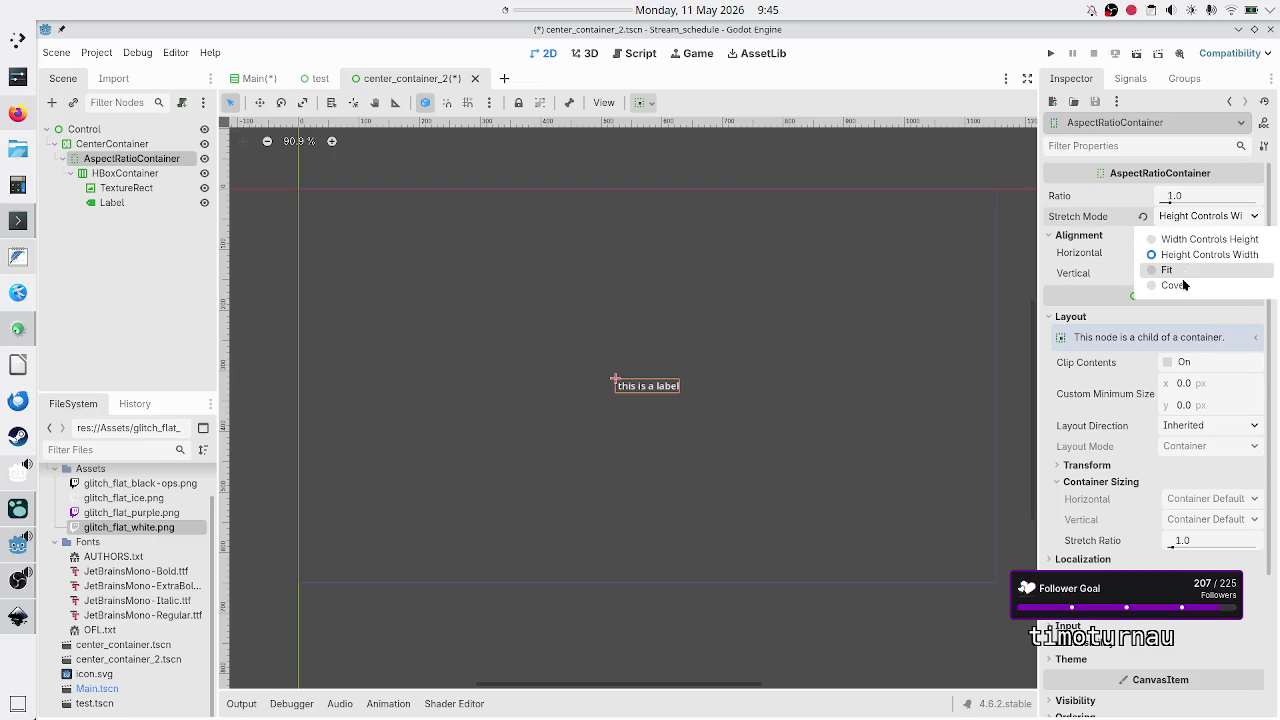
left_click(1184, 285)
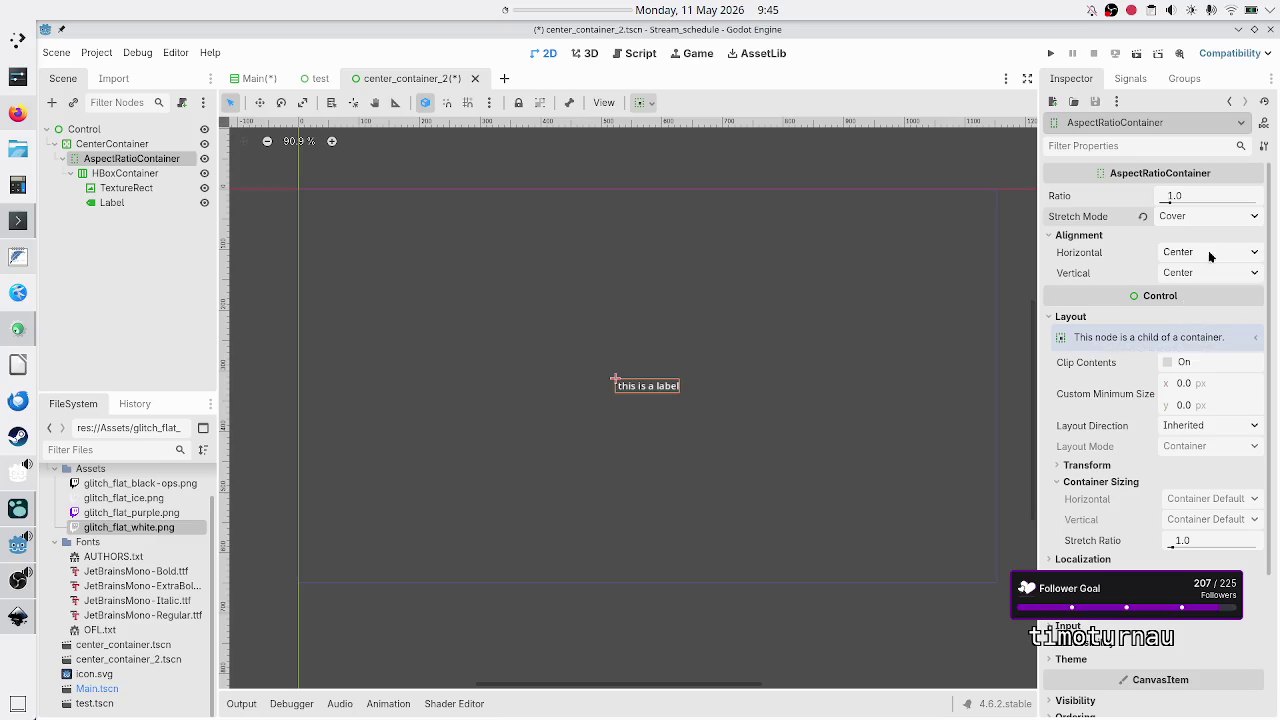
Raise the ratio to 3.3446, matching the HBoxContainer's 105 × 31.394 size.
left_click_drag(1174, 203, 1196, 203)
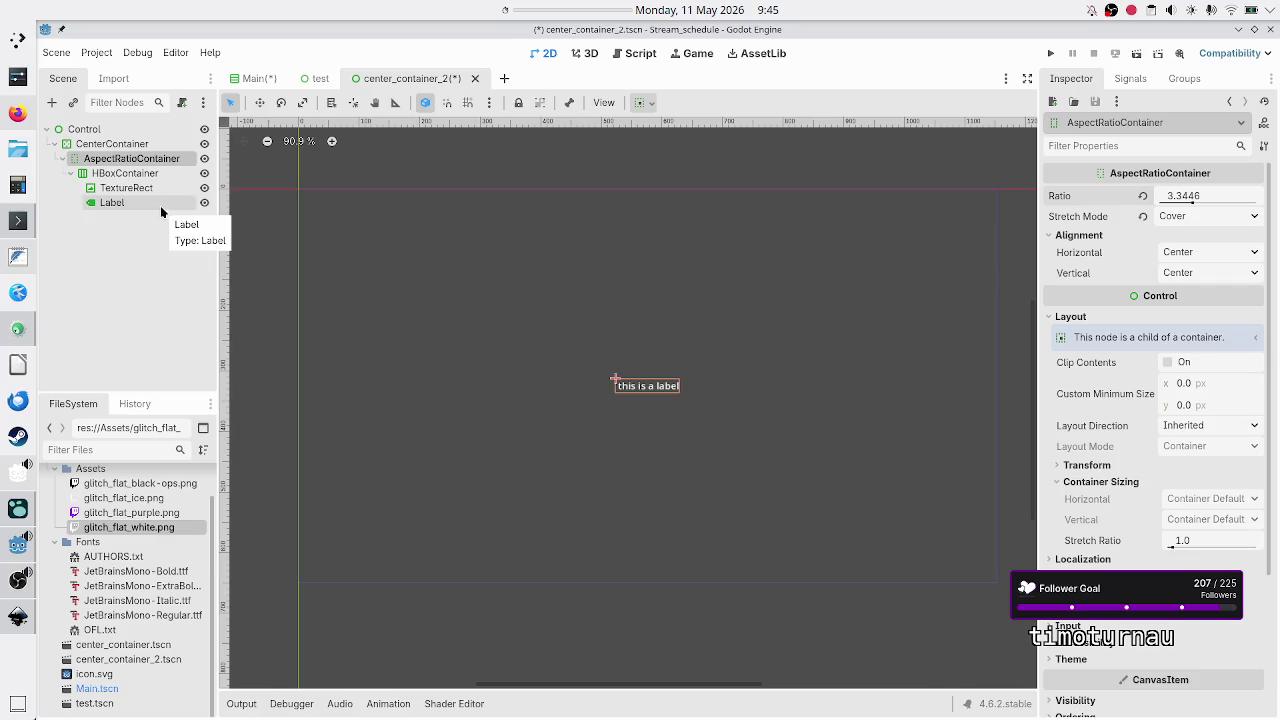
left_click(71, 174)
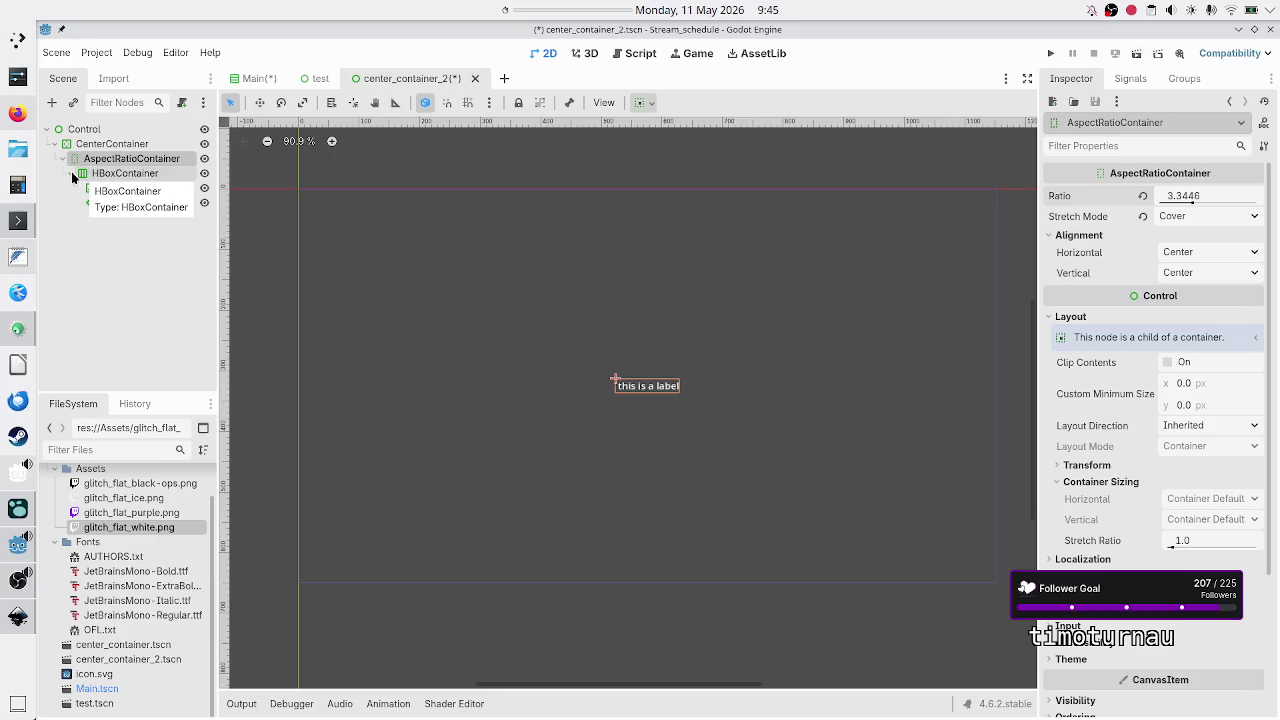
left_click(130, 175)
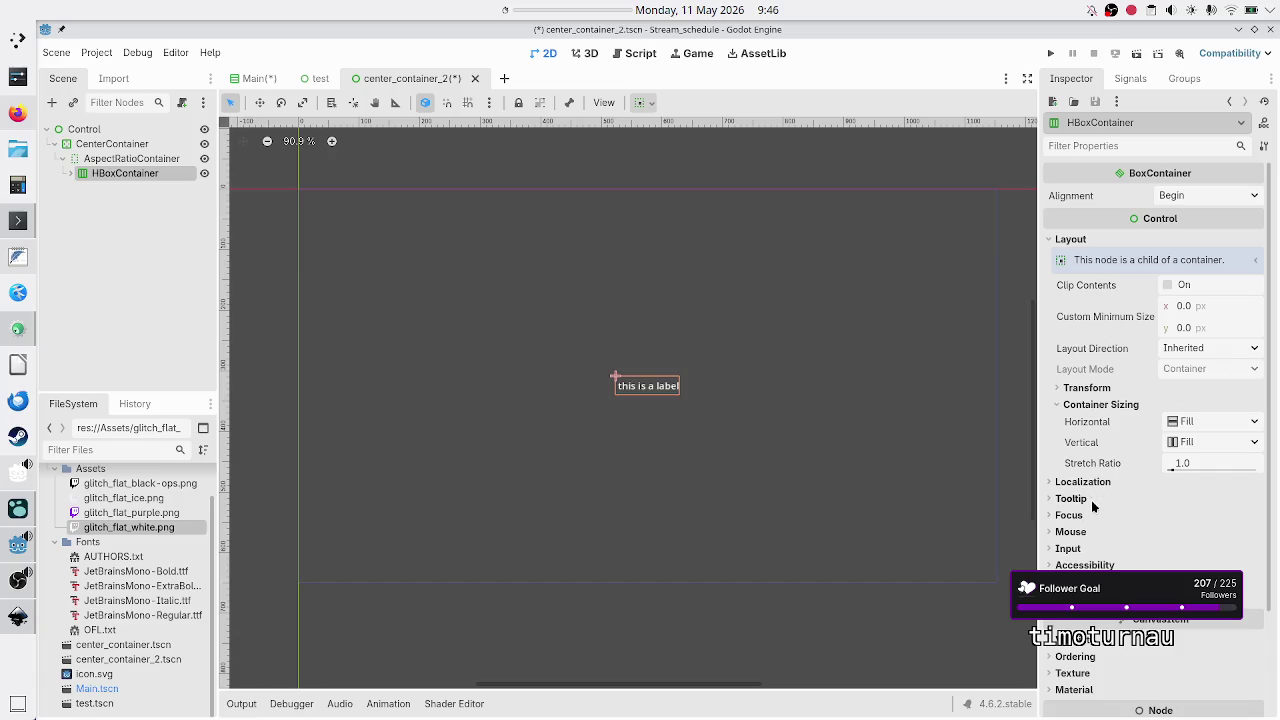
left_click(1088, 388)
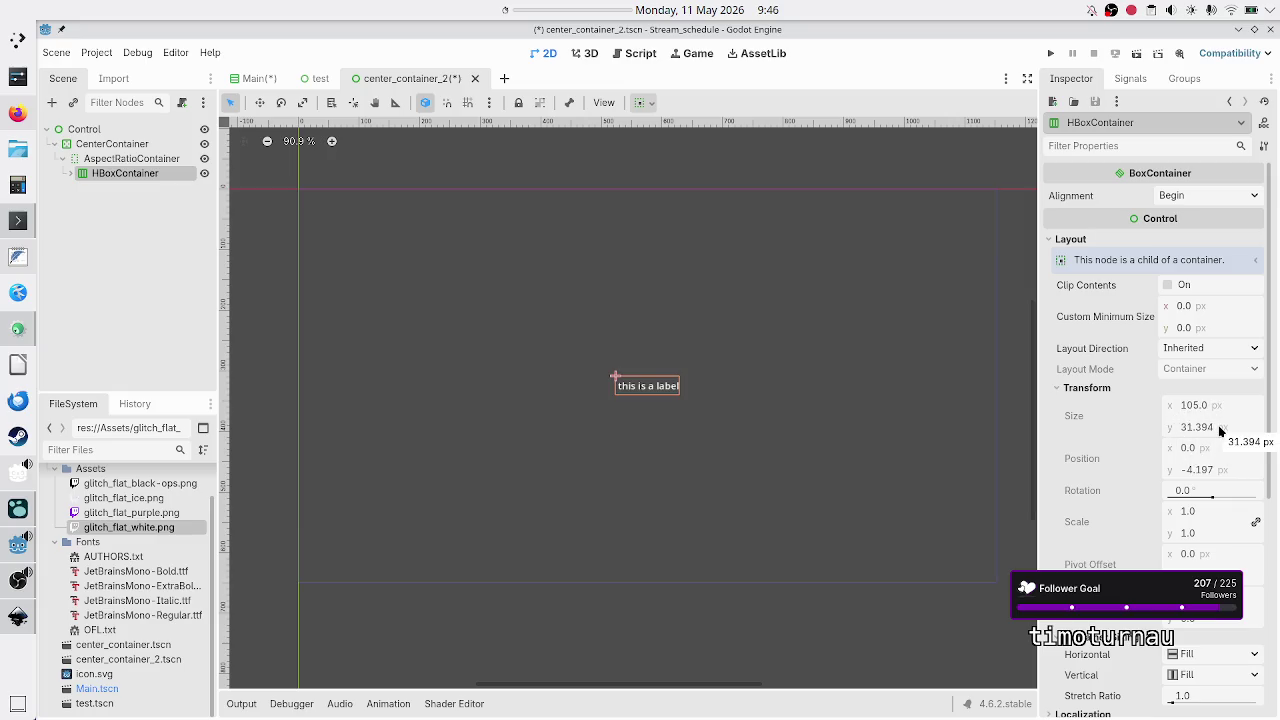
left_click(133, 160)
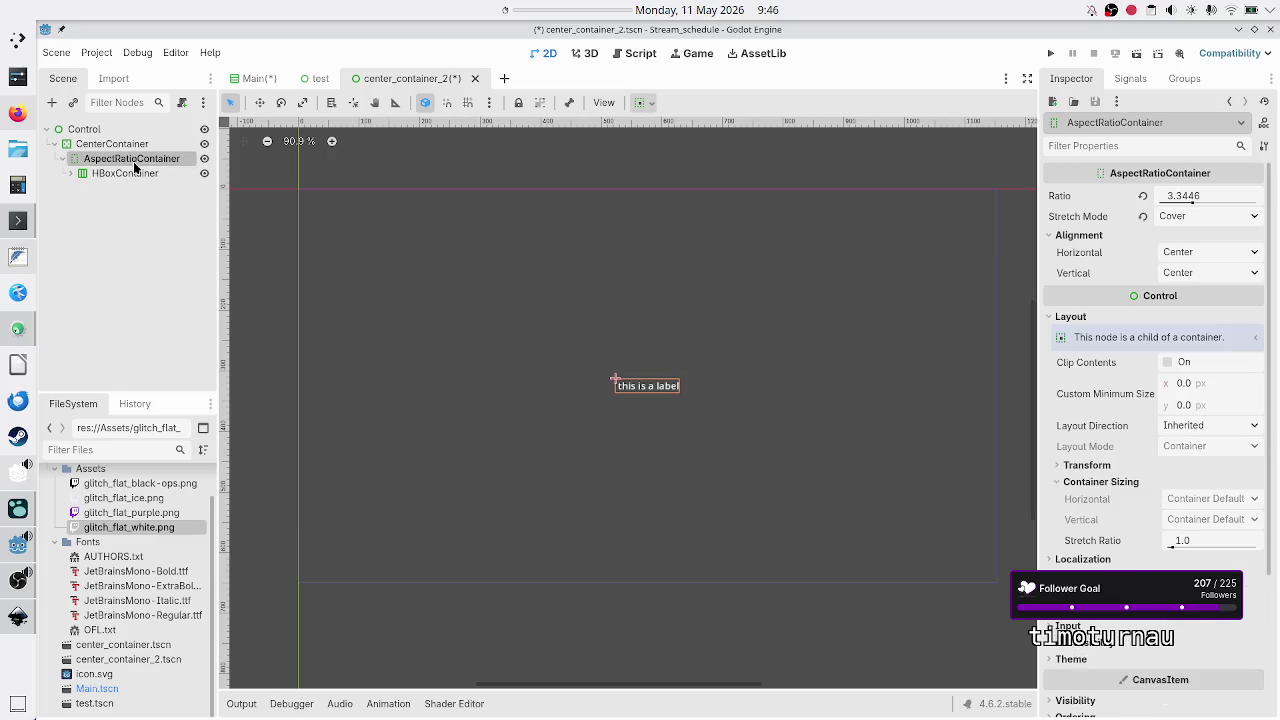
Set the stretch mode back to Fit and drag the ratio down to 1.0.
left_click(1190, 215)
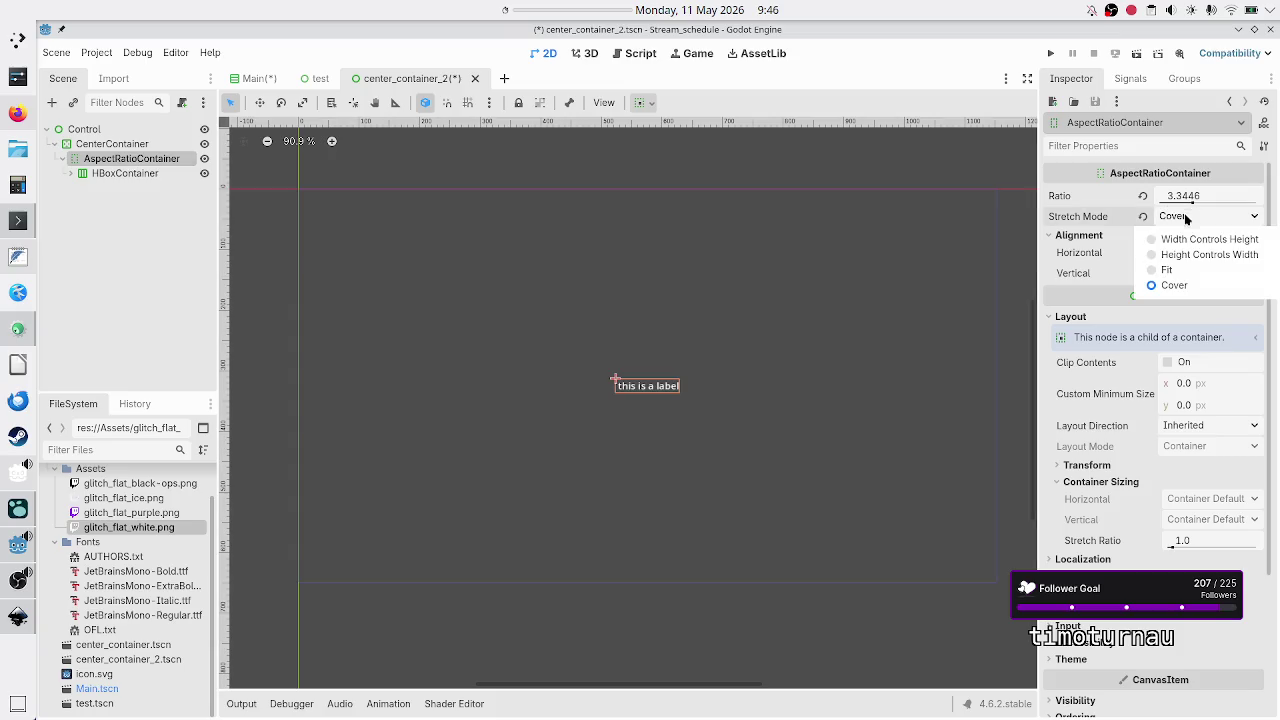
left_click(1168, 270)
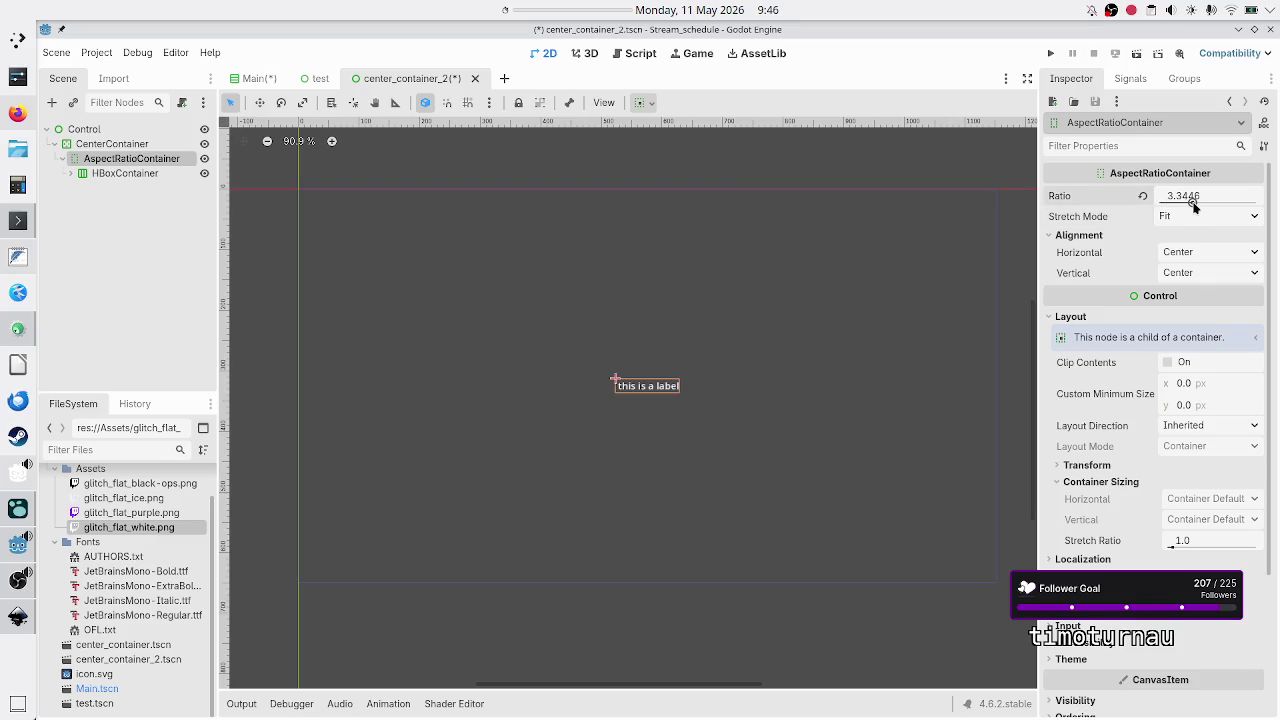
mouse_move(1090, 202)
left_click_drag(1193, 205, 1150, 208)
key("Return")
Enter an aspect ratio of 2.0 directly in the Ratio field.
left_click(1188, 198)
type("2")
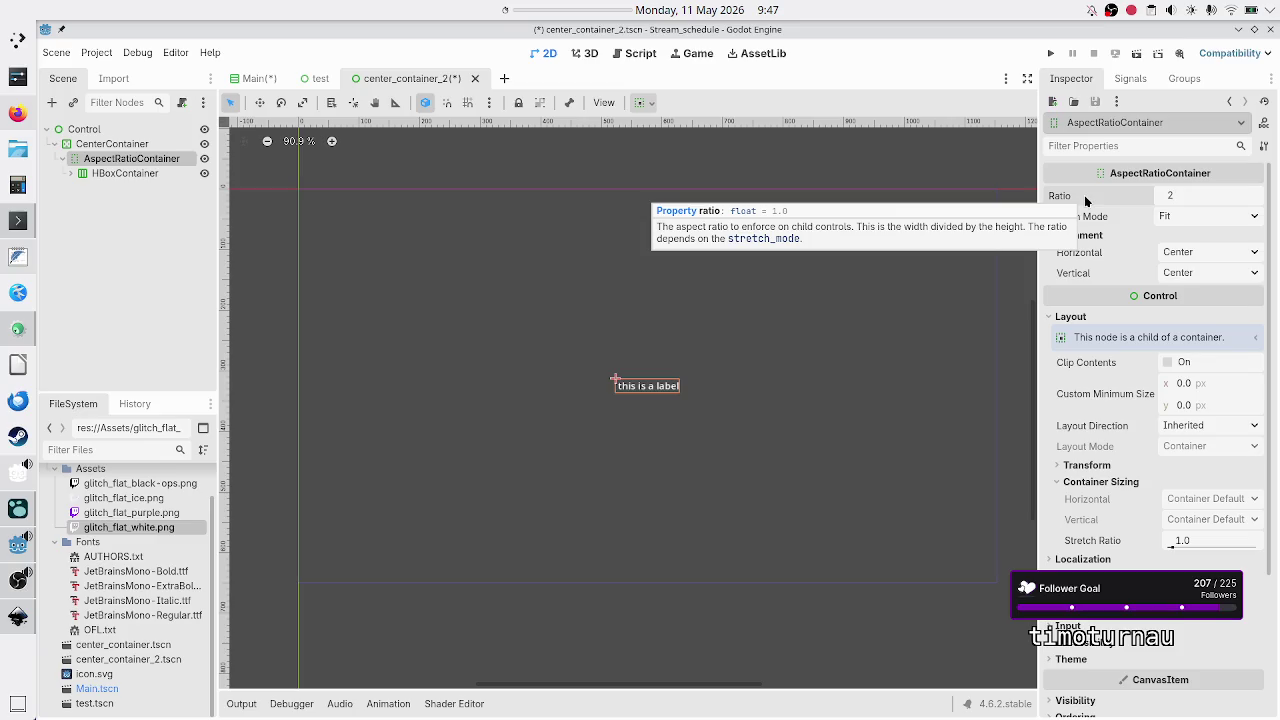
key("Return")
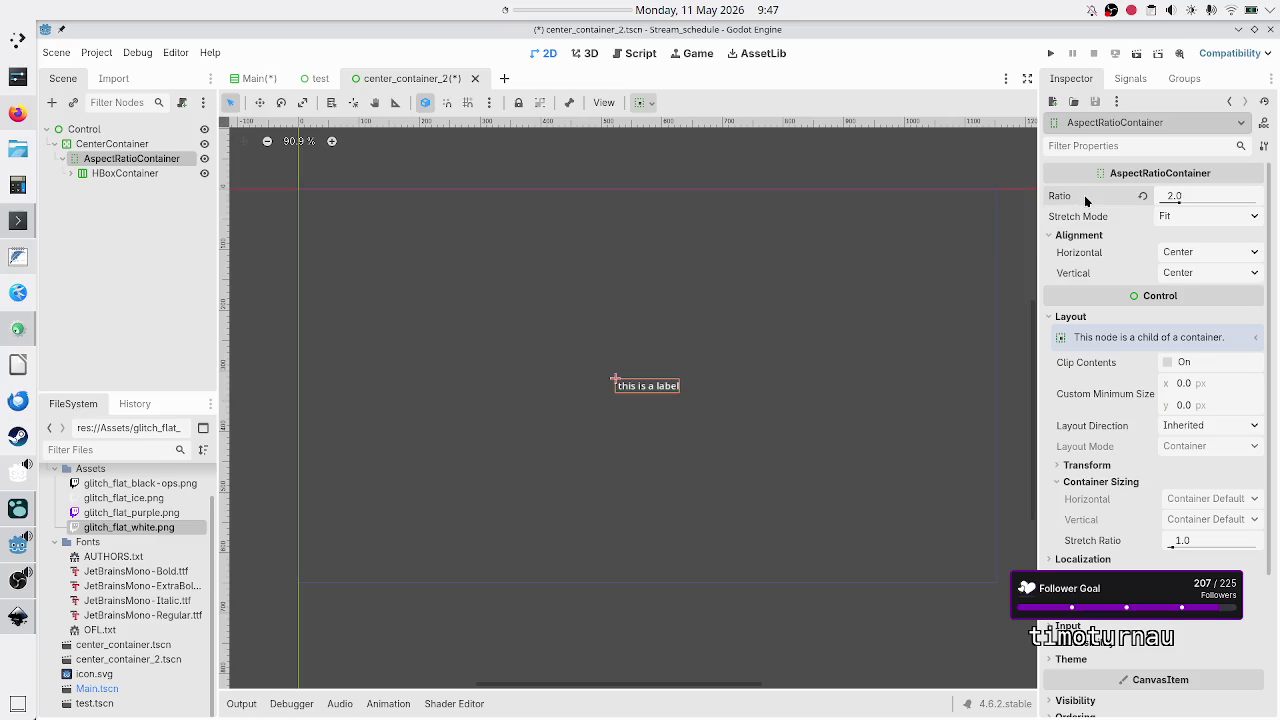